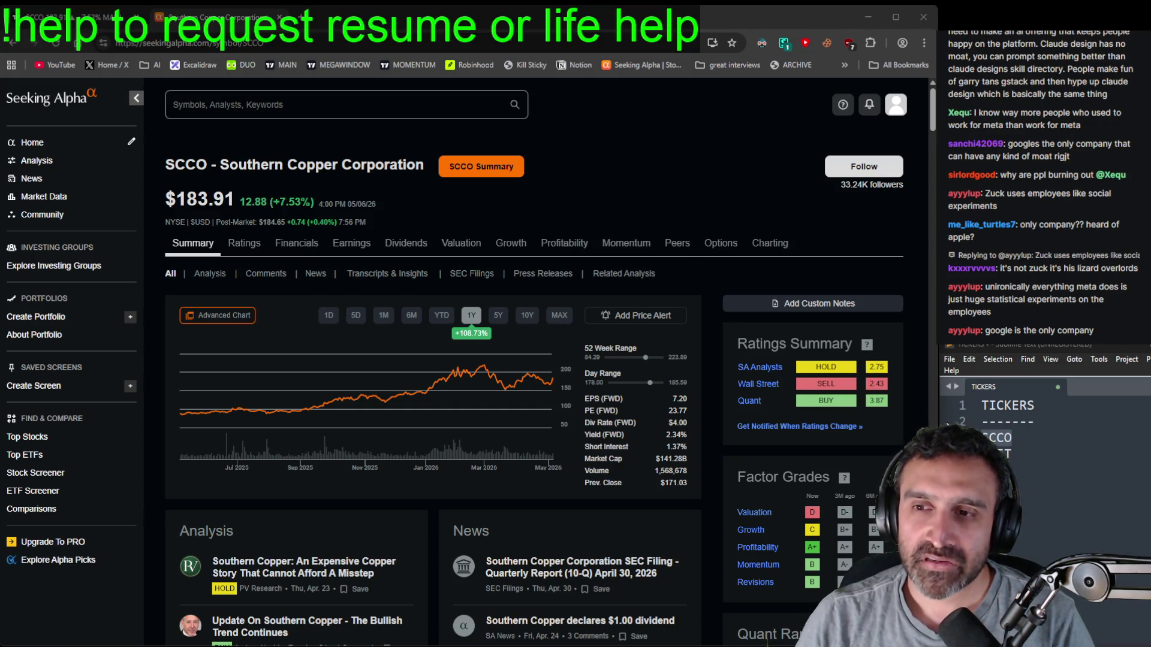
# - Open the 'Expensive Copper Story' analysis from the SCCO summary page, then return to the TradingView charts
pyautogui.scroll(-6, 353, 327)
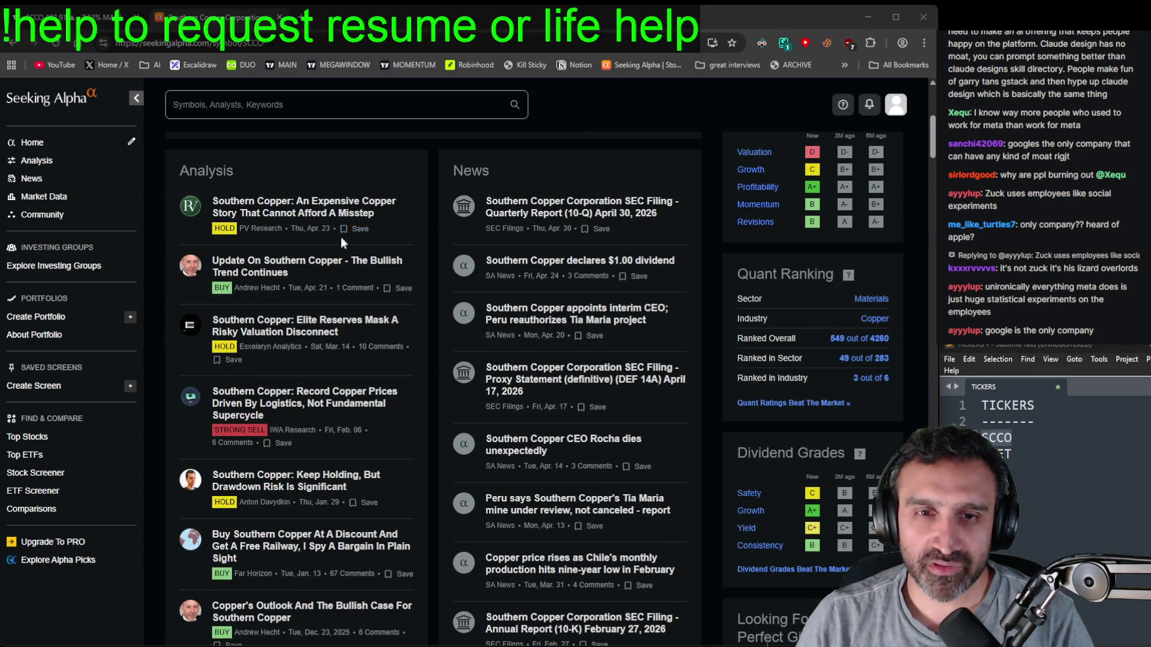
pyautogui.scroll(1, 347, 293)
pyautogui.click(347, 272)
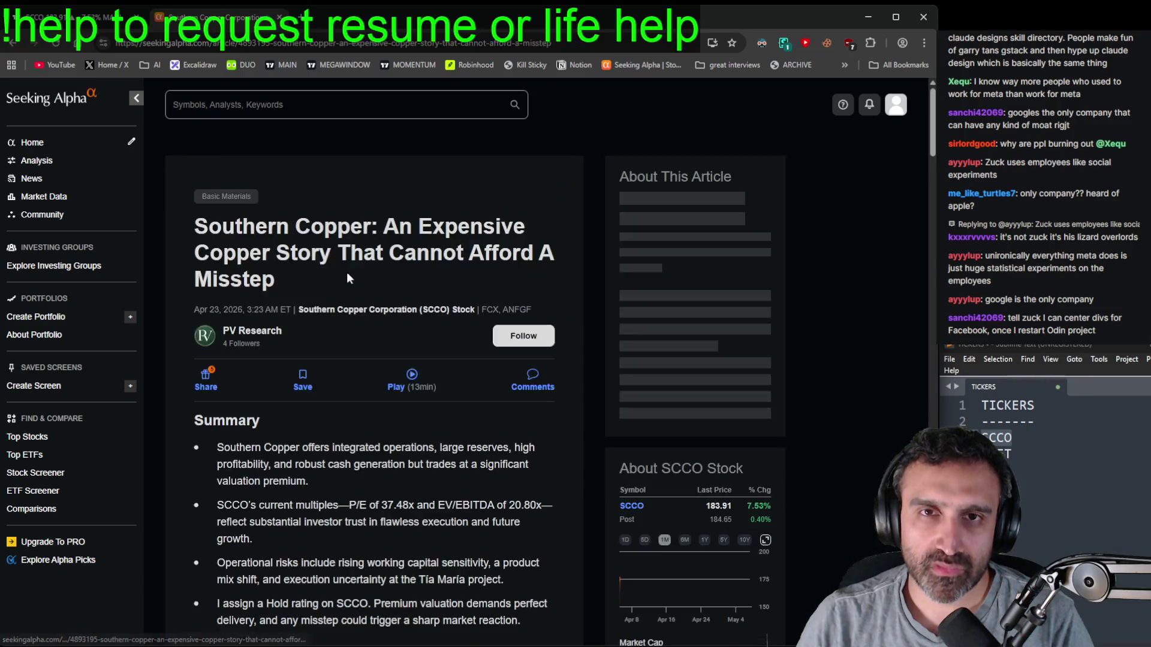
pyautogui.click(85, 26)
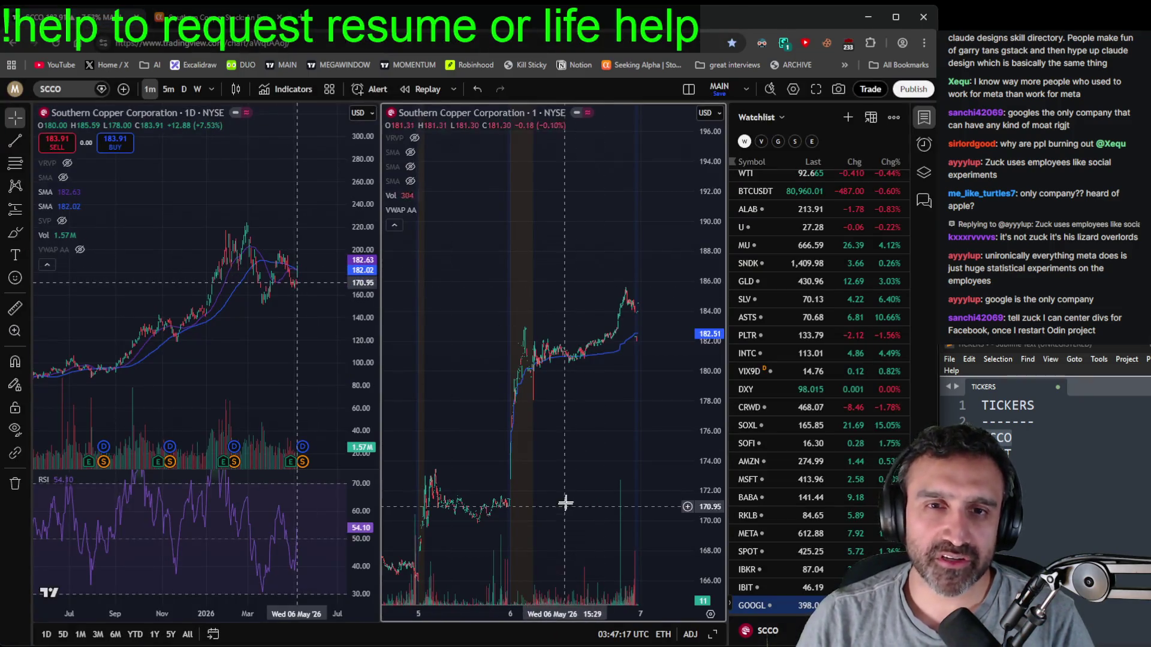
# - Pan the daily chart onto 2025–2026 and switch both charts to SLV from the watchlist
pyautogui.scroll(-5, 278, 356)
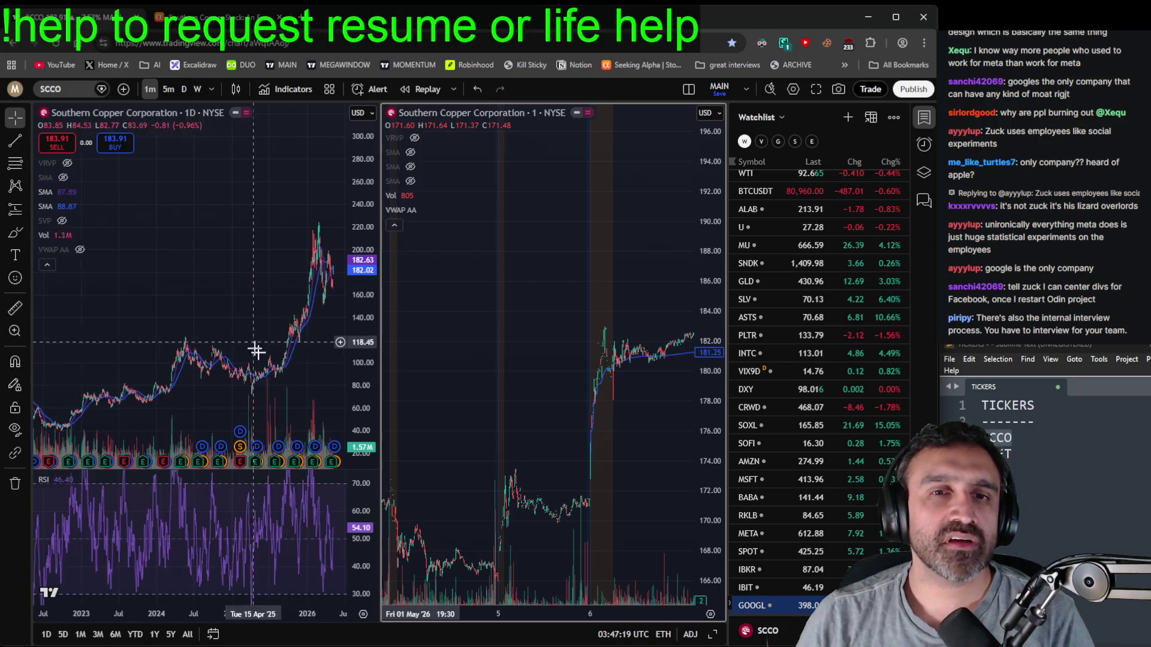
pyautogui.scroll(8, 174, 294)
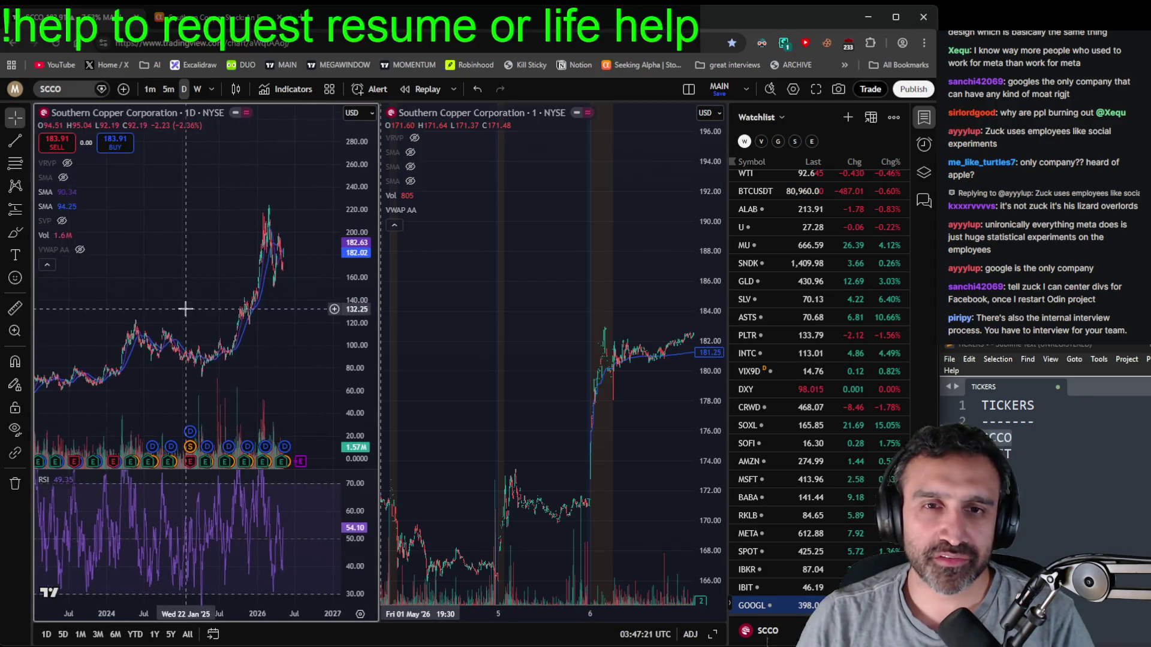
pyautogui.moveTo(202, 349); pyautogui.dragTo(274, 357)
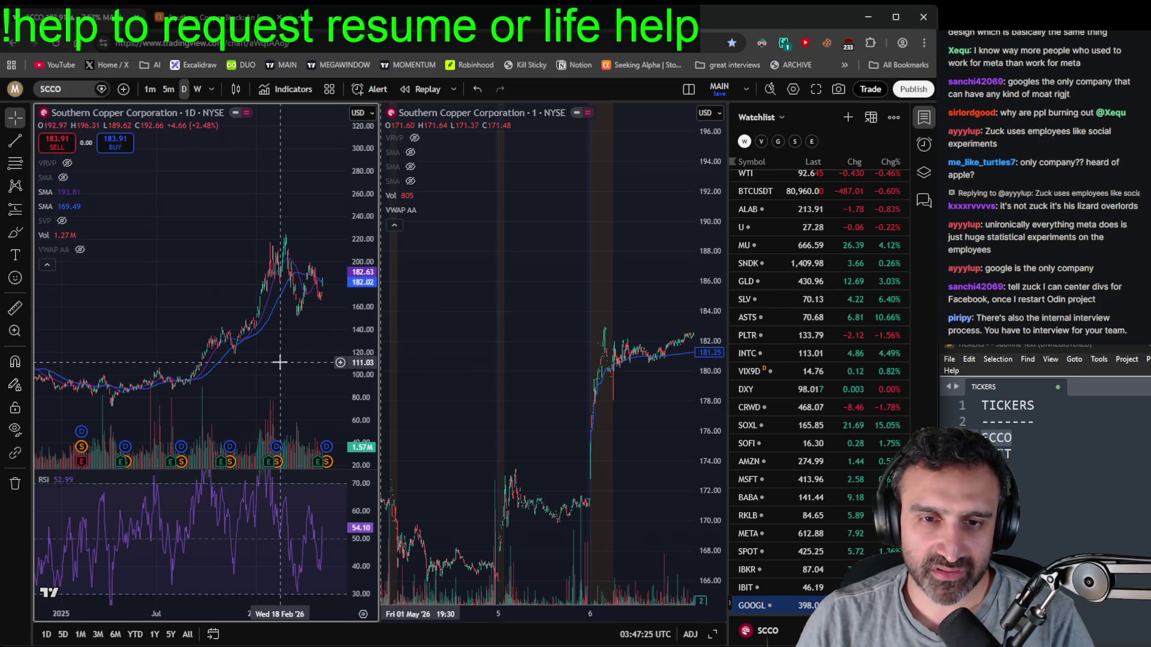
pyautogui.scroll(1, 821, 322)
pyautogui.click(818, 358)
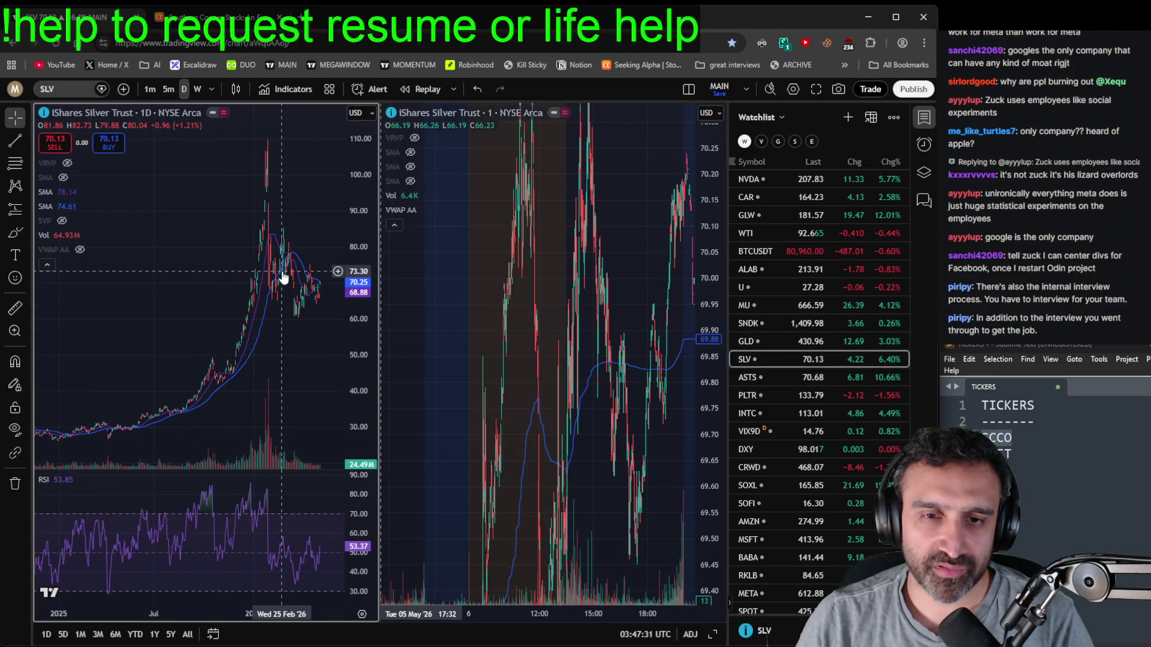
# - Load SCCO back into the charts via symbol search and zoom the daily chart toward recent candles
pyautogui.click(63, 88)
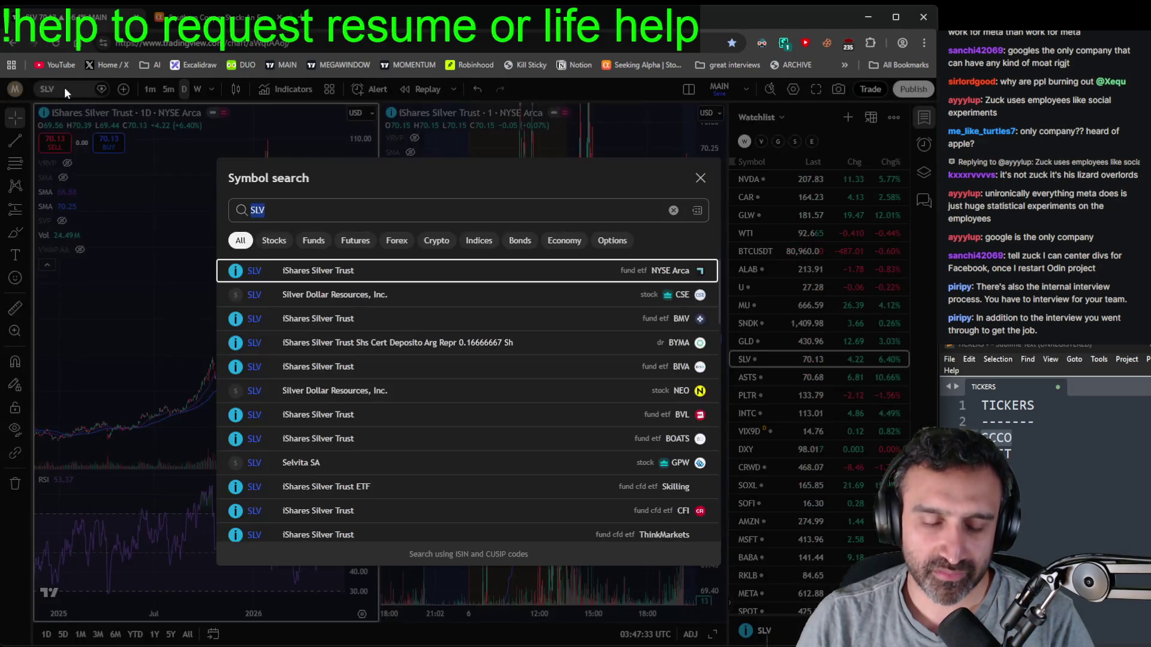
pyautogui.write('scco')
pyautogui.press('Return')
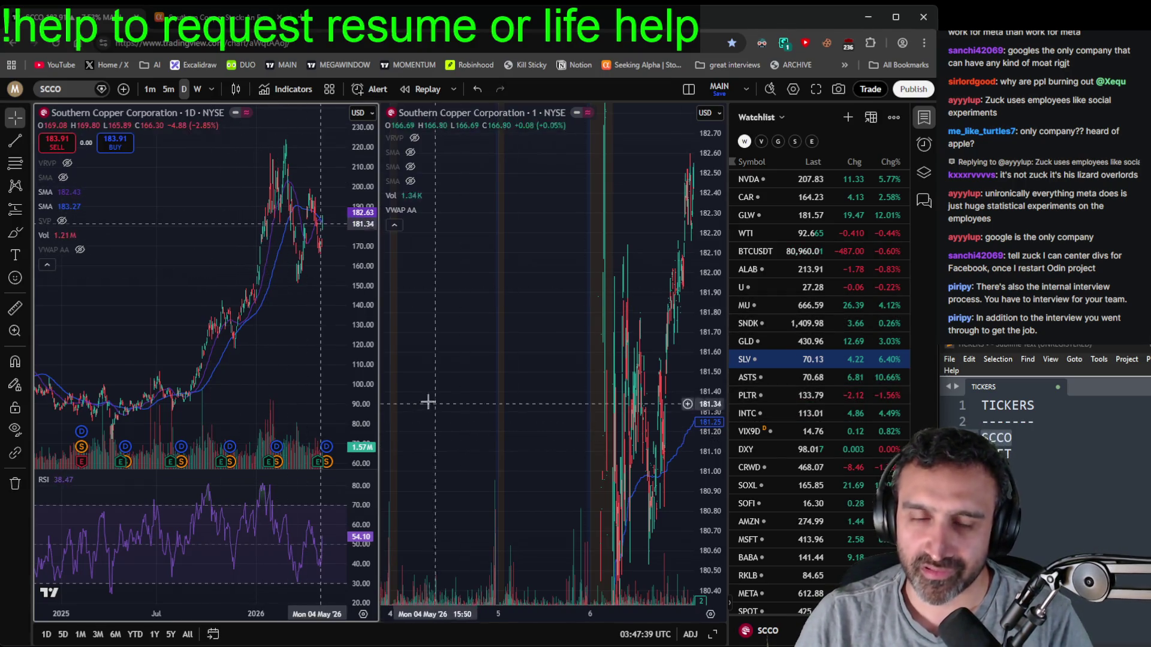
pyautogui.moveTo(314, 355); pyautogui.dragTo(310, 359)
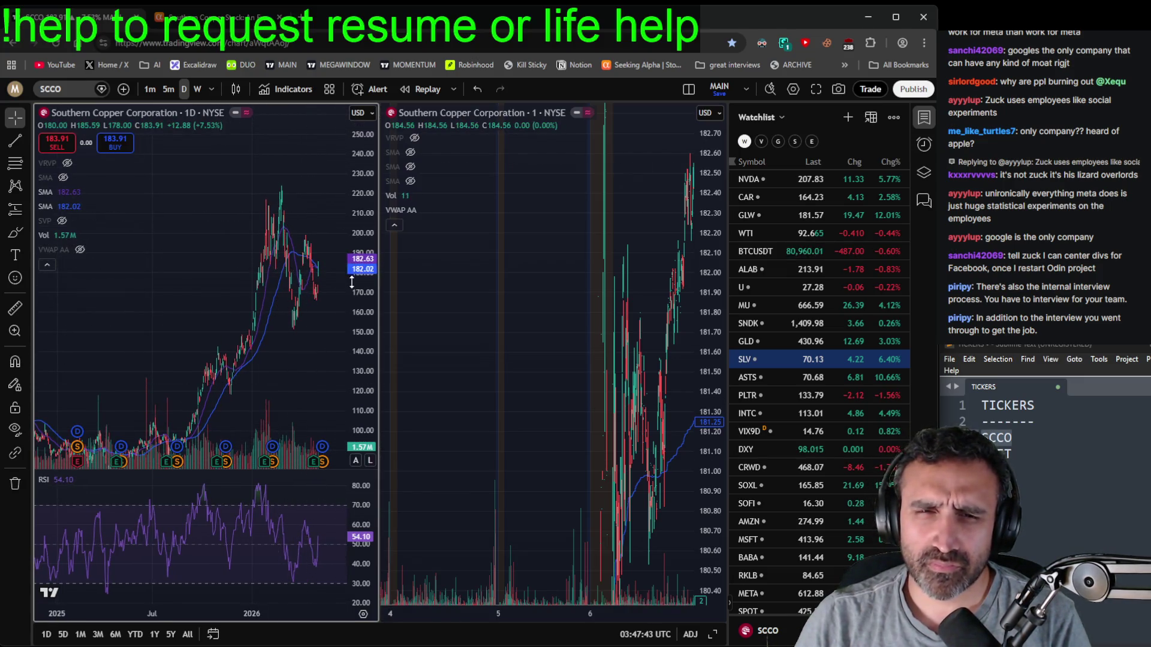
pyautogui.scroll(2, 297, 370)
pyautogui.scroll(3, 297, 370)
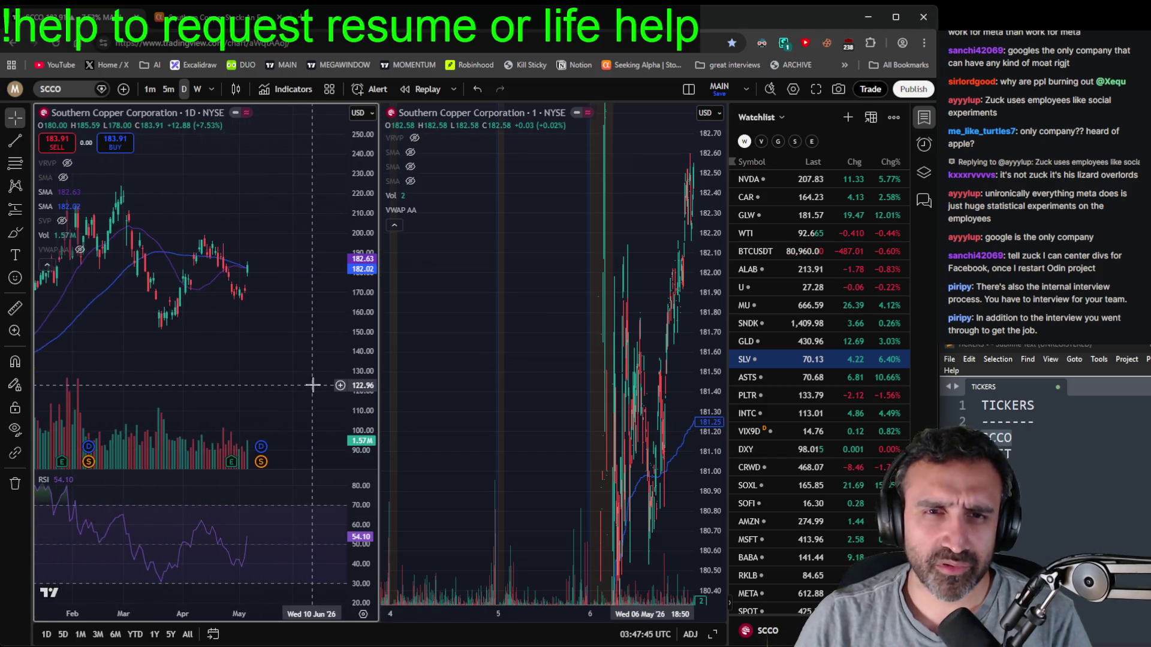
pyautogui.scroll(-4, 311, 383)
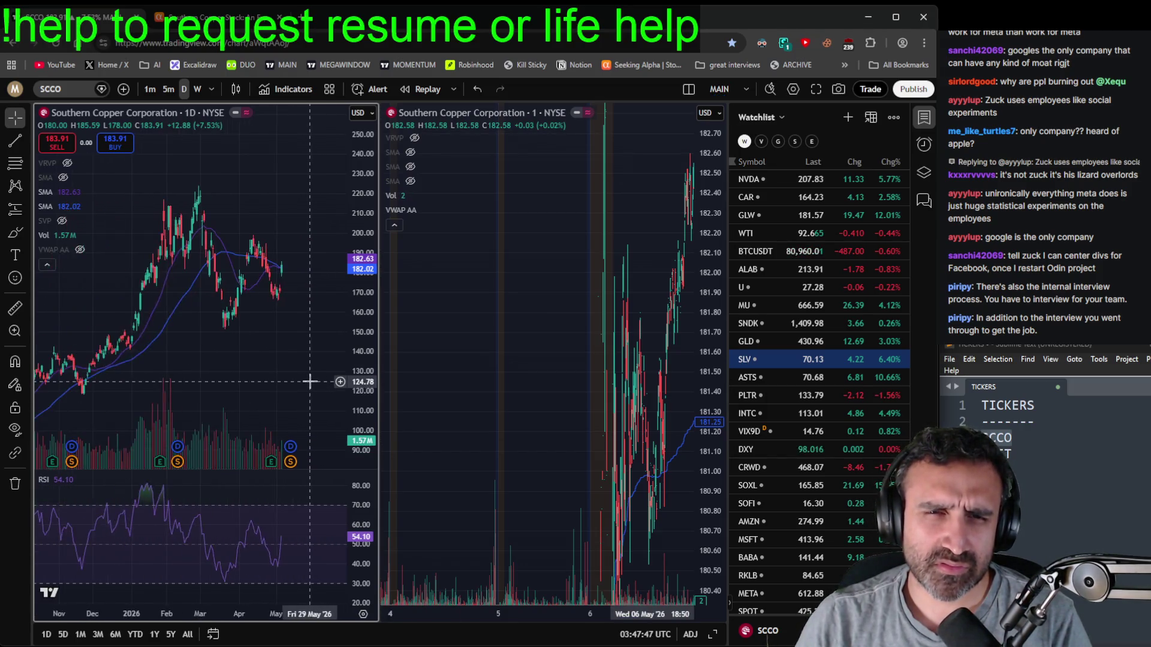
pyautogui.scroll(3, 308, 380)
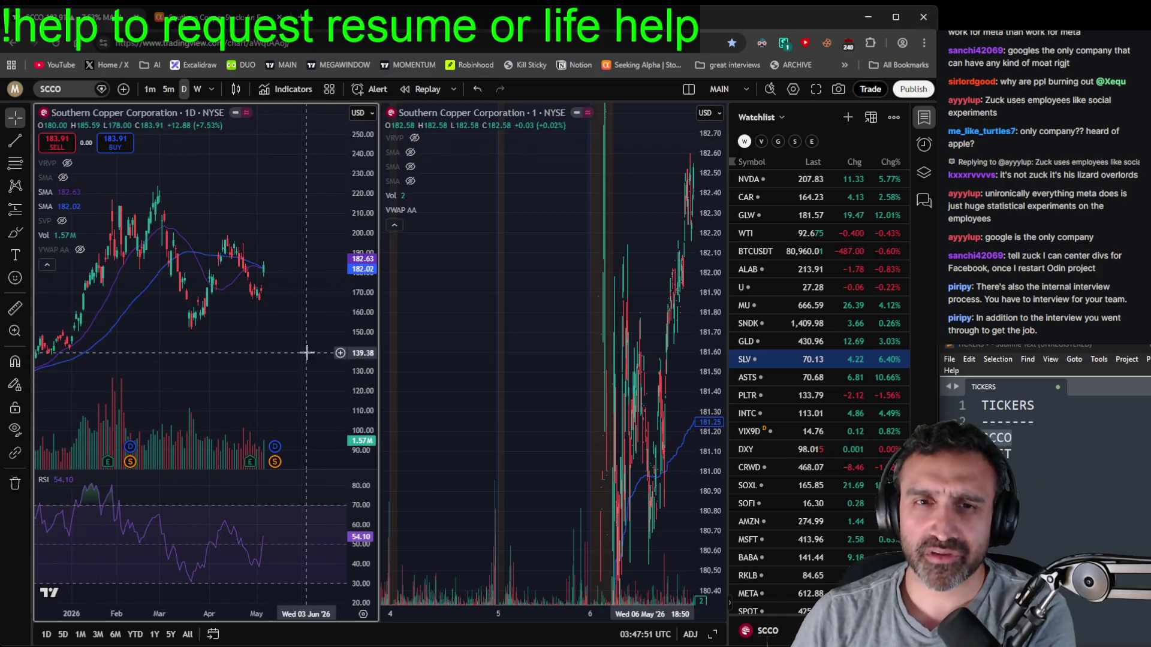
pyautogui.scroll(-1, 309, 344)
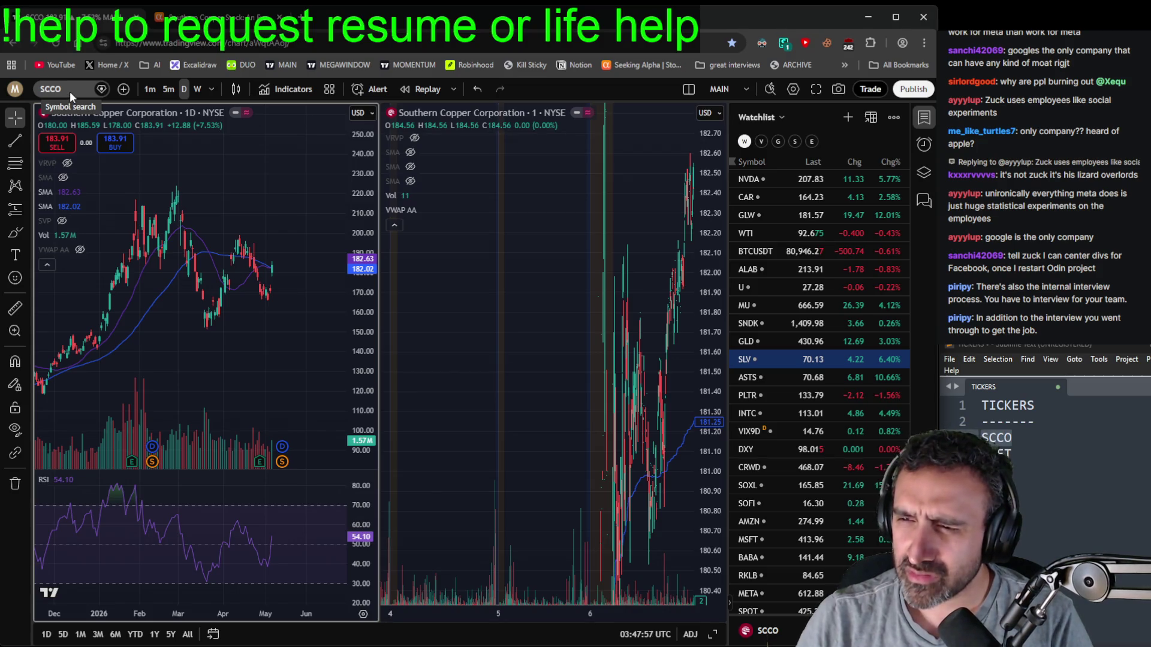
pyautogui.click(1058, 423)
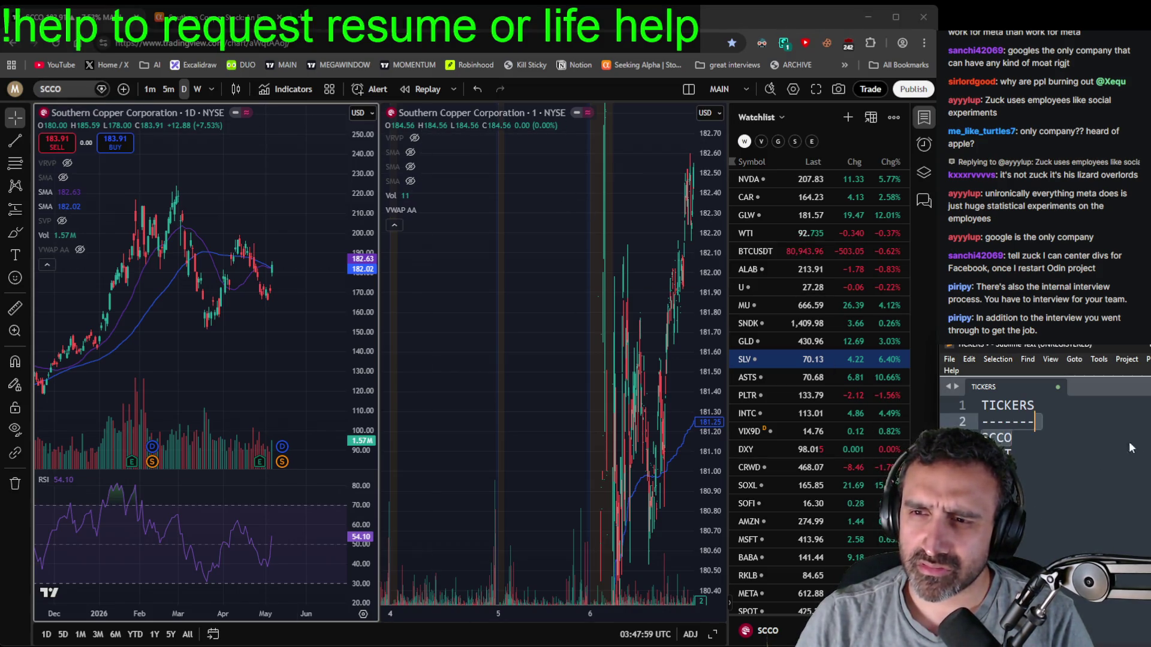
# - Delete the SCCO line from TICKERS, leaving POET at the top, and bring back the Southern Copper article
pyautogui.press('Delete')
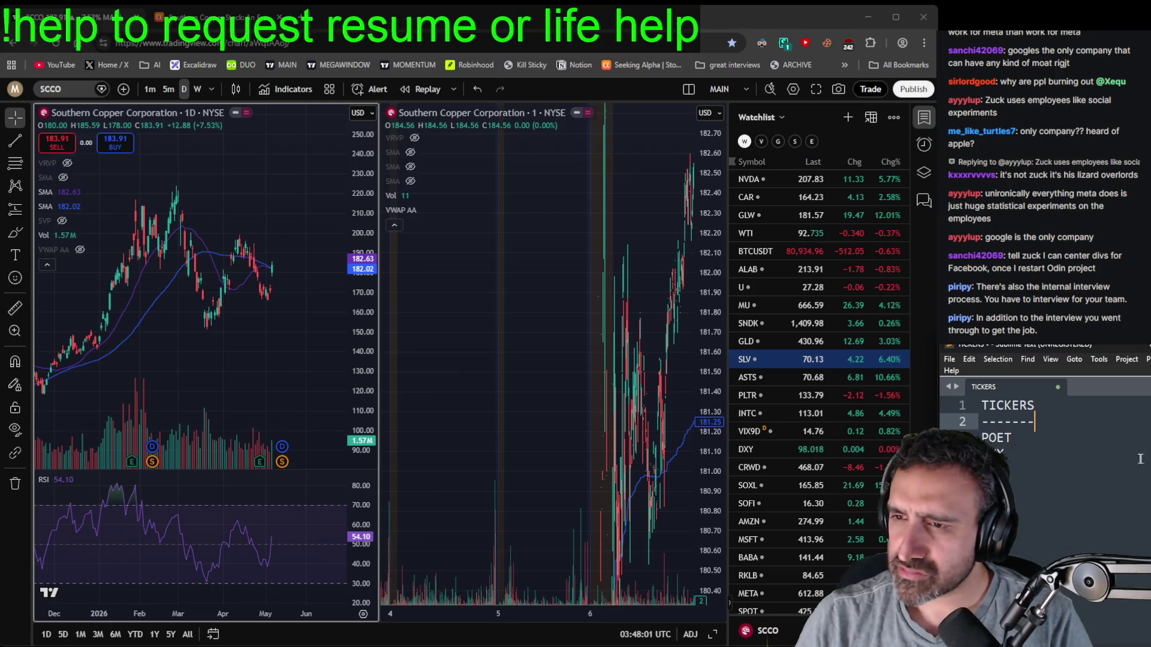
pyautogui.click(1092, 450)
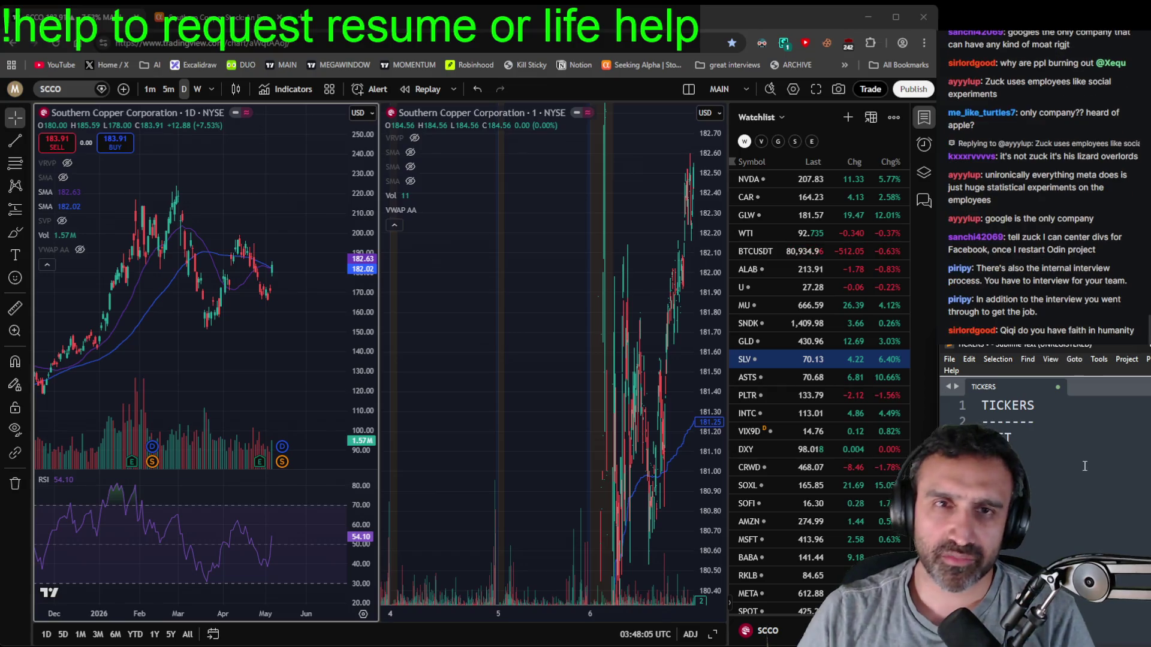
pyautogui.click(204, 17)
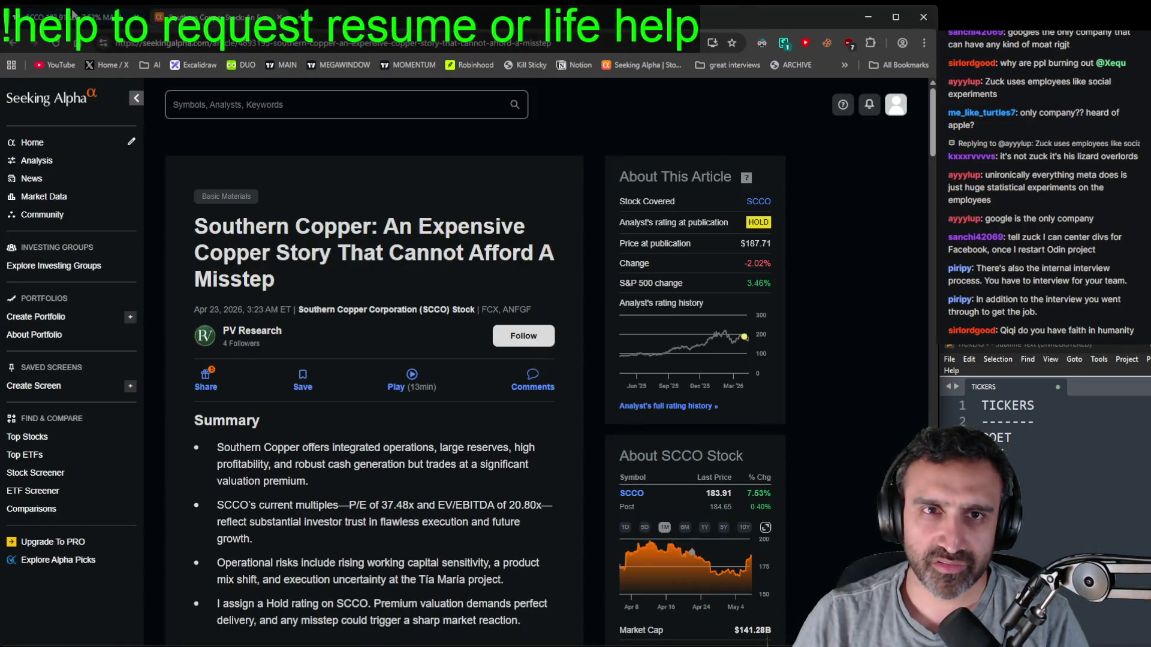
# - Return to TradingView's SCCO charts and make the 1-minute chart the active one
pyautogui.click(72, 15)
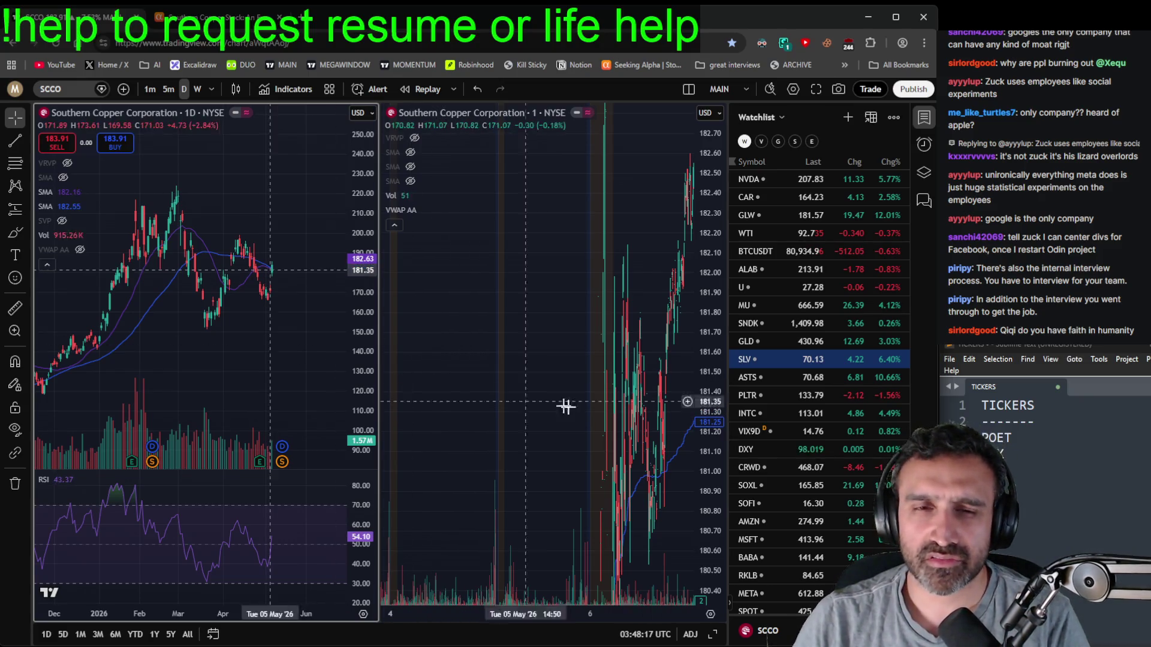
pyautogui.click(656, 450)
# - Pan and zoom Southern Copper's 1-minute chart to its latest candles with a wider price range
pyautogui.moveTo(656, 450); pyautogui.dragTo(547, 412)
pyautogui.moveTo(718, 422); pyautogui.dragTo(718, 464)
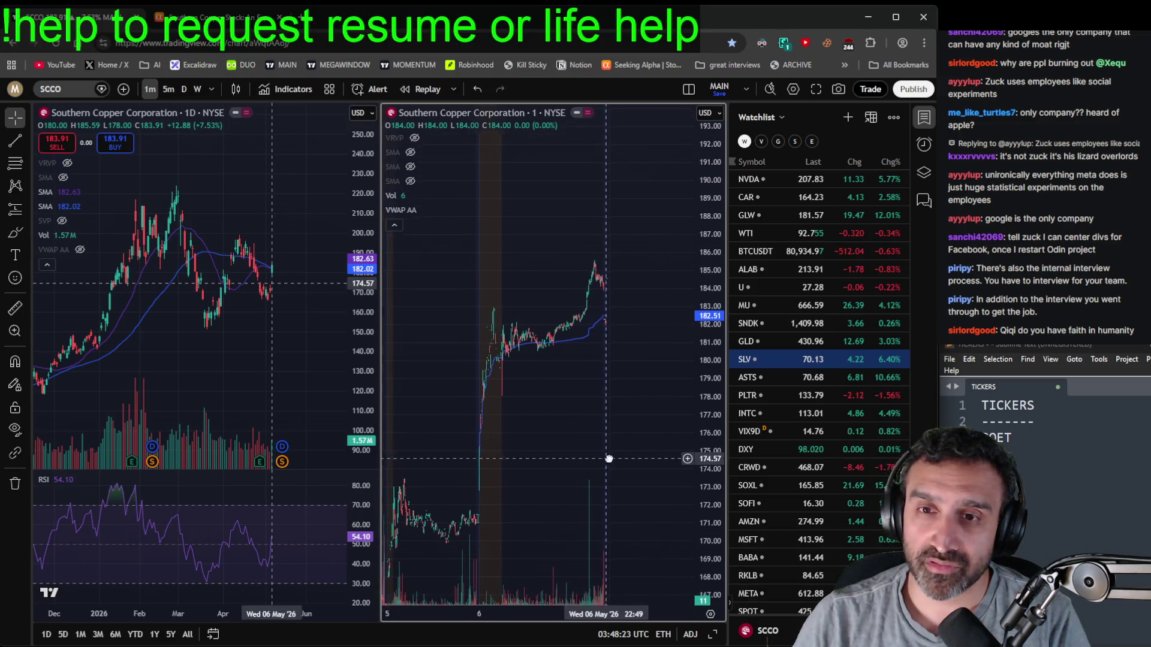
pyautogui.moveTo(605, 460); pyautogui.dragTo(620, 461)
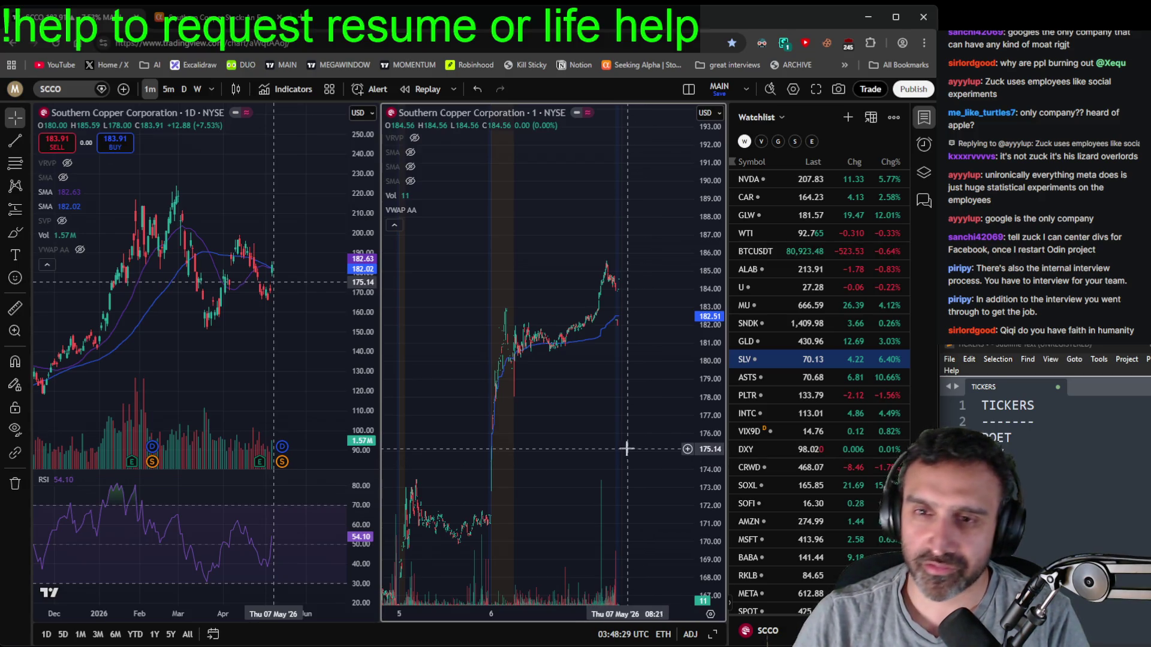
pyautogui.scroll(5, 629, 450)
pyautogui.scroll(5, 642, 467)
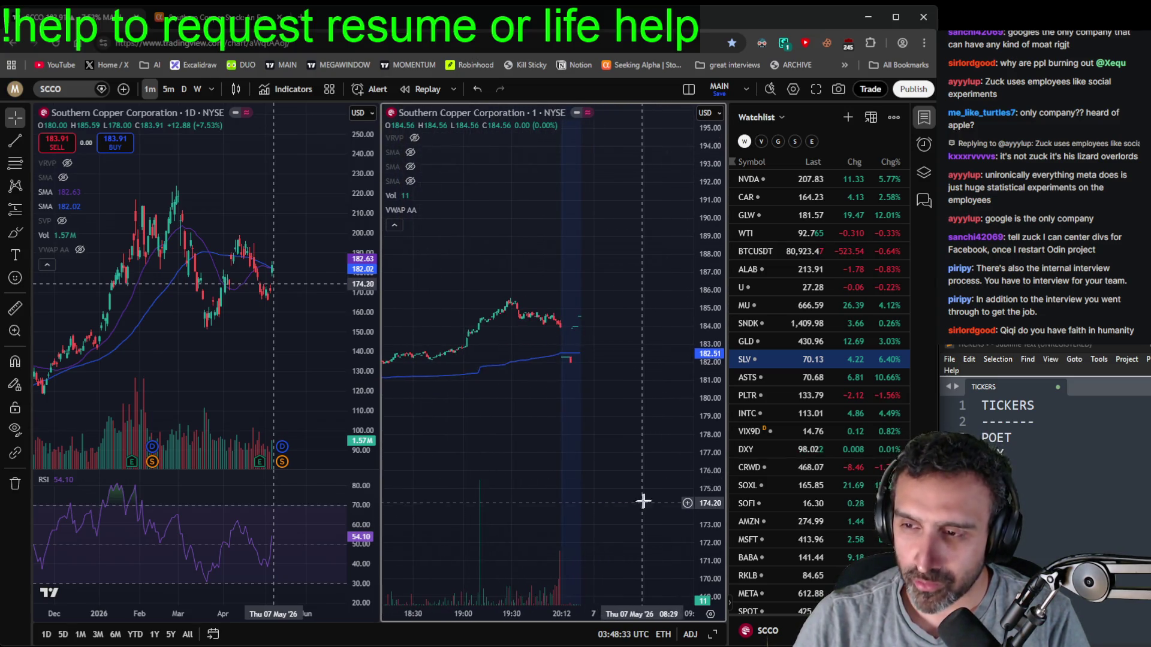
pyautogui.scroll(-2, 666, 501)
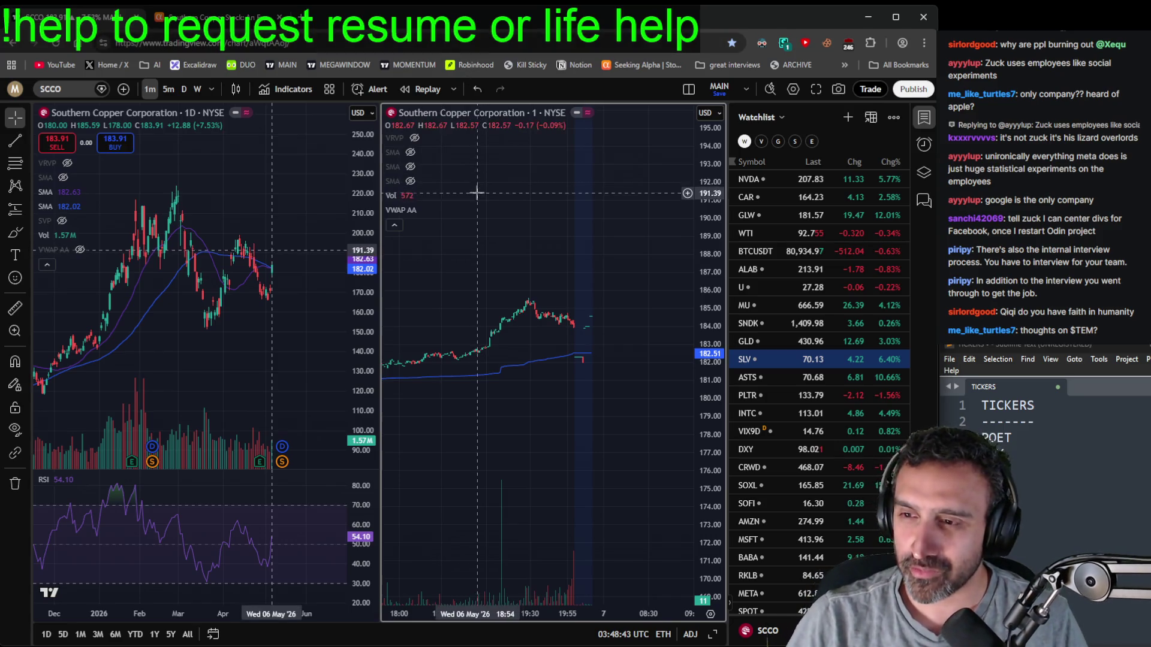
# - Select POET in the Sublime Text ticker list and bring up TradingView's symbol search
pyautogui.click(1081, 519)
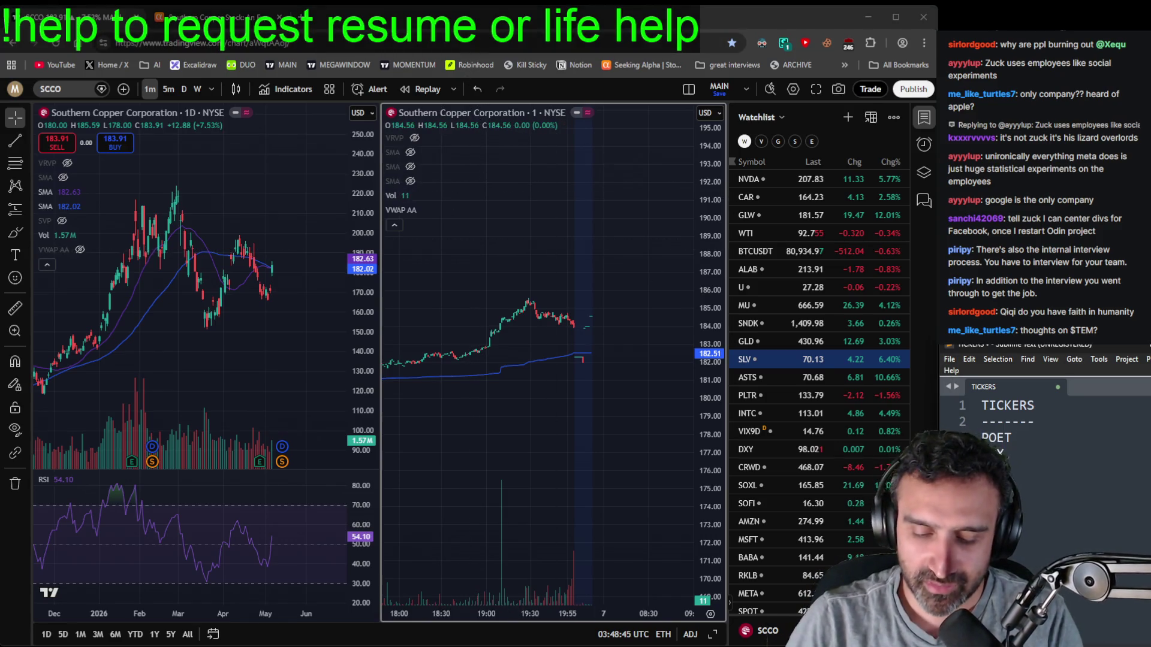
pyautogui.doubleClick(1003, 438)
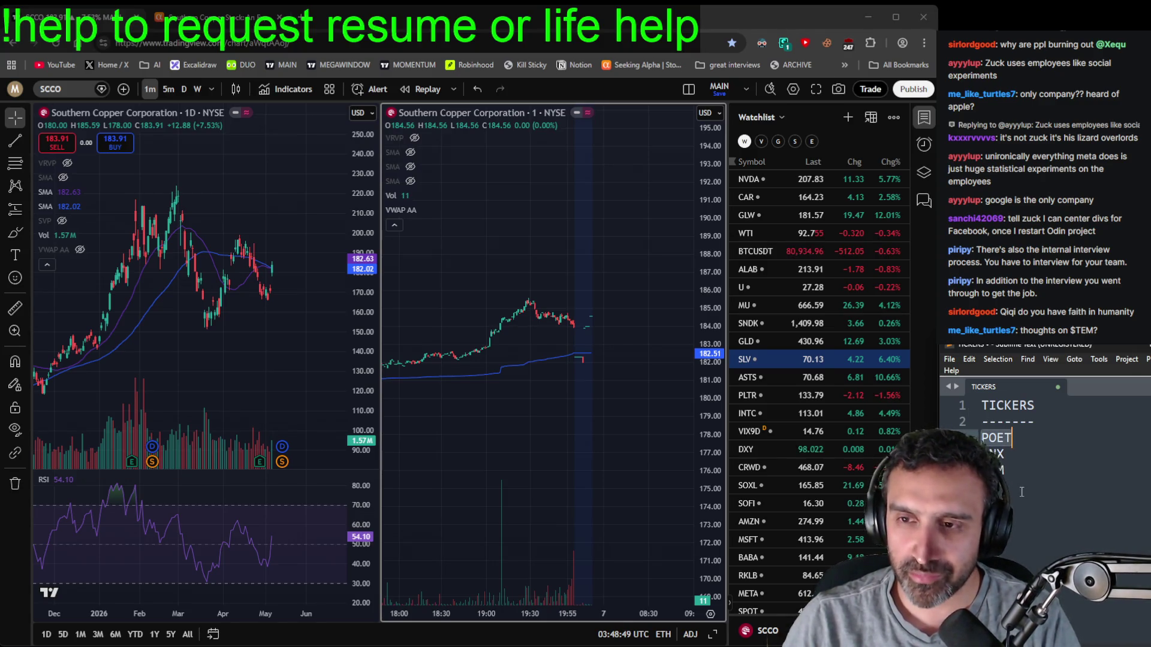
pyautogui.click(74, 89)
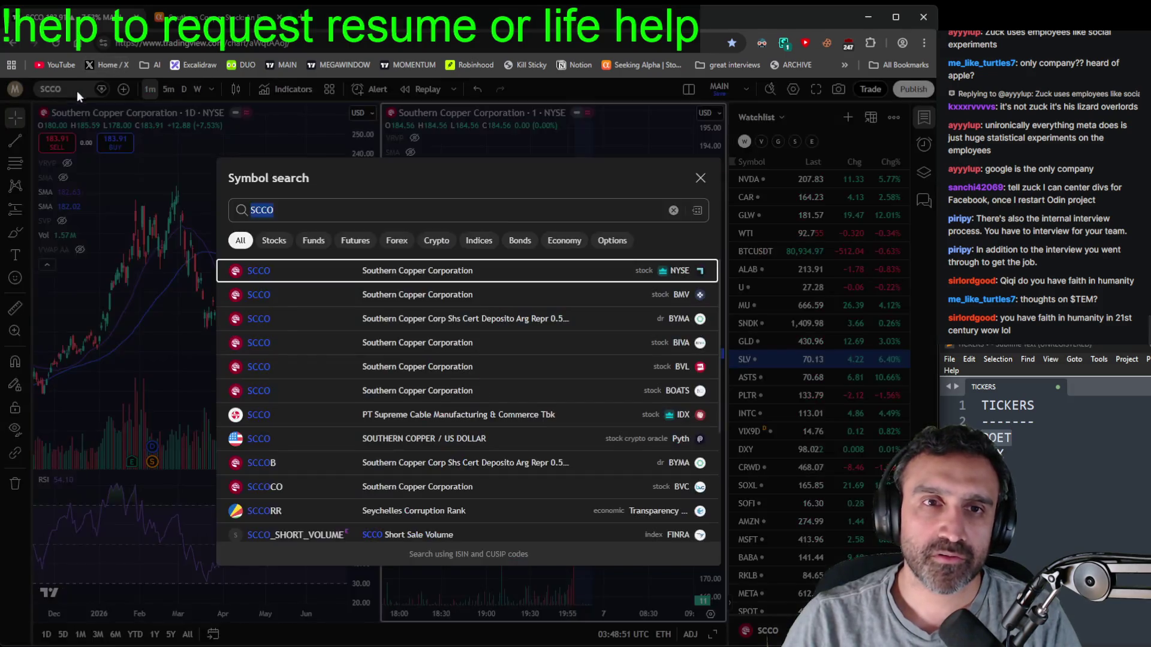
# - Enter POET in symbol search to load POET Technologies, then scroll back through the 1-minute chart
pyautogui.write('POET')
pyautogui.press('Escape')
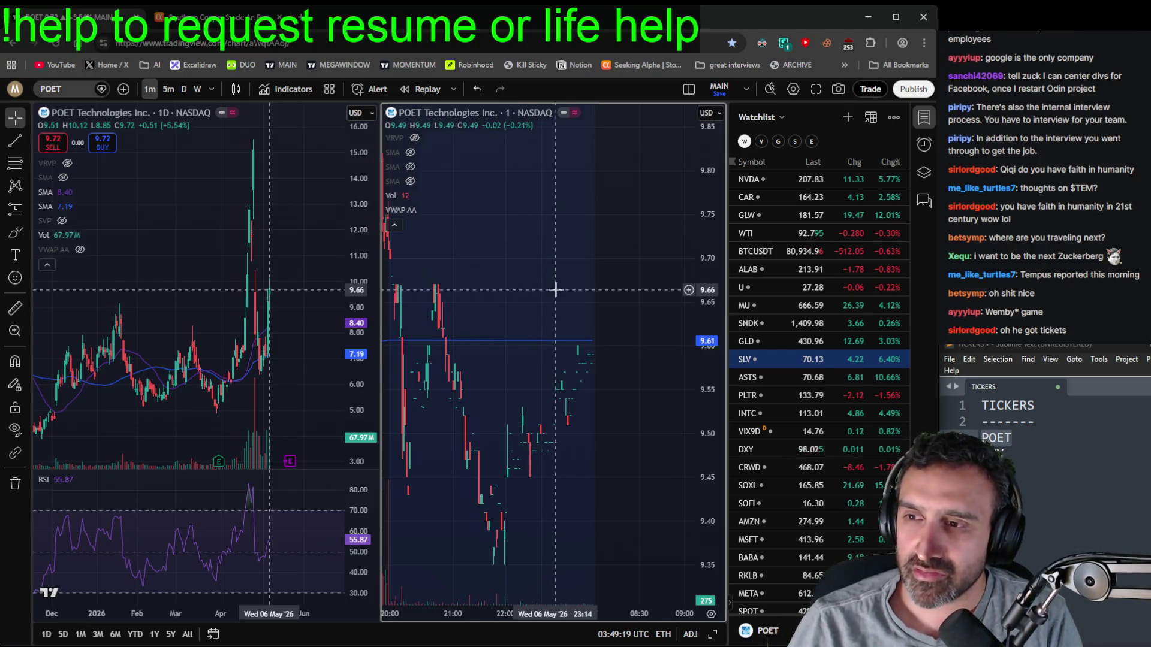
pyautogui.hscroll(-3, 552, 293)
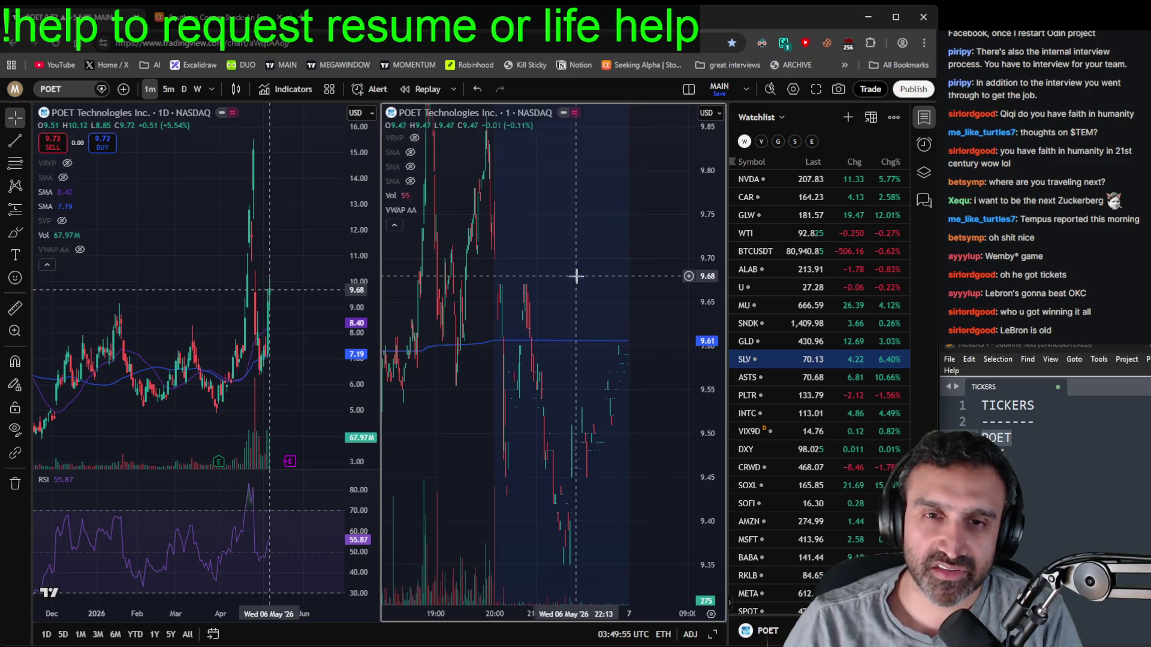
# - Widen the intraday price range and pan the 1-minute chart to 5 May's jump from 7.5 to 9.5
pyautogui.scroll(-3, 626, 290)
pyautogui.moveTo(712, 277); pyautogui.dragTo(701, 521)
pyautogui.scroll(-3, 622, 509)
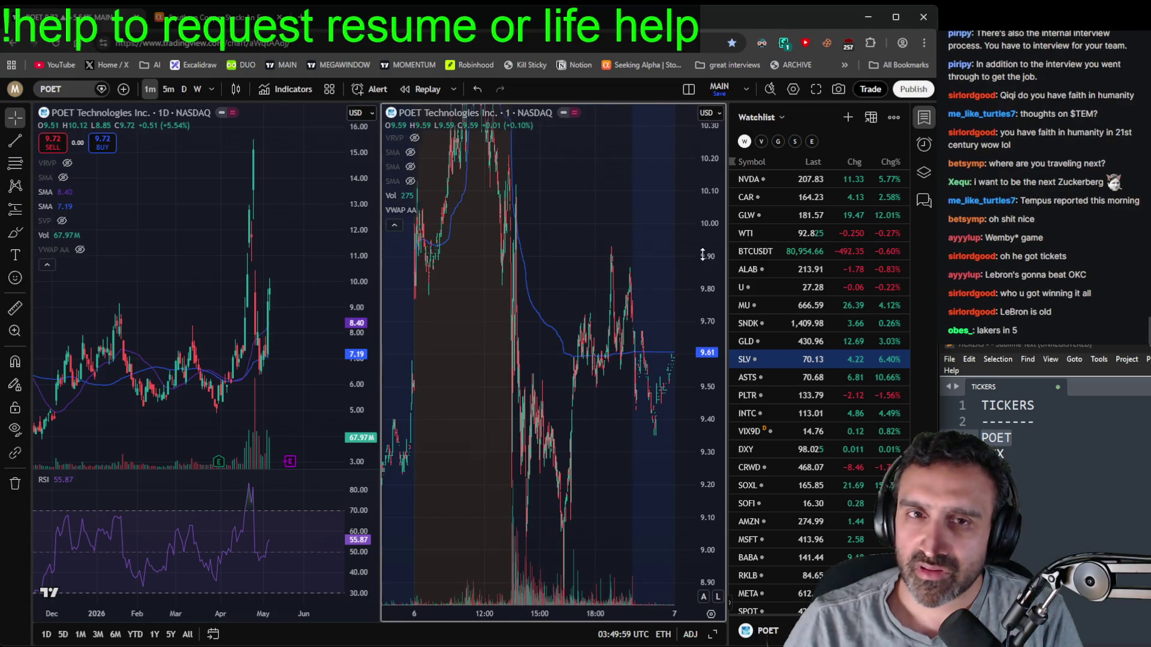
pyautogui.scroll(2, 270, 357)
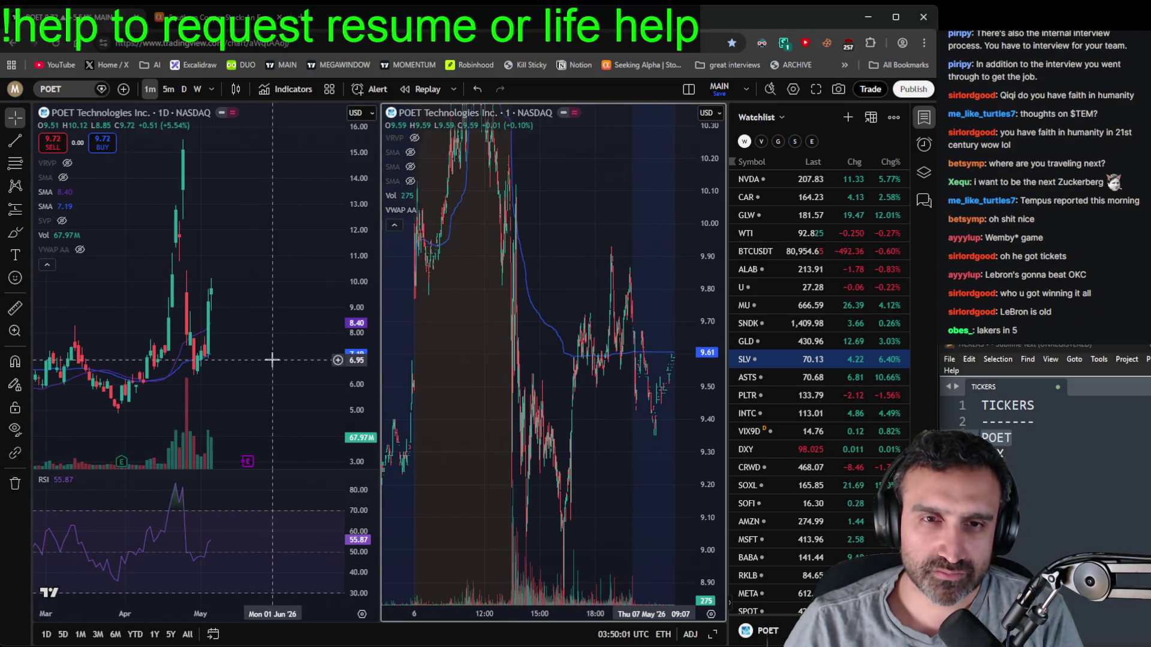
pyautogui.scroll(2, 270, 358)
pyautogui.scroll(-3, 271, 357)
pyautogui.scroll(-2, 606, 460)
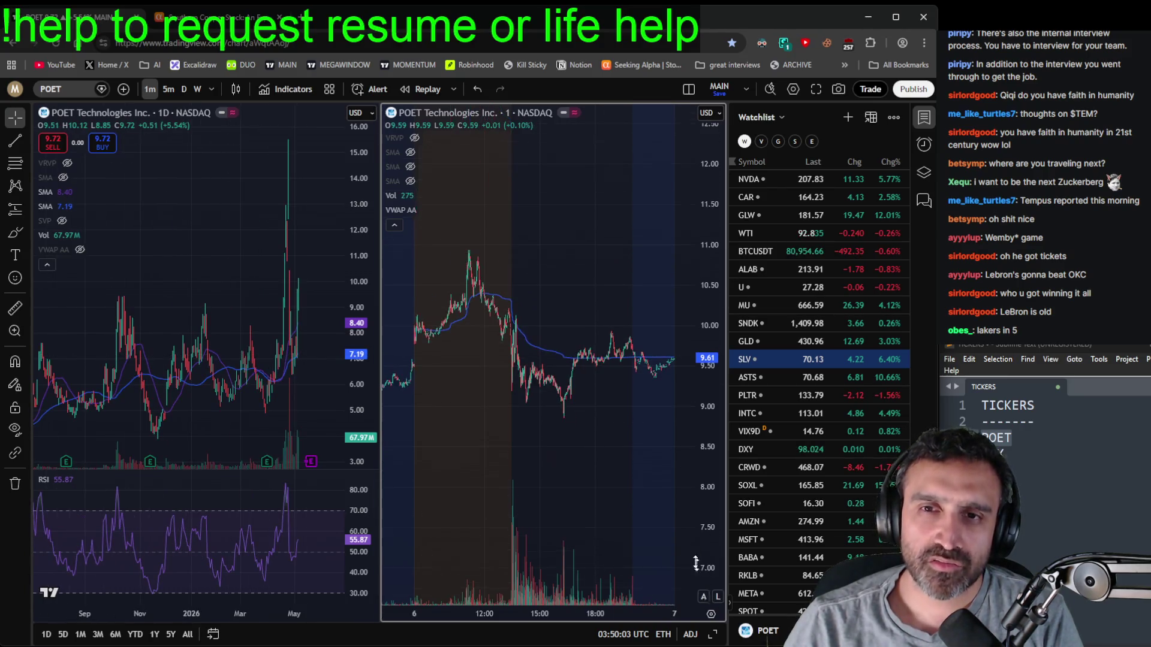
pyautogui.moveTo(447, 442); pyautogui.dragTo(570, 412)
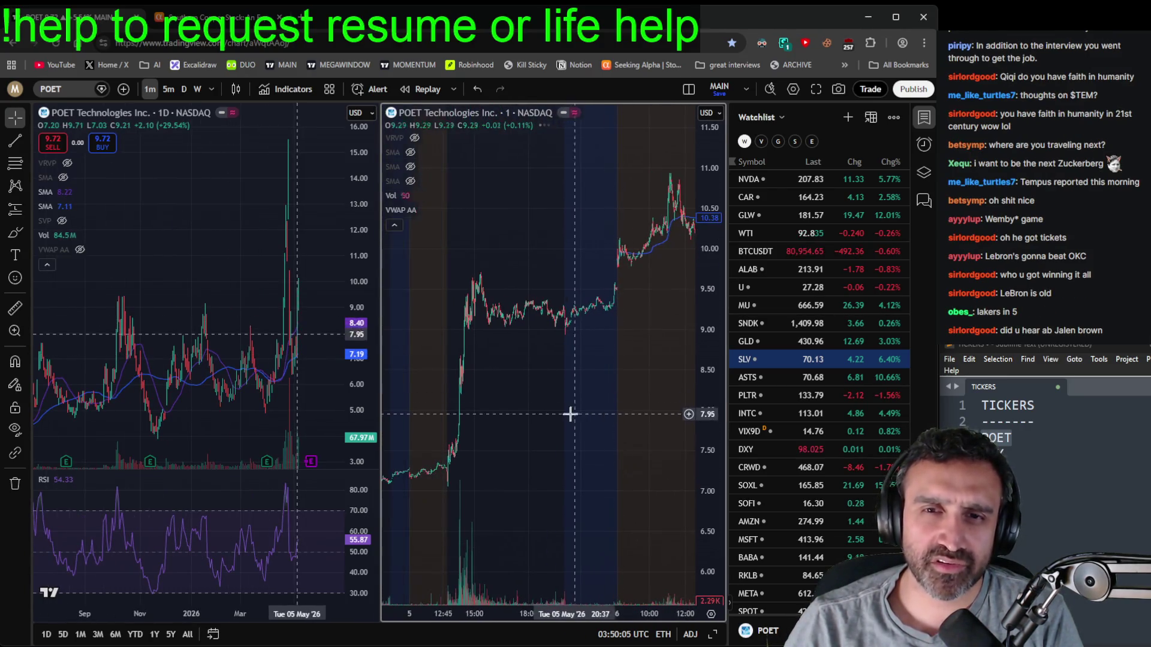
pyautogui.scroll(5, 300, 414)
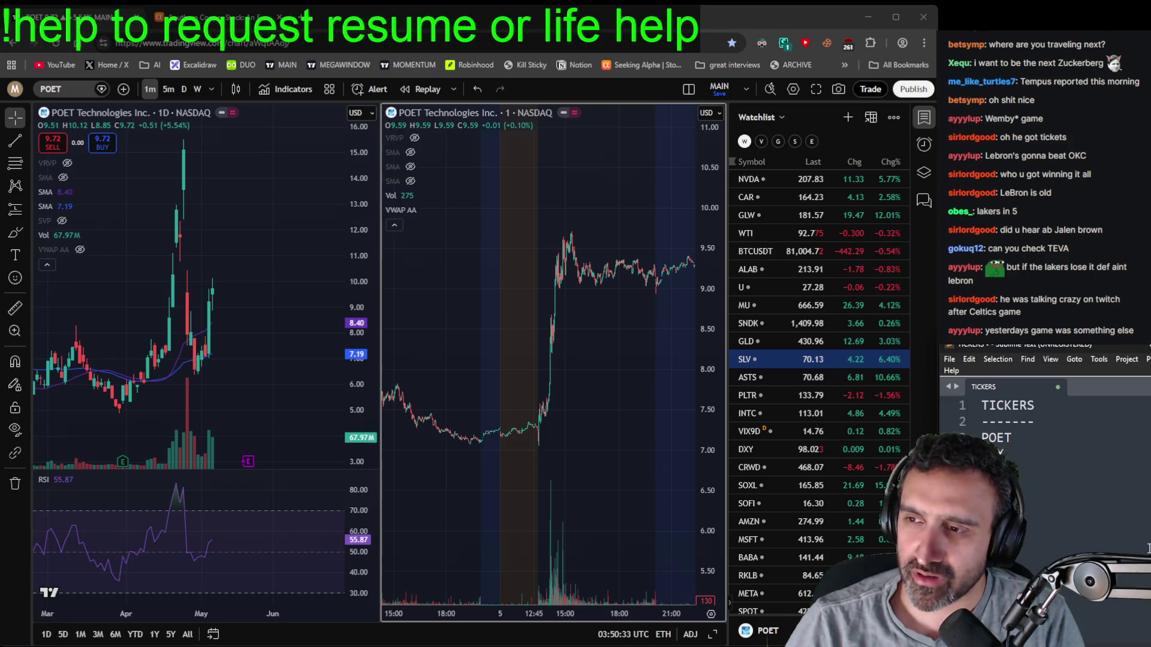
# - Add TEVA on a new line of the ticker list and re-zoom the daily chart
pyautogui.press('Return')
pyautogui.write('TEVA')
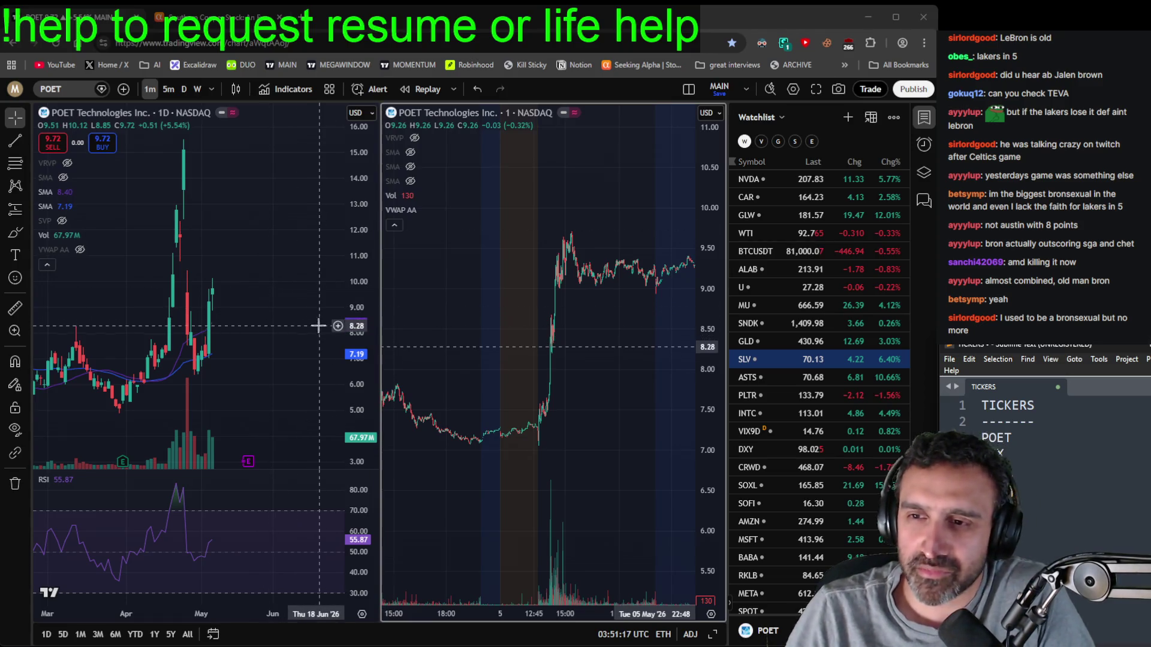
pyautogui.scroll(-3, 237, 354)
pyautogui.scroll(3, 263, 348)
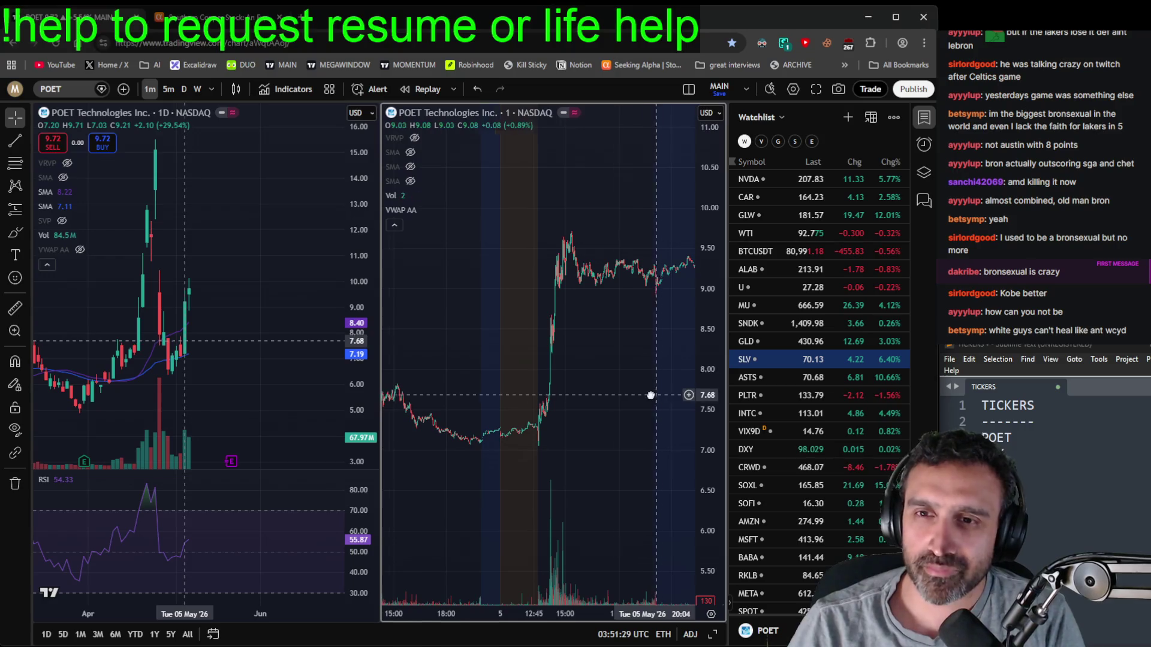
# - Shift the 1-minute chart forward to Wed 06 May, showing the spike toward 11
pyautogui.moveTo(660, 393); pyautogui.dragTo(576, 467)
pyautogui.hscroll(5, 576, 467)
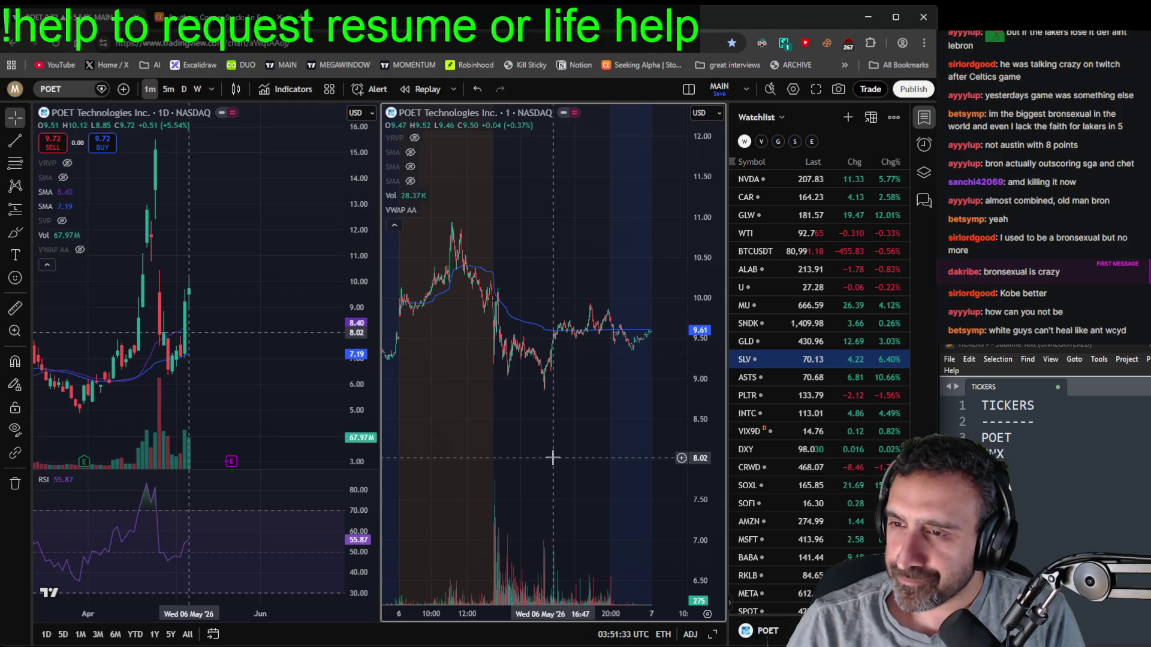
pyautogui.hscroll(-1, 552, 458)
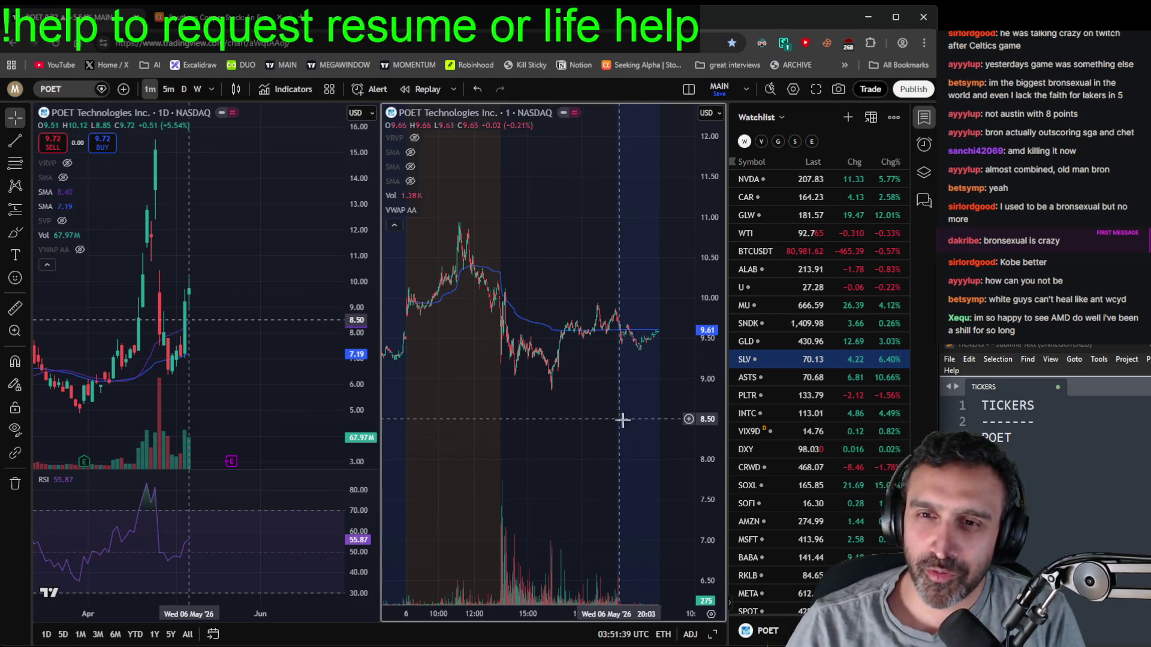
pyautogui.moveTo(604, 453); pyautogui.dragTo(594, 480)
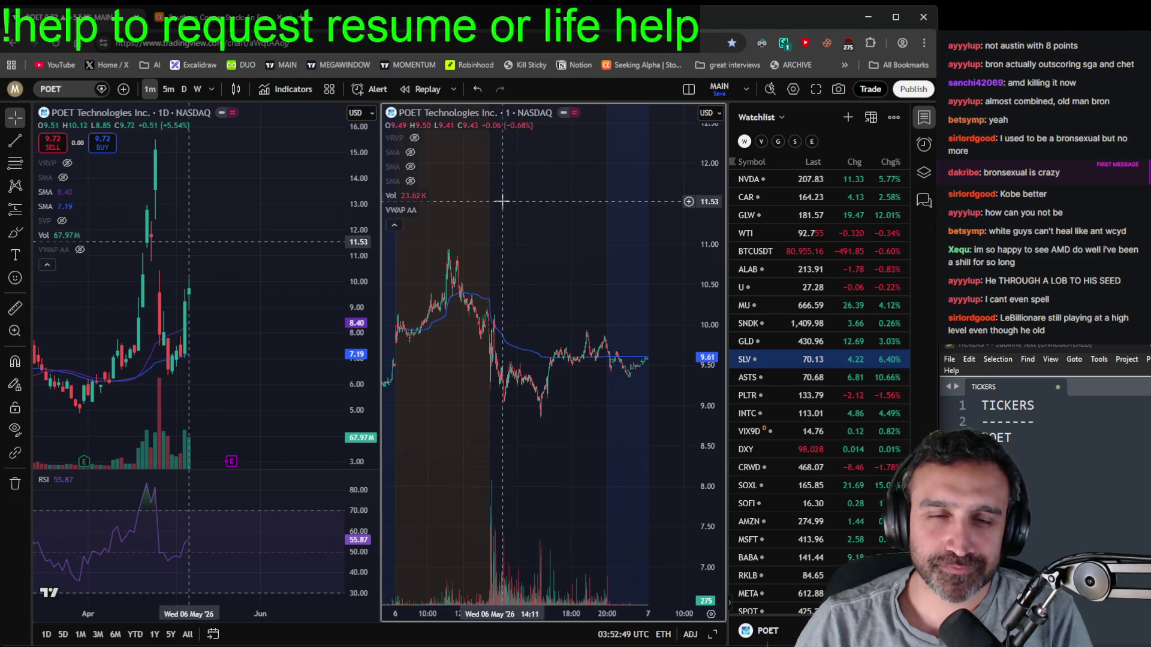
# - Pan POET's daily chart to earlier days and zoom it in and out
pyautogui.click(249, 247)
pyautogui.moveTo(236, 246); pyautogui.dragTo(285, 236)
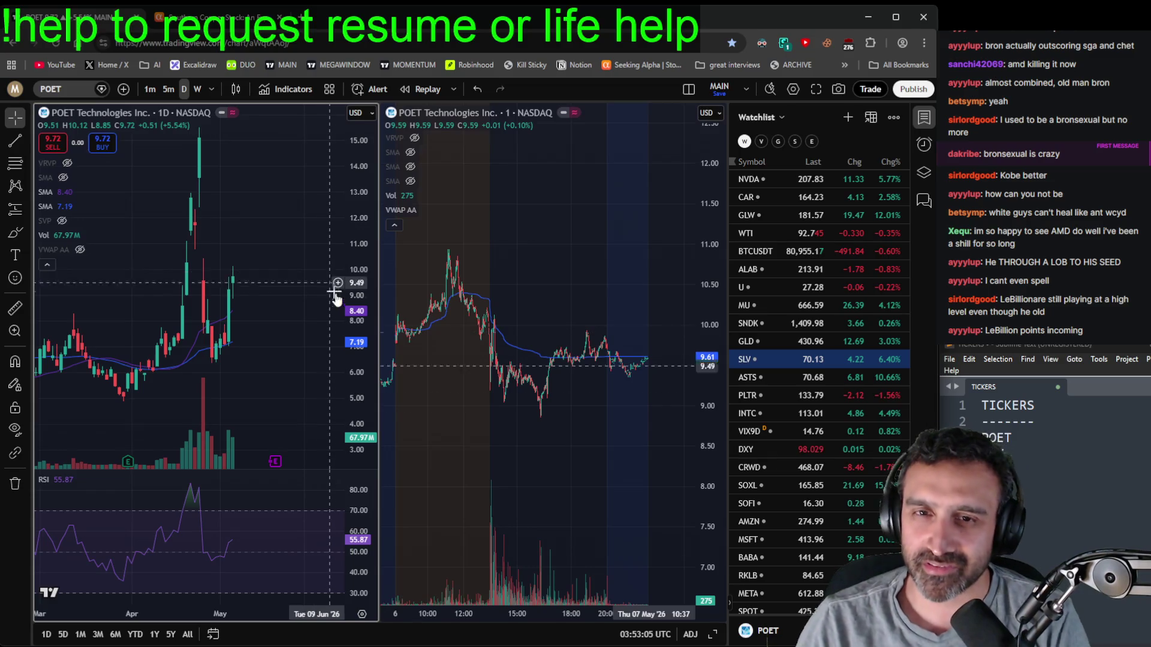
pyautogui.scroll(-5, 299, 371)
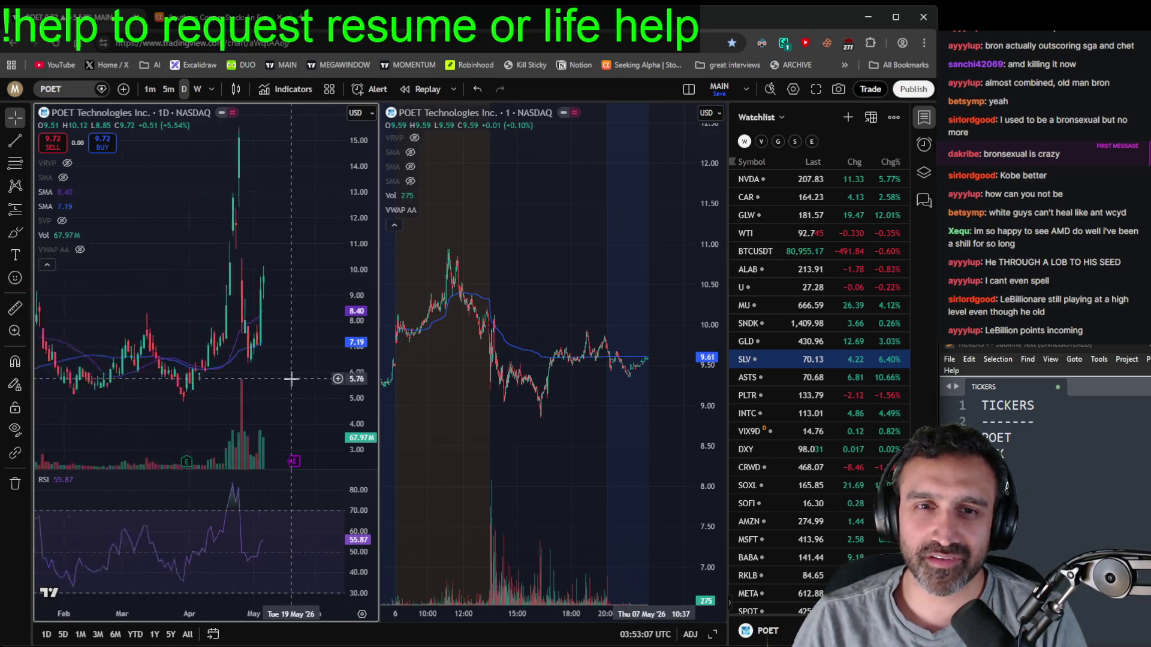
pyautogui.scroll(-2, 317, 387)
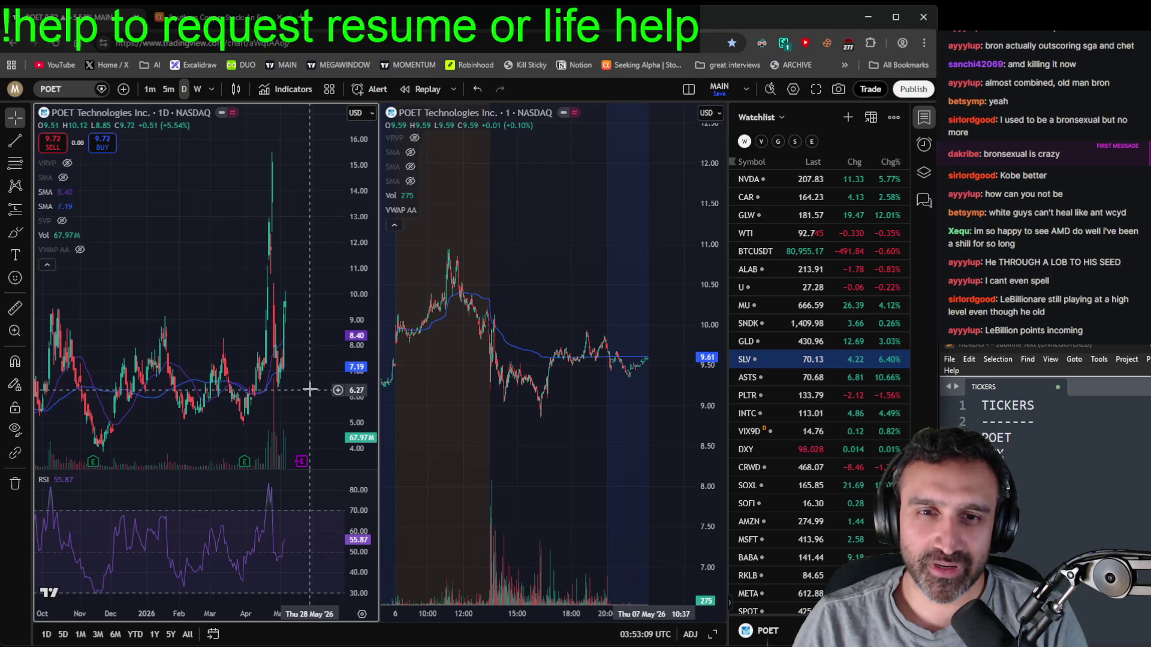
pyautogui.scroll(4, 323, 366)
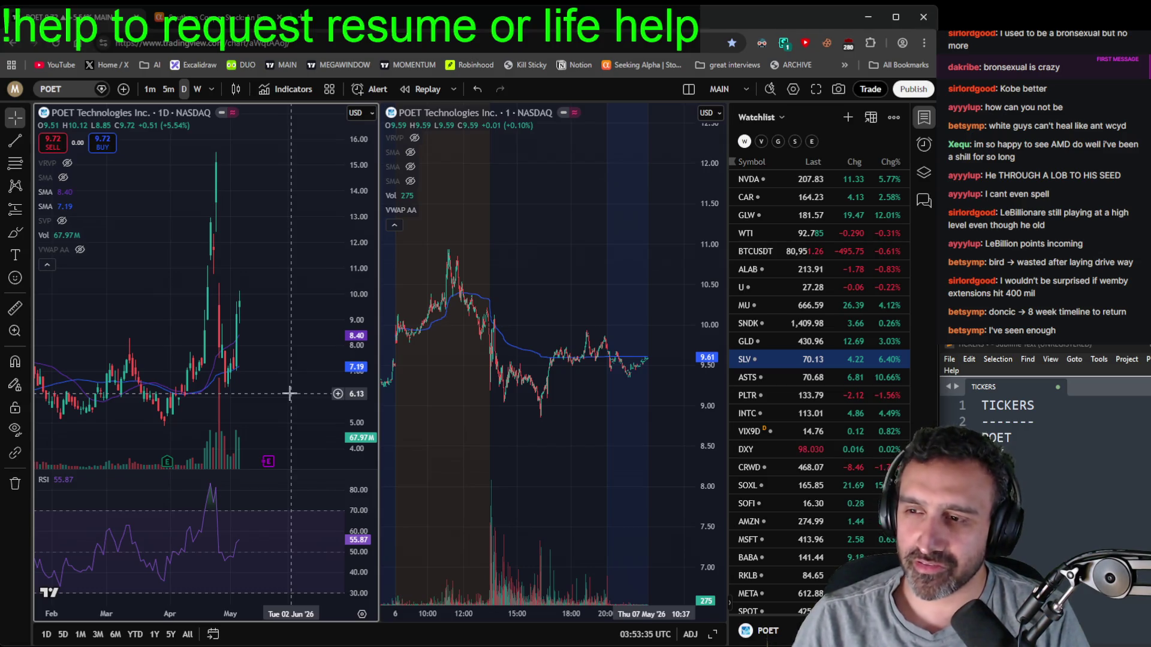
# - Center the 1-minute chart on the May 5 spike, then switch to Seeking Alpha's symbol search
pyautogui.click(588, 250)
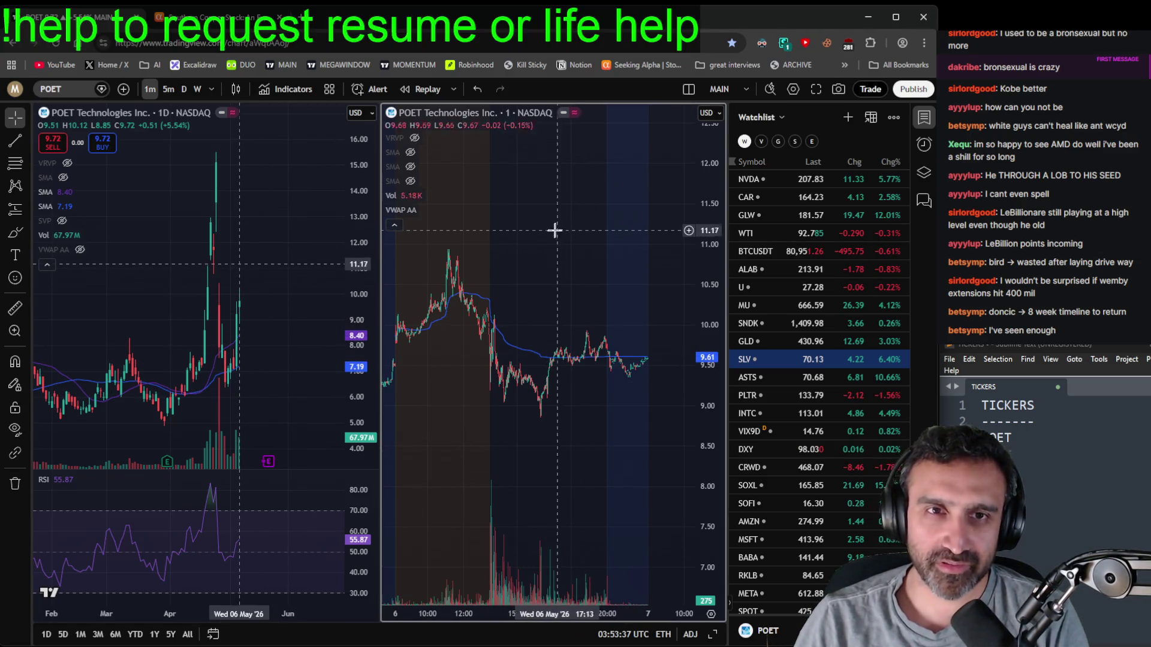
pyautogui.moveTo(231, 386)
pyautogui.mouseDown()
pyautogui.moveTo(288, 334)
pyautogui.moveTo(267, 330)
pyautogui.mouseUp()
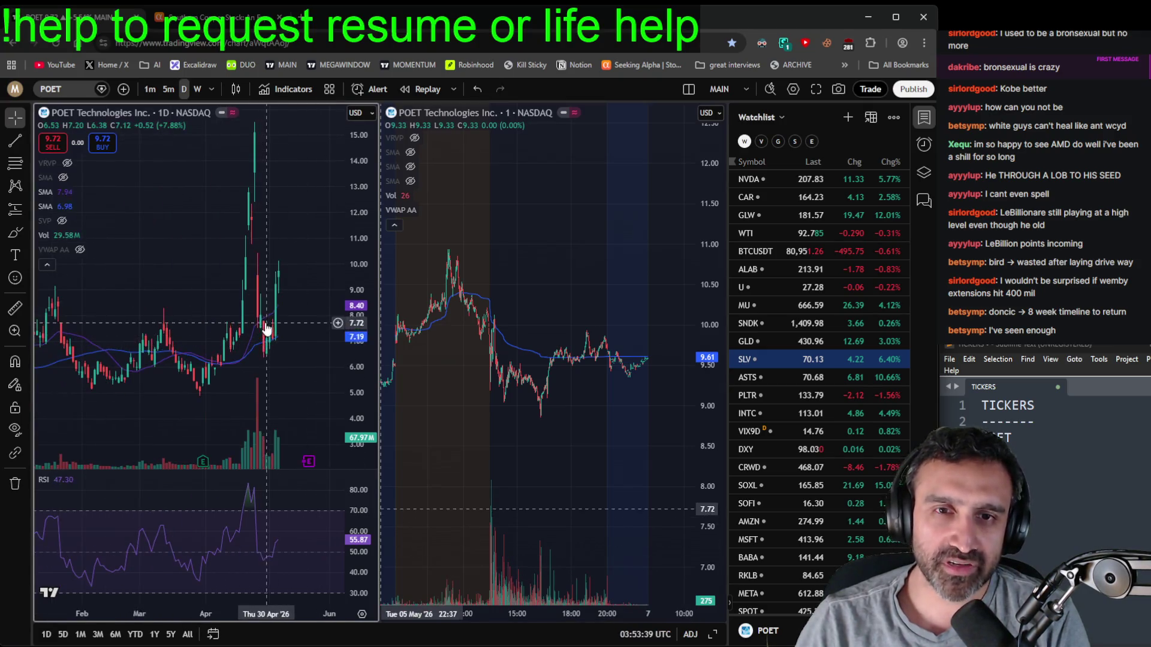
pyautogui.click(276, 334)
pyautogui.click(519, 372)
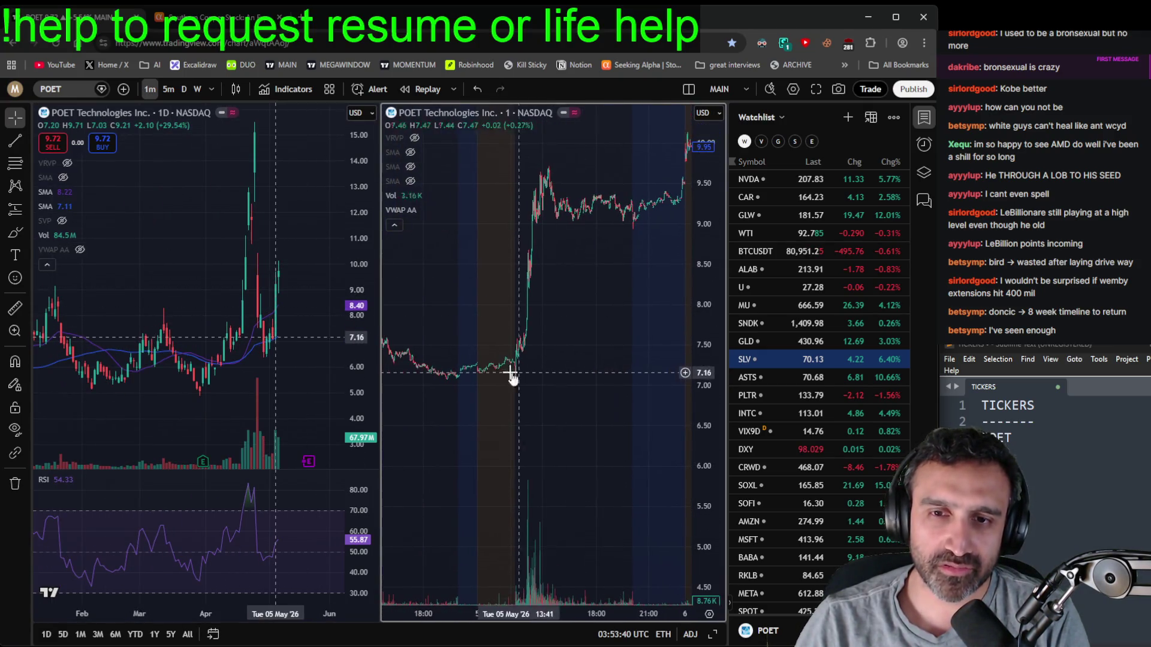
pyautogui.moveTo(519, 372); pyautogui.dragTo(557, 363)
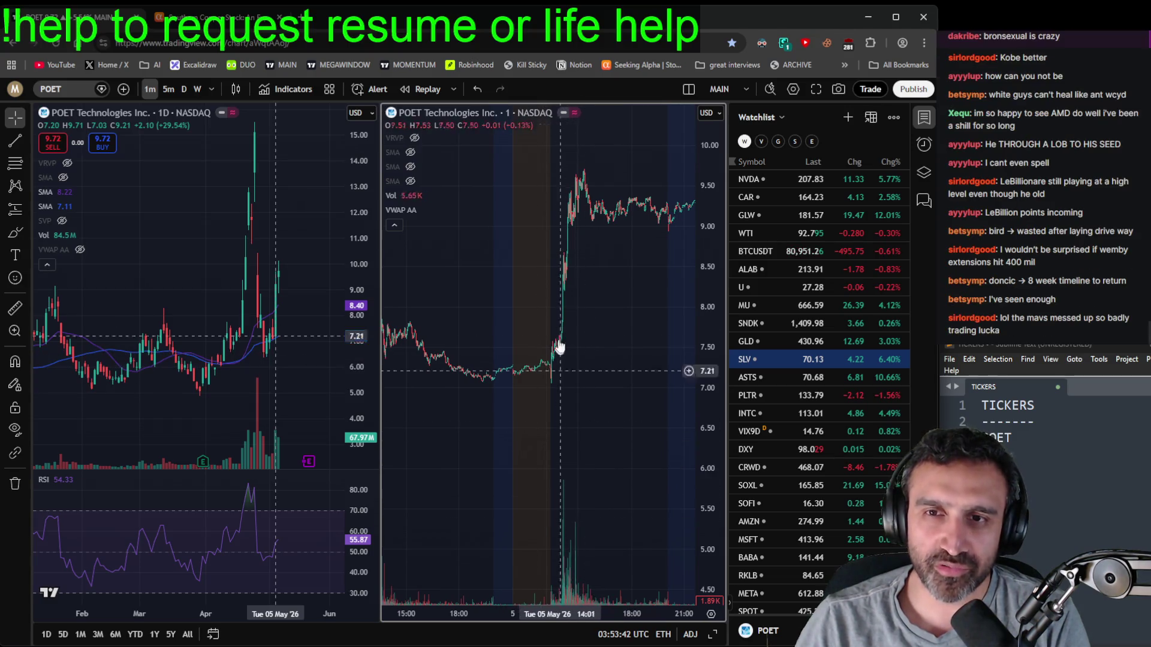
pyautogui.hotkey('ctrl', 'Tab')
pyautogui.click(206, 110)
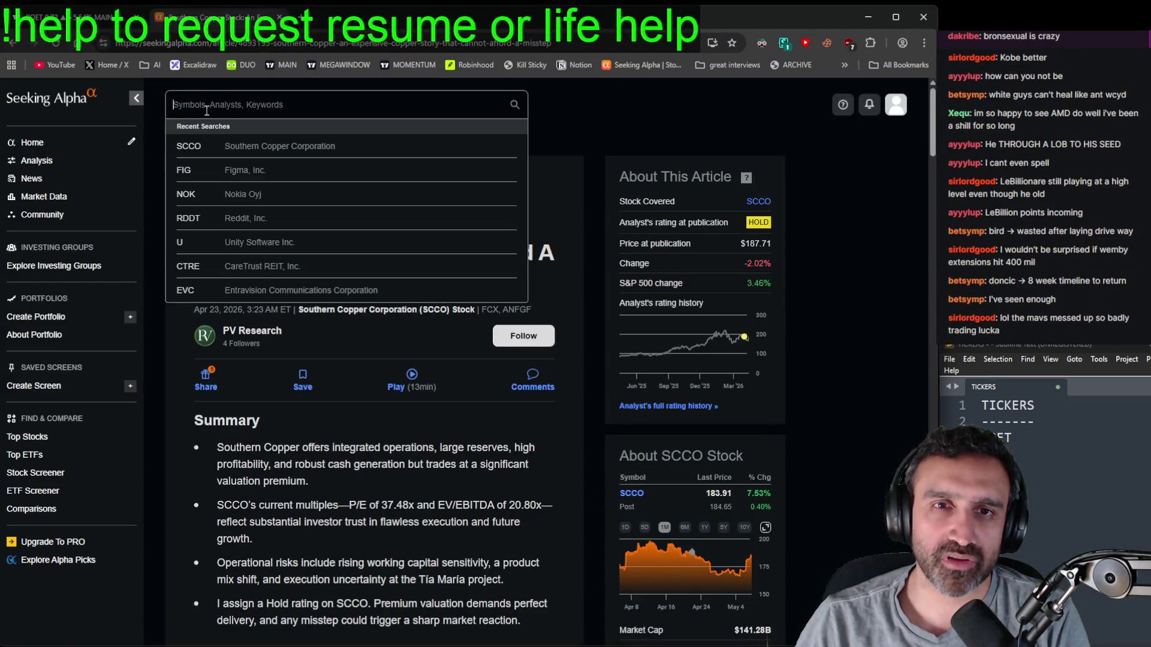
# - Search Seeking Alpha for poet, open 'A Valuation Built On Fragile Foundations', and open a new tab
pyautogui.write('poet')
pyautogui.press('Return')
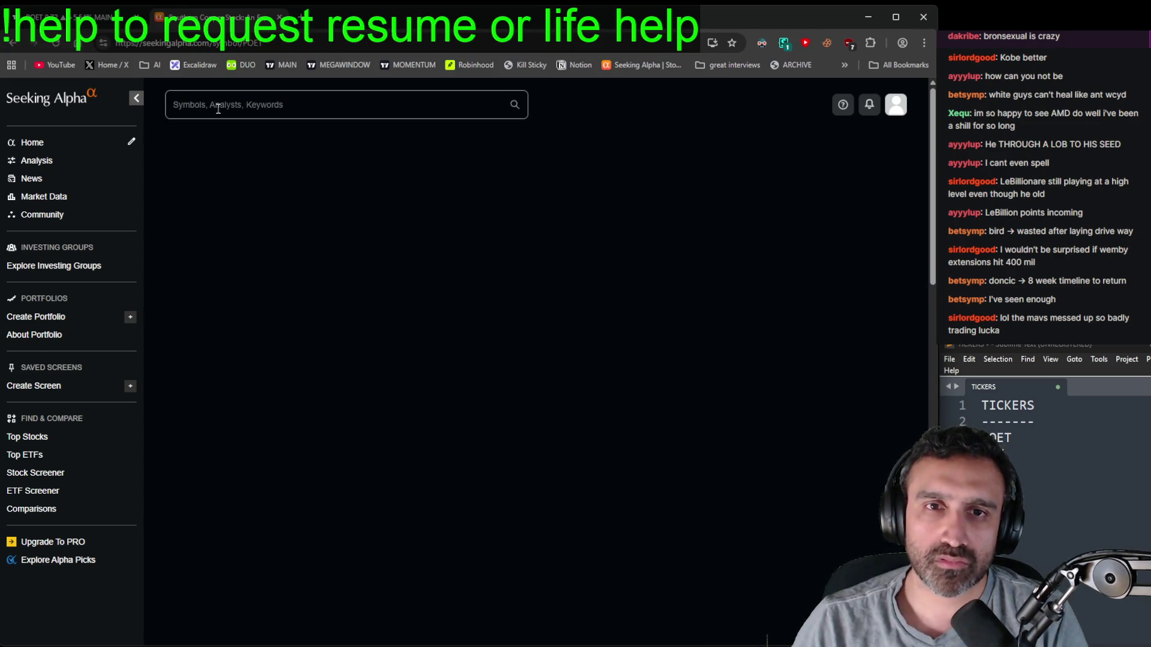
pyautogui.scroll(-4, 386, 474)
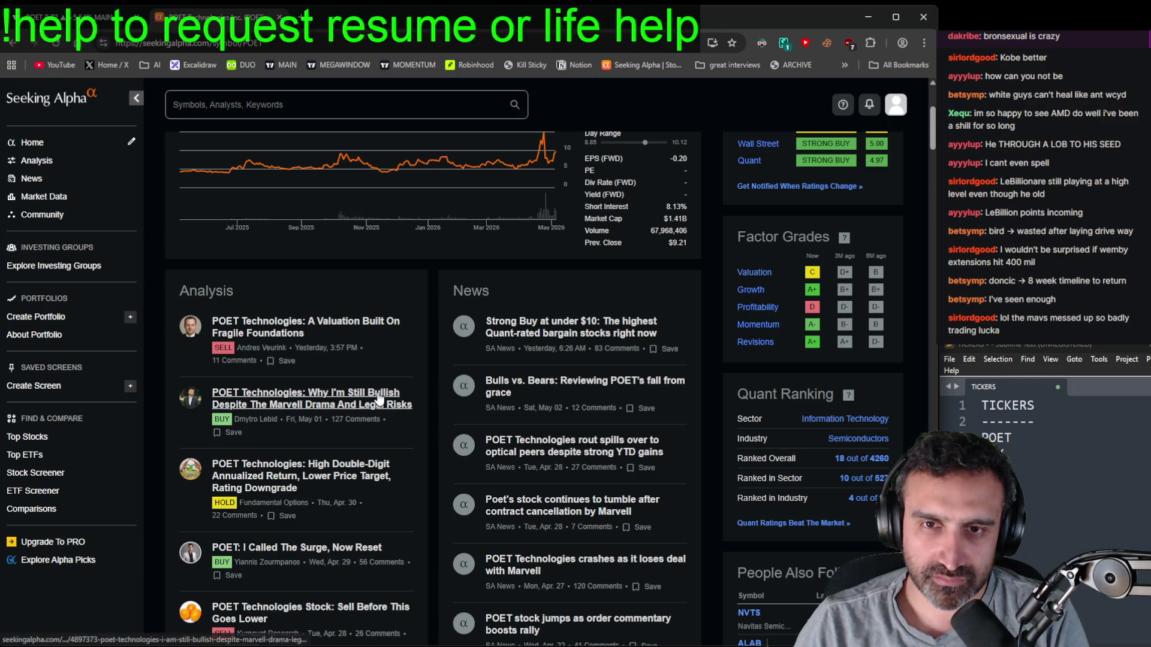
pyautogui.click(354, 328)
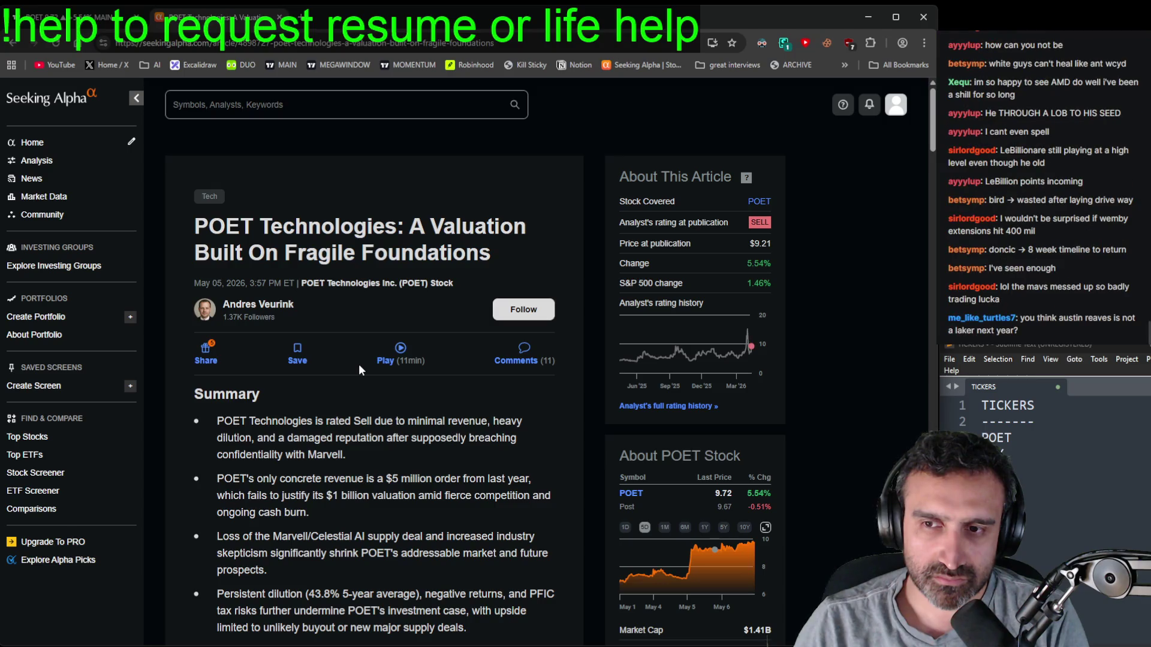
pyautogui.scroll(-5, 359, 364)
pyautogui.click(300, 16)
# - Google 'poet stock news' and open the Yahoo Finance POET Technologies quote page from the results
pyautogui.write('po')
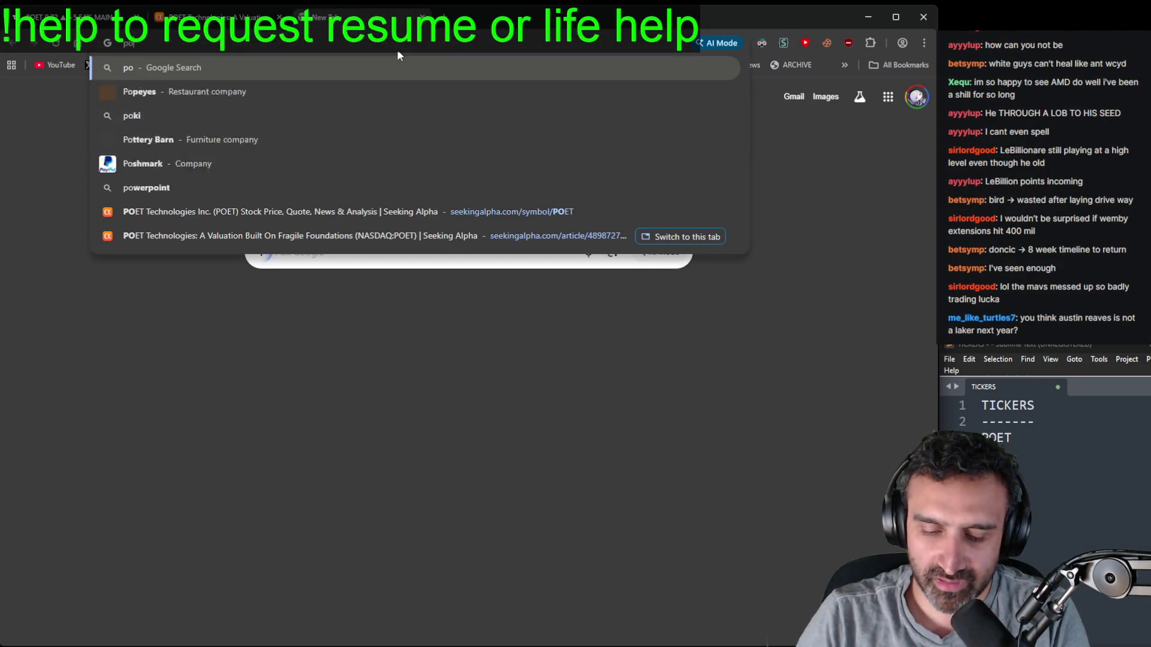
pyautogui.write('et stock news')
pyautogui.press('Return')
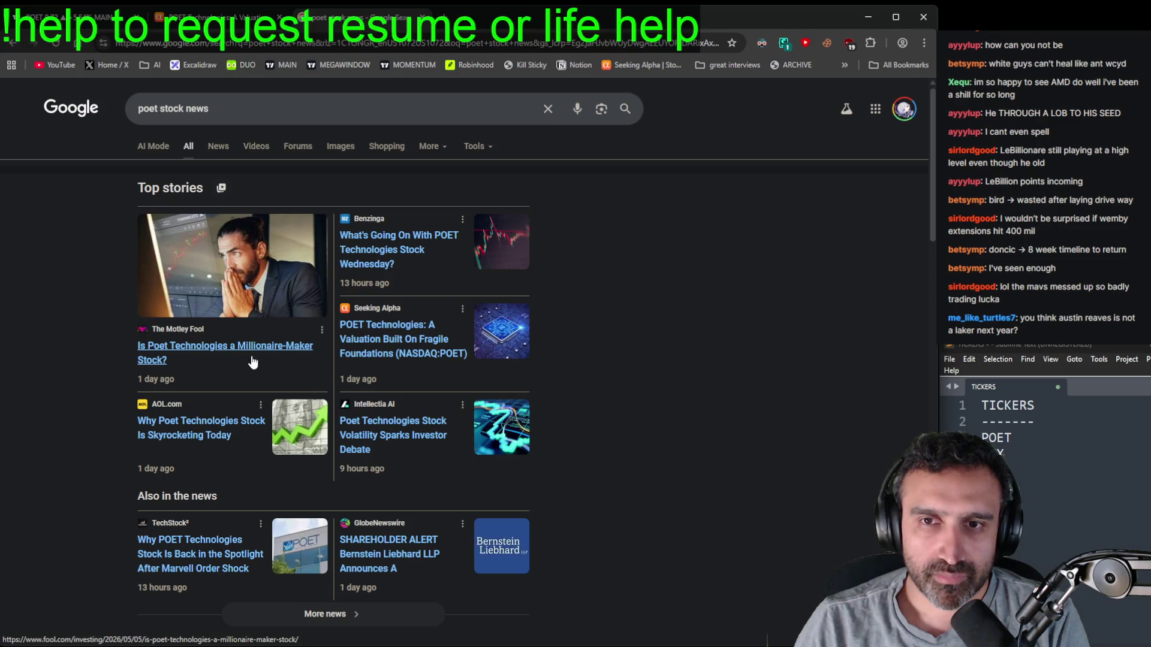
pyautogui.scroll(-3, 252, 362)
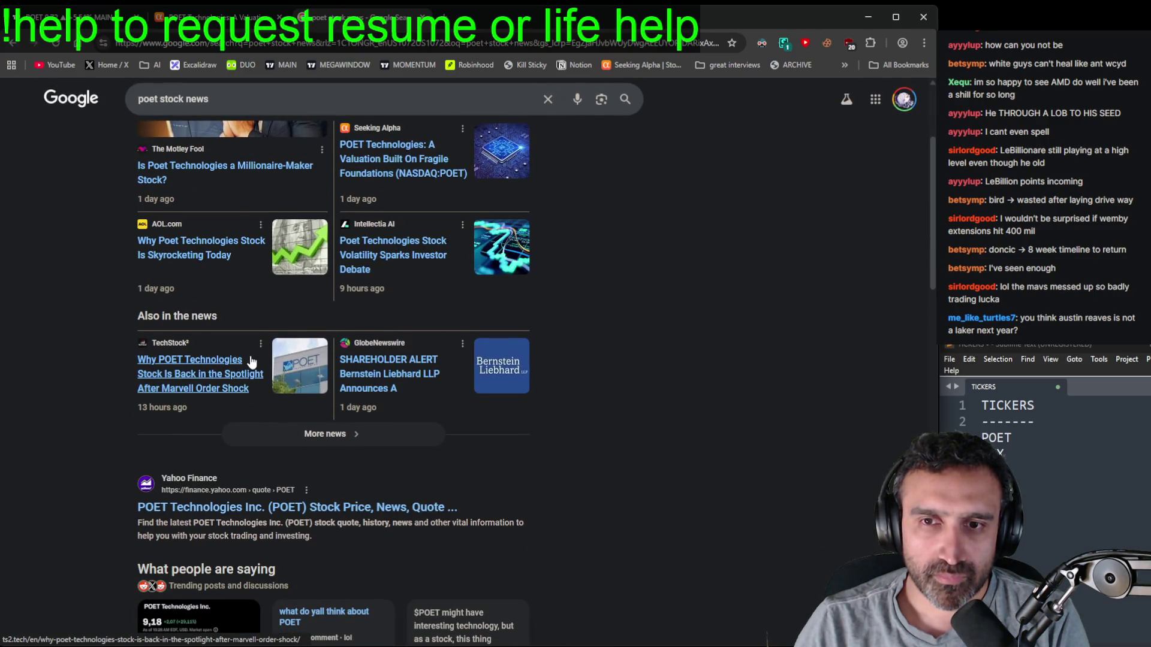
pyautogui.click(252, 498)
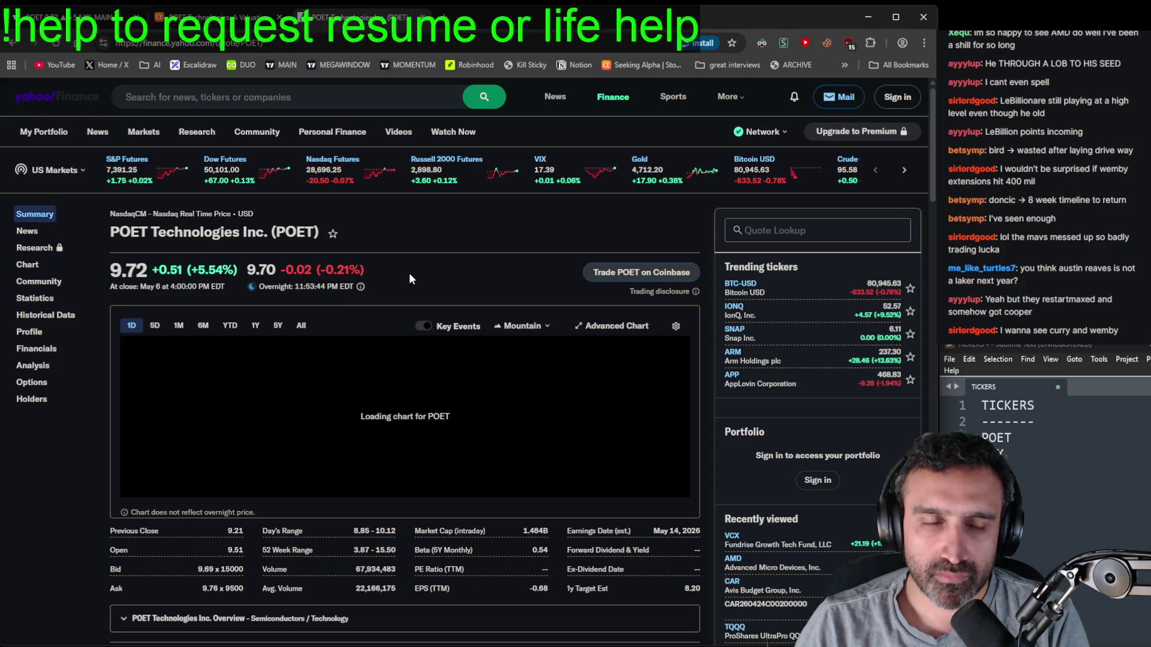
# - Scroll to Yahoo Finance's Recent News for POET and filter it to news stories only
pyautogui.scroll(-4, 409, 278)
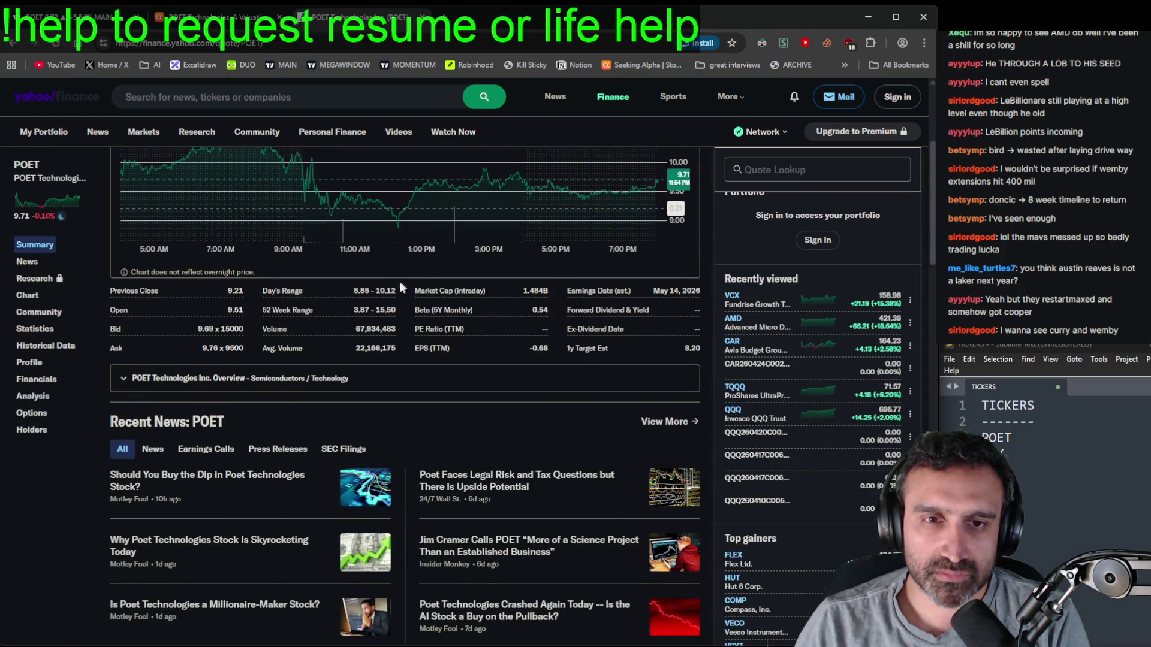
pyautogui.scroll(-2, 404, 278)
pyautogui.click(162, 327)
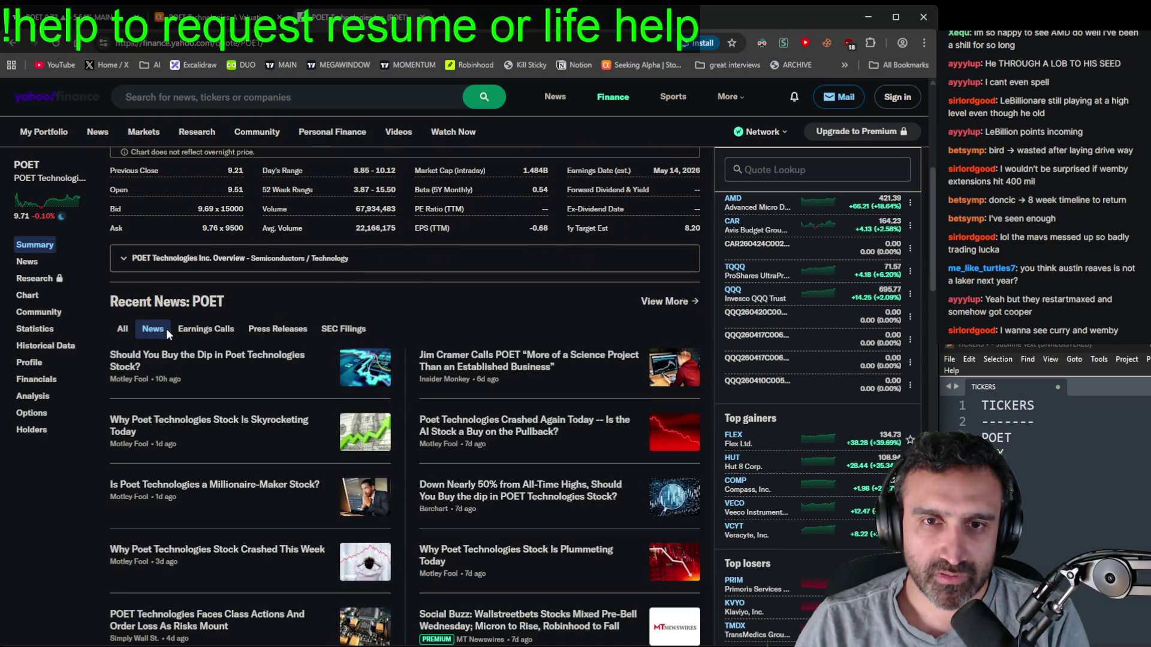
# - Glance at the TradingView and Seeking Alpha tabs, return to the POET page, then open a new tab
pyautogui.hotkey('ctrl', 'shift', 'Tab')
pyautogui.hotkey('ctrl', 'shift', 'Tab')
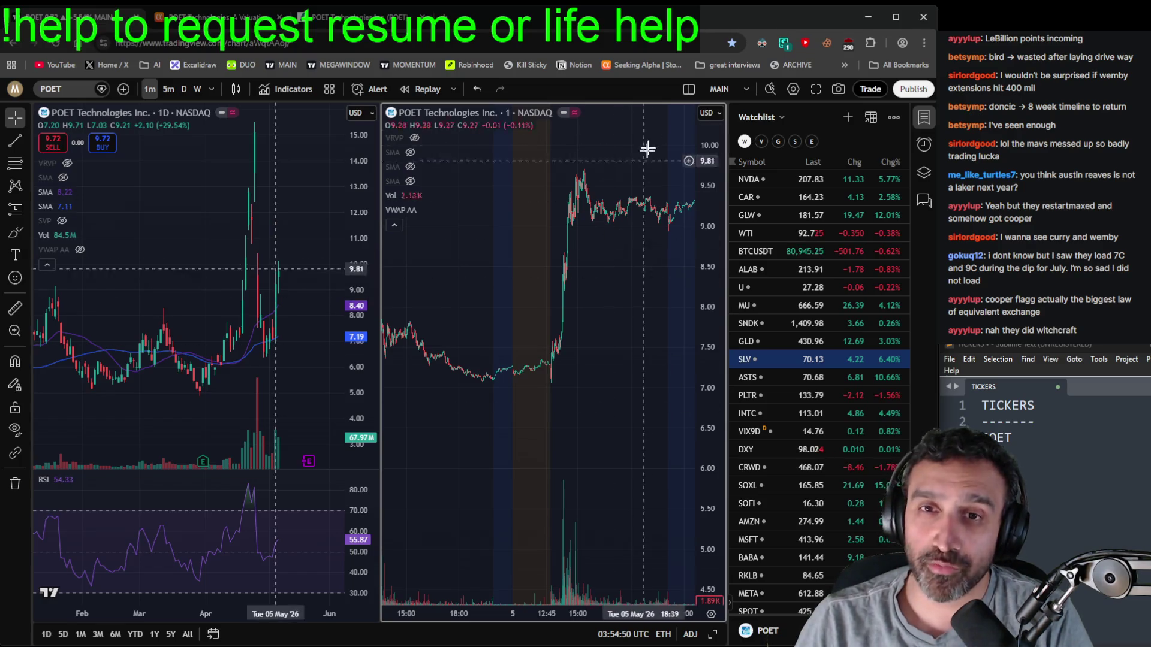
pyautogui.click(216, 17)
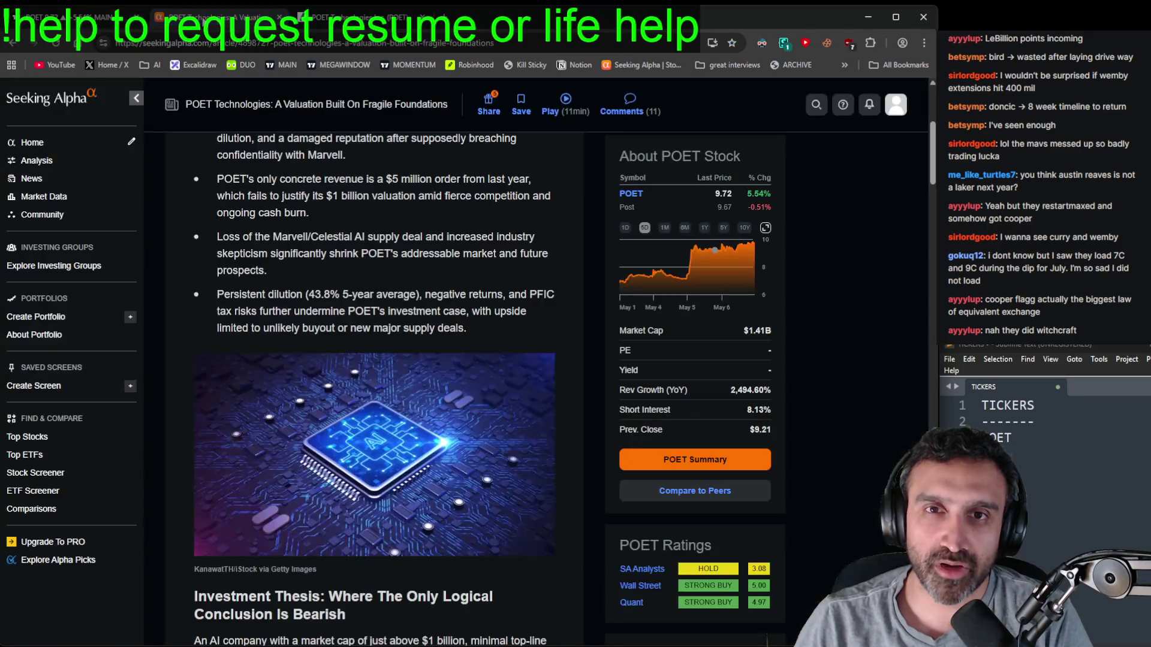
pyautogui.click(323, 22)
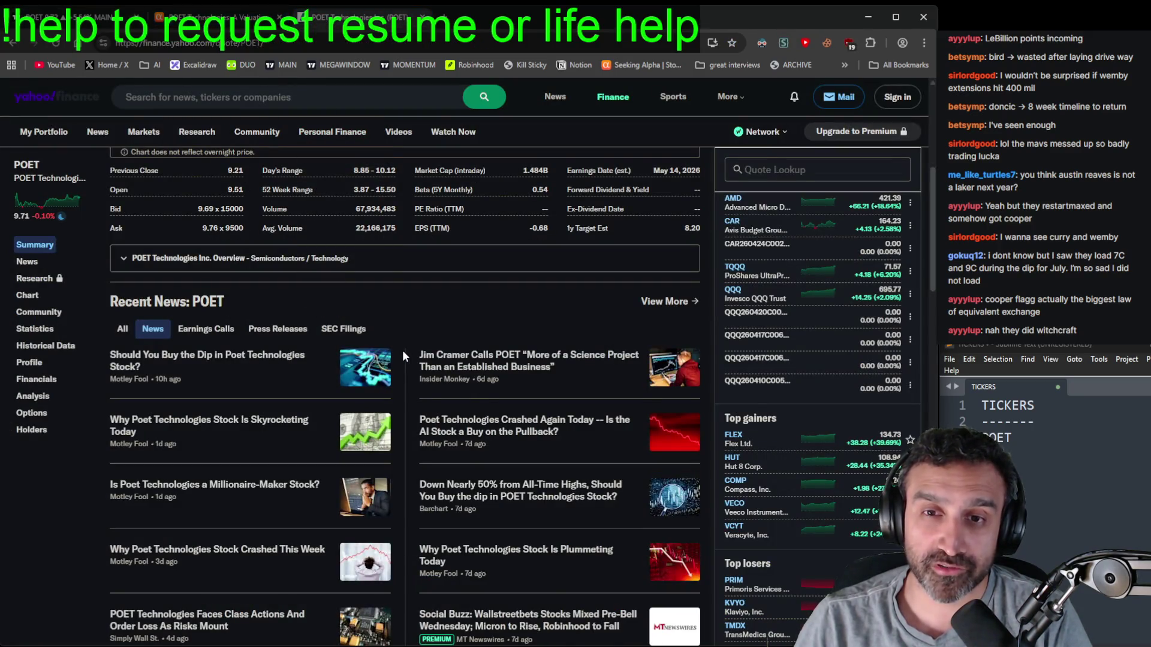
pyautogui.scroll(-1, 404, 358)
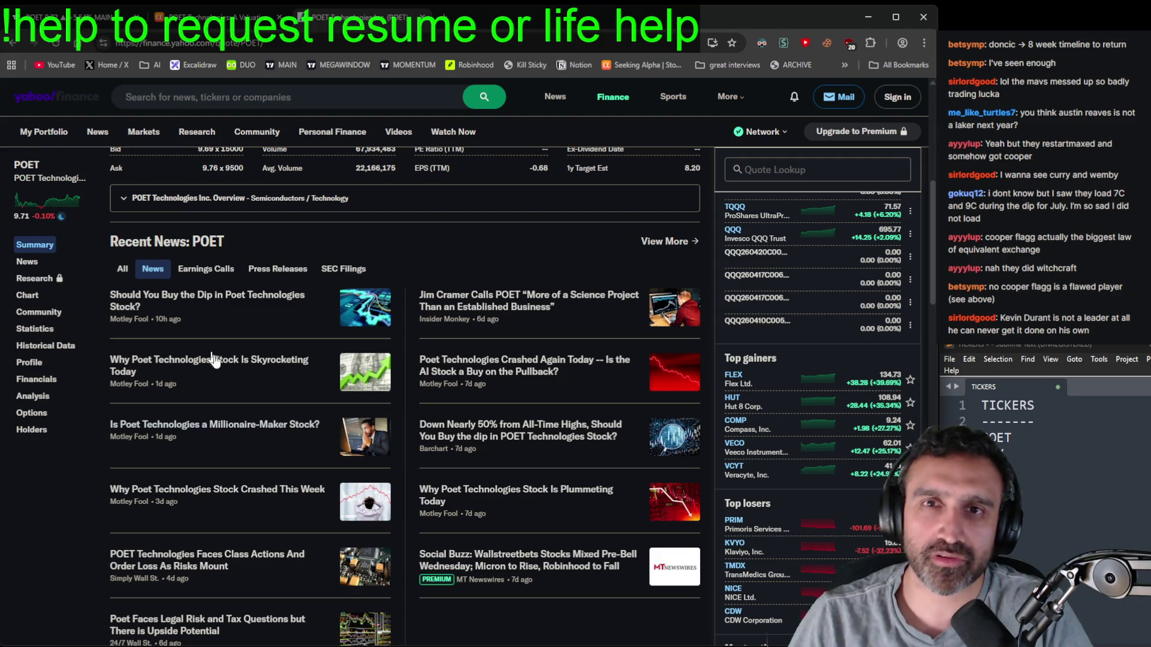
pyautogui.hotkey('ctrl', 't')
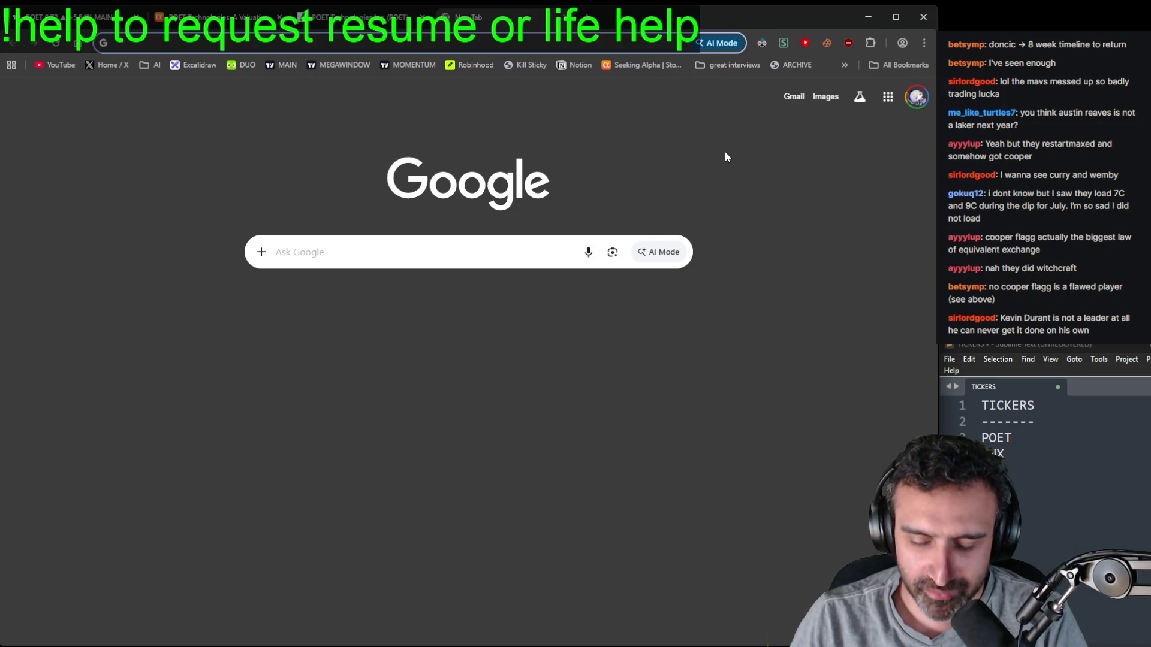
# - Google the David Stern frozen envelope theory, correcting the typo, then close the results tab
pyautogui.hotkey('ctrl', 'w')
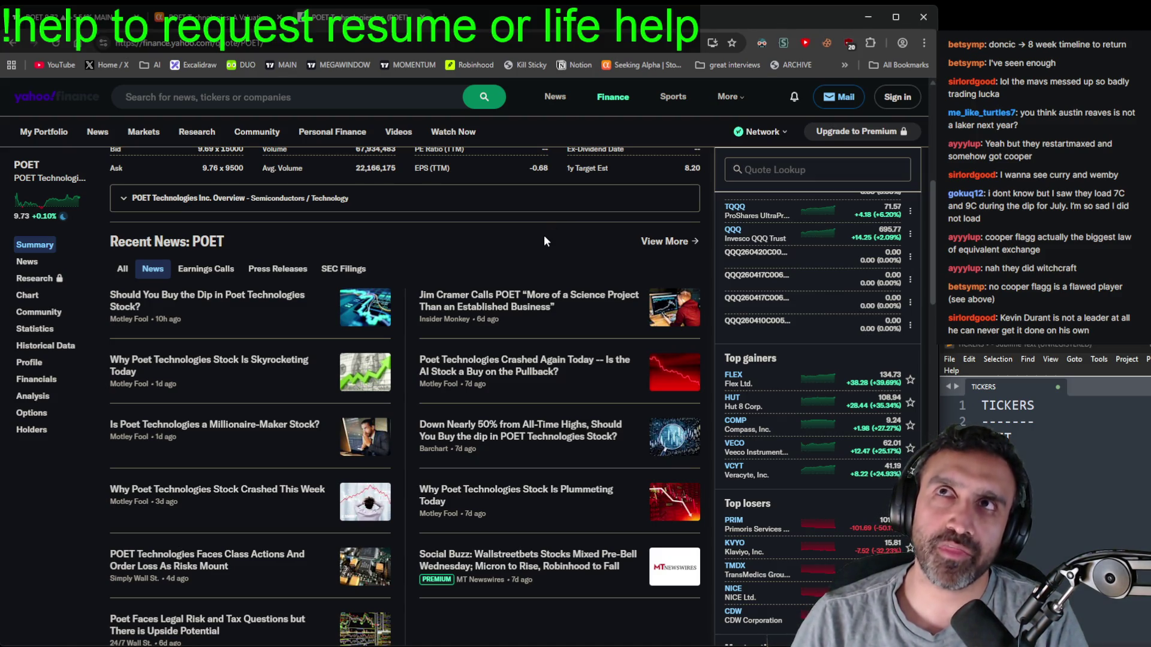
pyautogui.hotkey('ctrl', 't')
pyautogui.write('david stern')
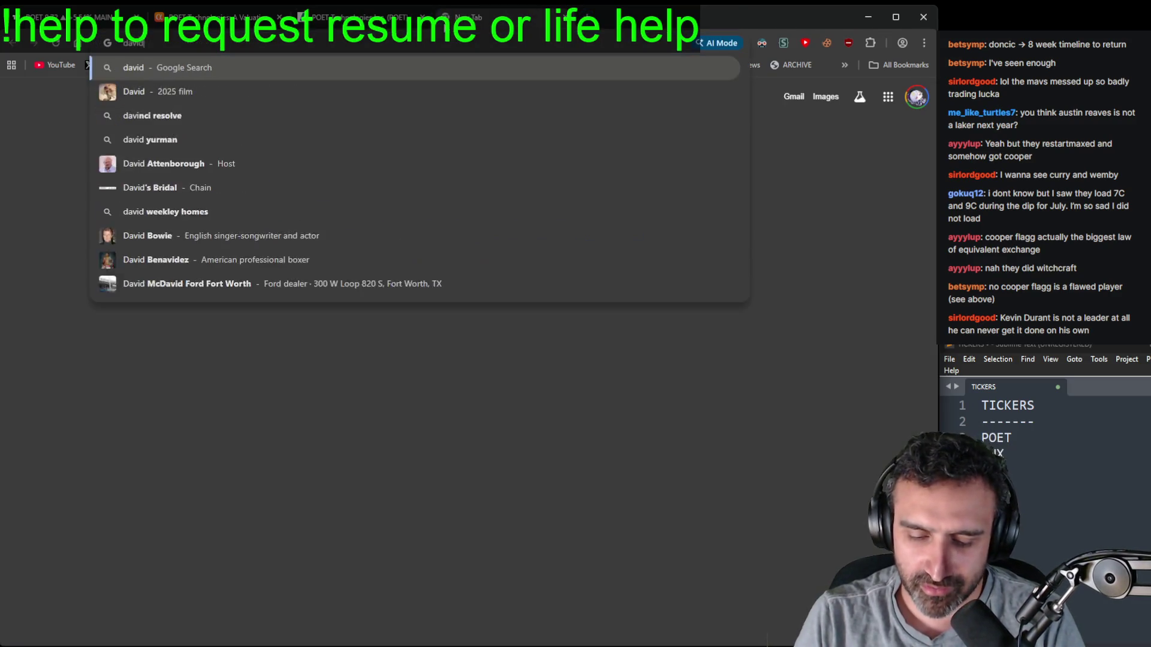
pyautogui.write(' frozen enveolp')
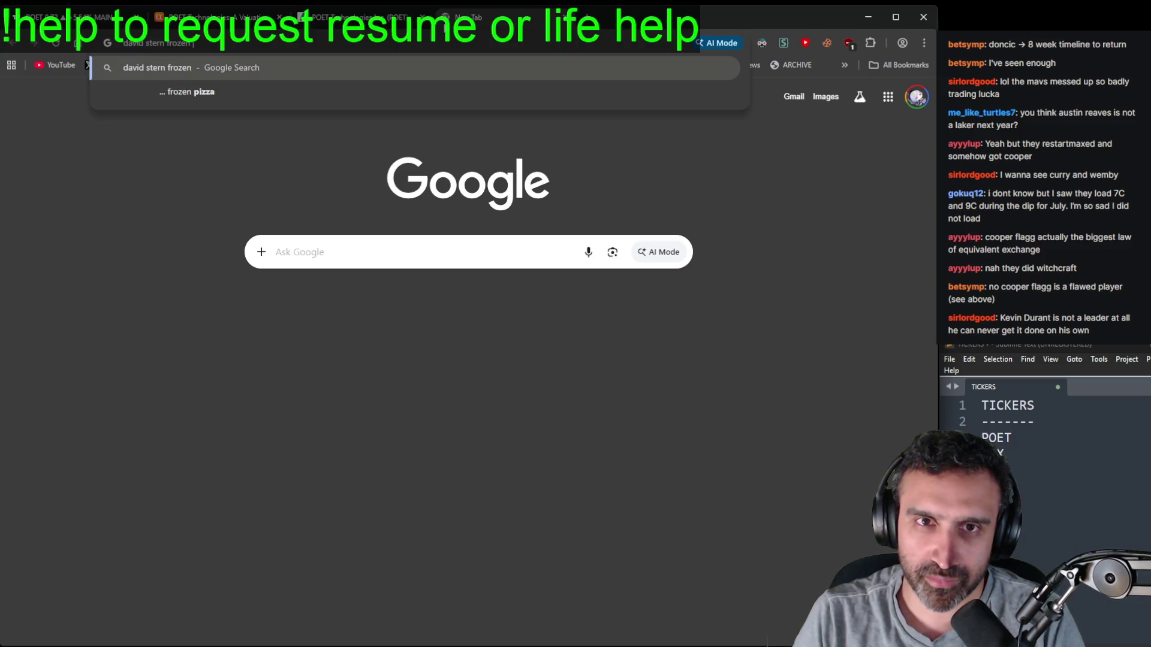
pyautogui.press('BackSpace')
pyautogui.press('BackSpace')
pyautogui.press('BackSpace')
pyautogui.write('lope')
pyautogui.press('Return')
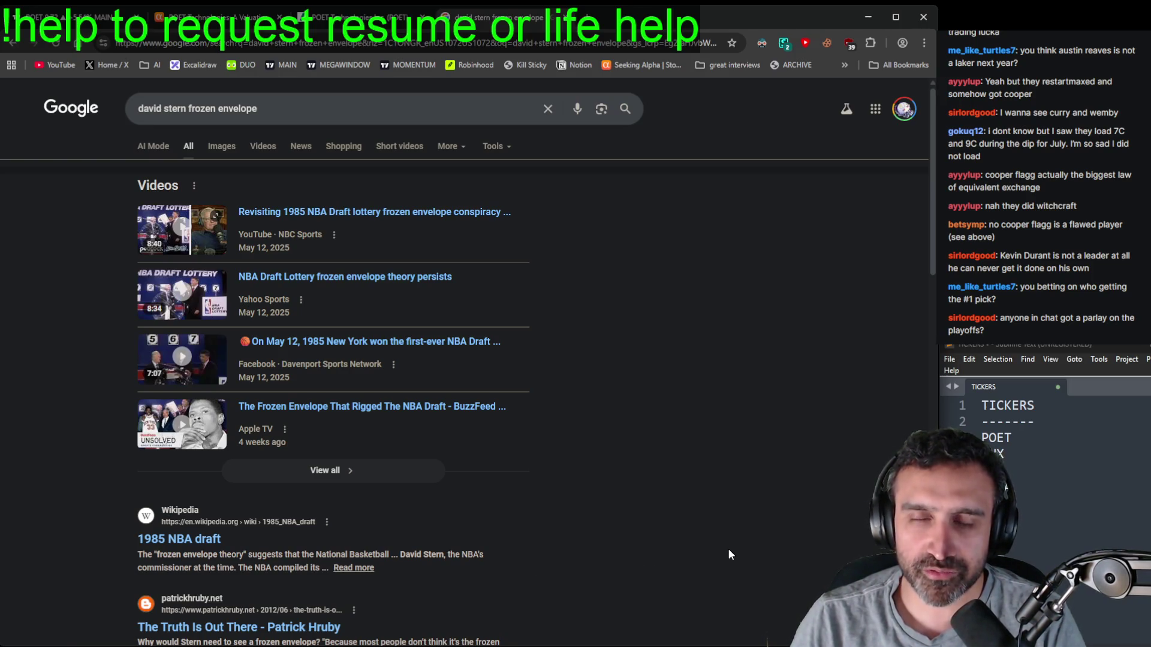
pyautogui.hotkey('ctrl', 'w')
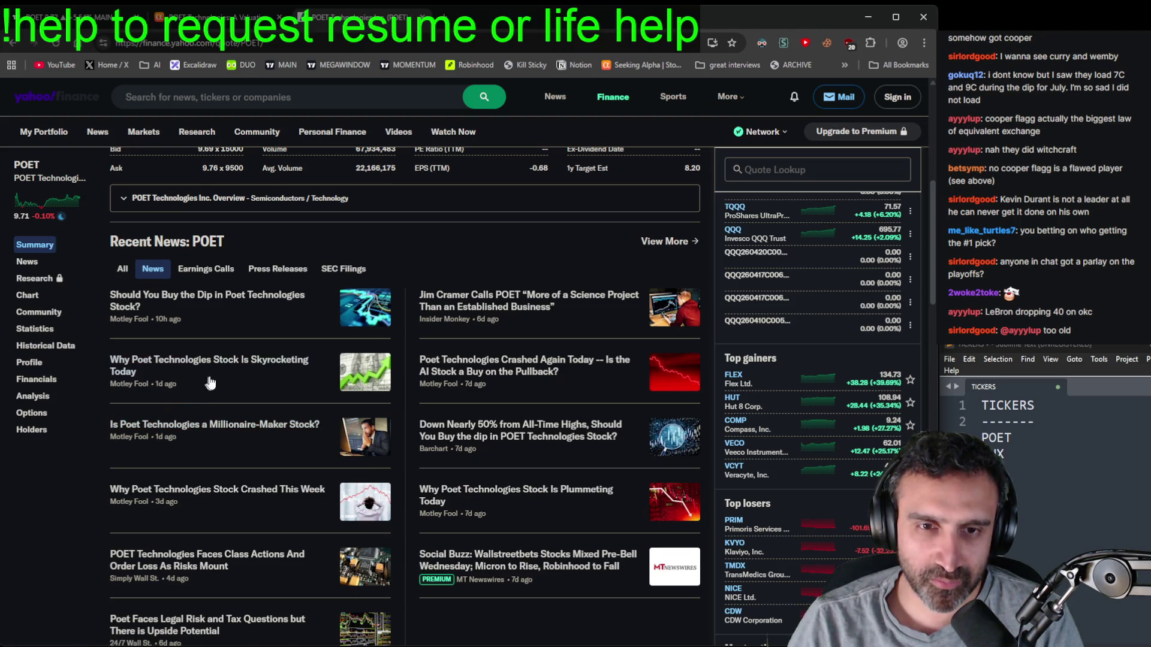
# - Scroll the Seeking Alpha POET valuation article back up to its Summary
pyautogui.scroll(-4, 270, 324)
pyautogui.scroll(5, 258, 208)
pyautogui.hotkey('ctrl', 'shift', 'Tab')
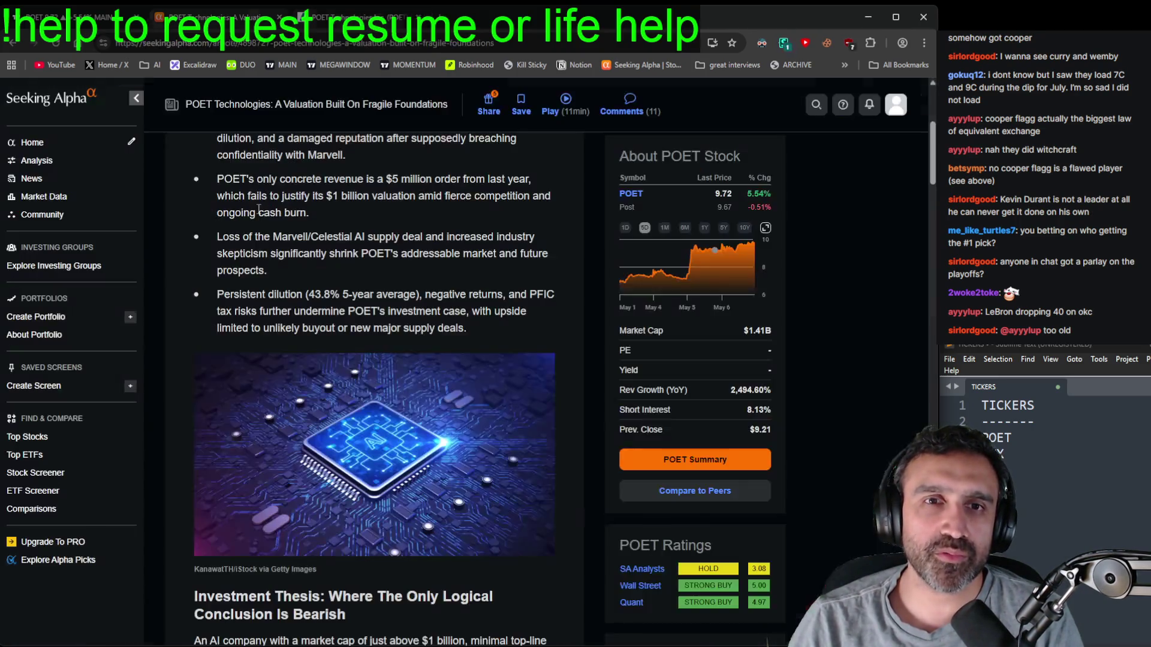
pyautogui.scroll(1, 309, 258)
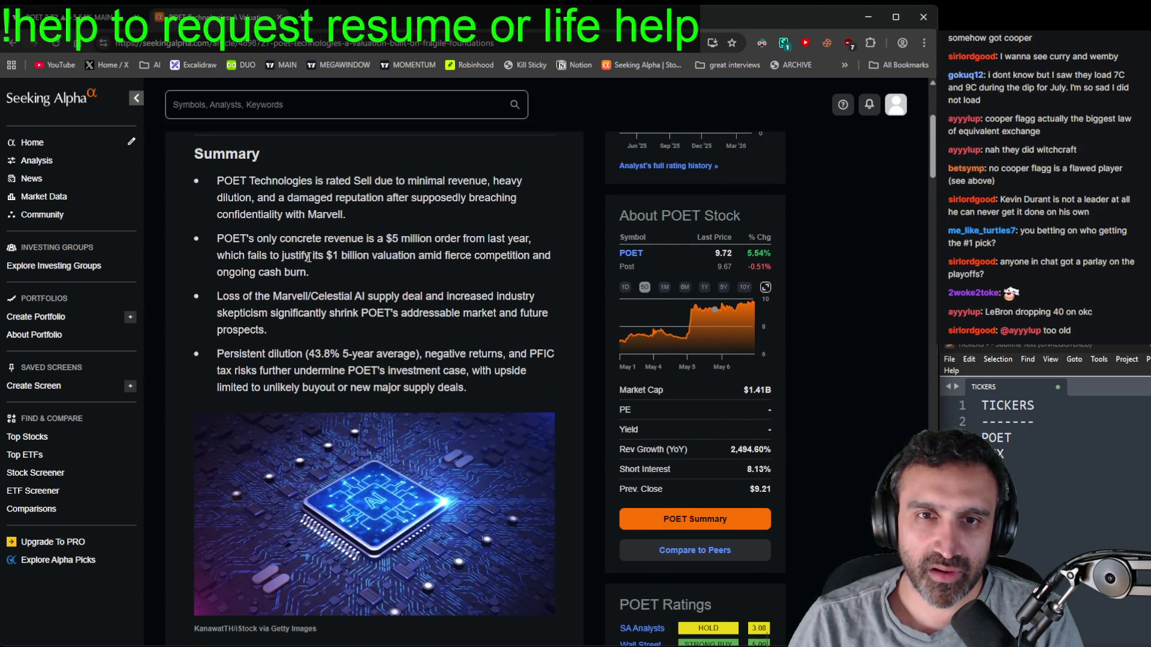
pyautogui.scroll(2, 309, 258)
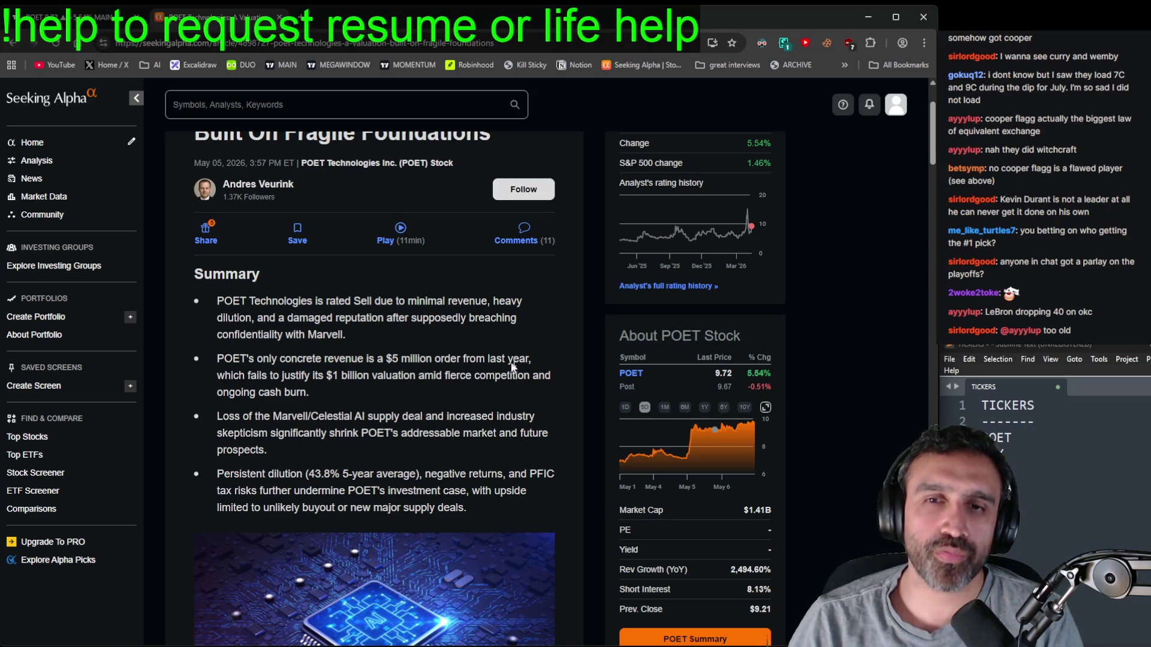
# - Swap the article for the Google homepage, return to TradingView, and pan the 1-minute chart to 30 April
pyautogui.hotkey('alt', 'Home')
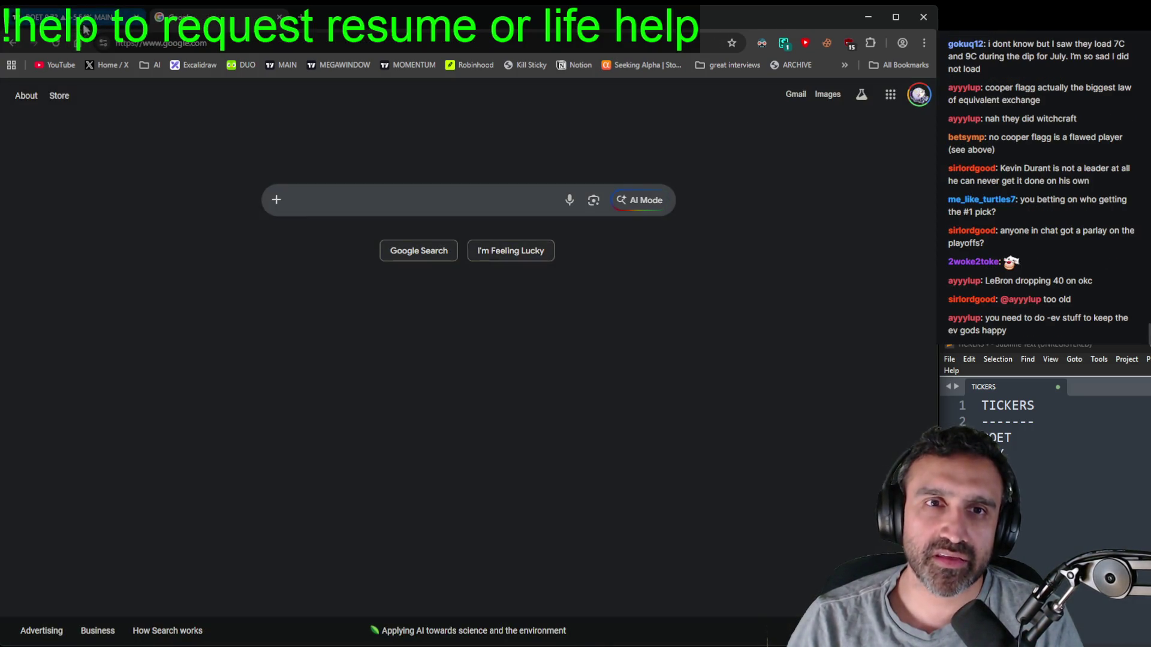
pyautogui.click(84, 18)
pyautogui.moveTo(480, 331)
pyautogui.mouseDown()
pyautogui.moveTo(659, 313)
pyautogui.moveTo(570, 267)
pyautogui.moveTo(700, 231)
pyautogui.moveTo(629, 470)
pyautogui.mouseUp()
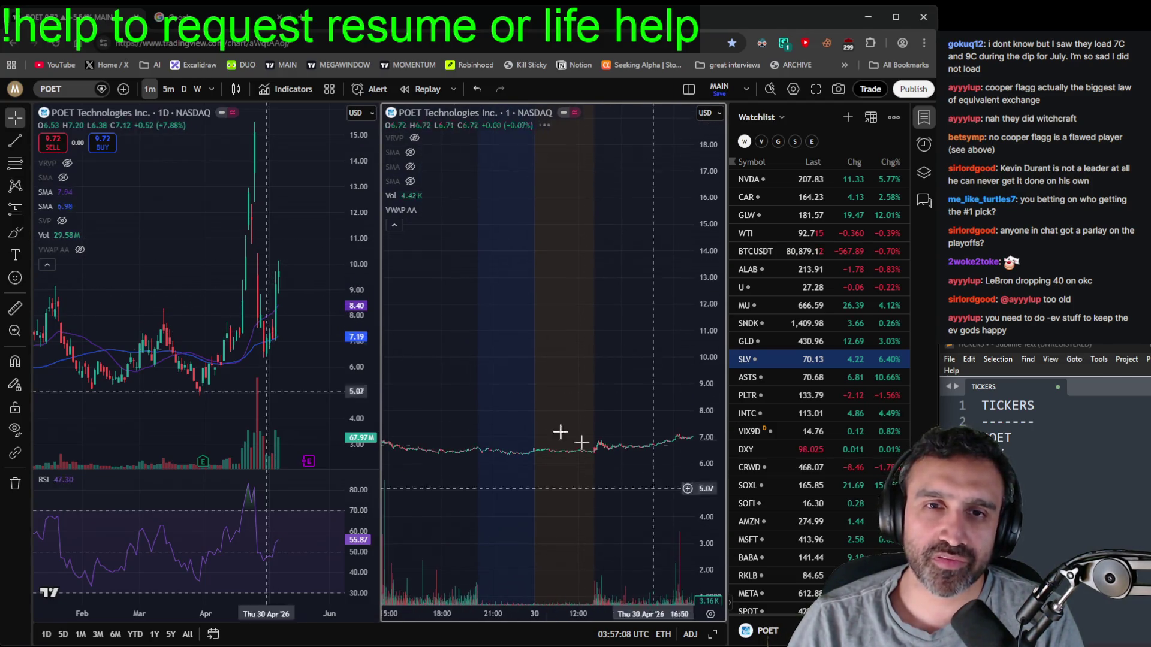
# - Pan and zoom the 1-minute POET chart around the 27 April drop, then forward to 29 April
pyautogui.moveTo(520, 326)
pyautogui.mouseDown()
pyautogui.moveTo(521, 313)
pyautogui.moveTo(596, 314)
pyautogui.moveTo(570, 293)
pyautogui.moveTo(613, 283)
pyautogui.moveTo(396, 299)
pyautogui.mouseUp()
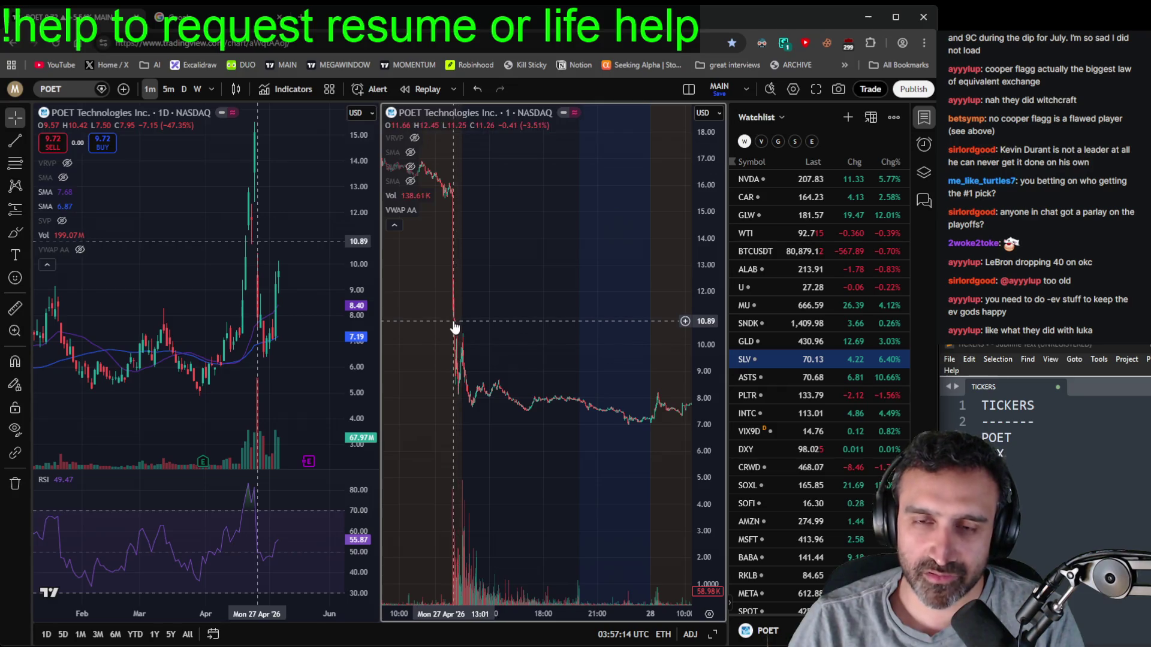
pyautogui.moveTo(561, 302)
pyautogui.mouseDown()
pyautogui.moveTo(592, 297)
pyautogui.moveTo(519, 268)
pyautogui.moveTo(396, 263)
pyautogui.mouseUp()
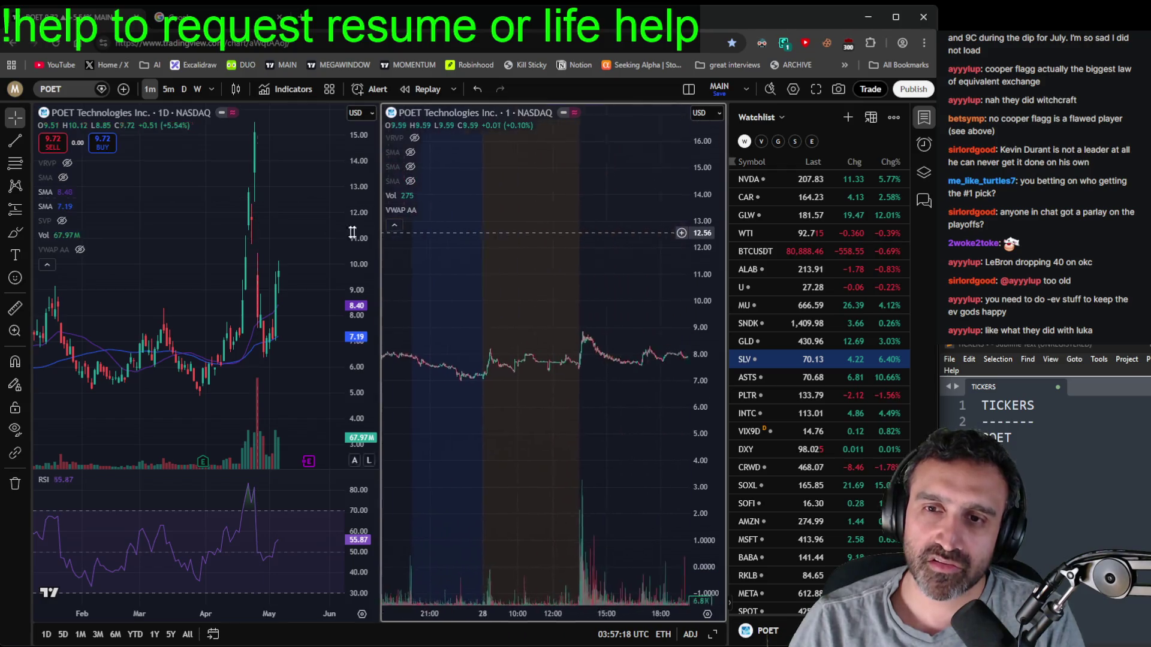
pyautogui.moveTo(689, 324)
pyautogui.mouseDown()
pyautogui.moveTo(552, 322)
pyautogui.moveTo(540, 288)
pyautogui.moveTo(552, 255)
pyautogui.moveTo(632, 271)
pyautogui.moveTo(675, 264)
pyautogui.moveTo(478, 365)
pyautogui.moveTo(468, 437)
pyautogui.moveTo(497, 434)
pyautogui.mouseUp()
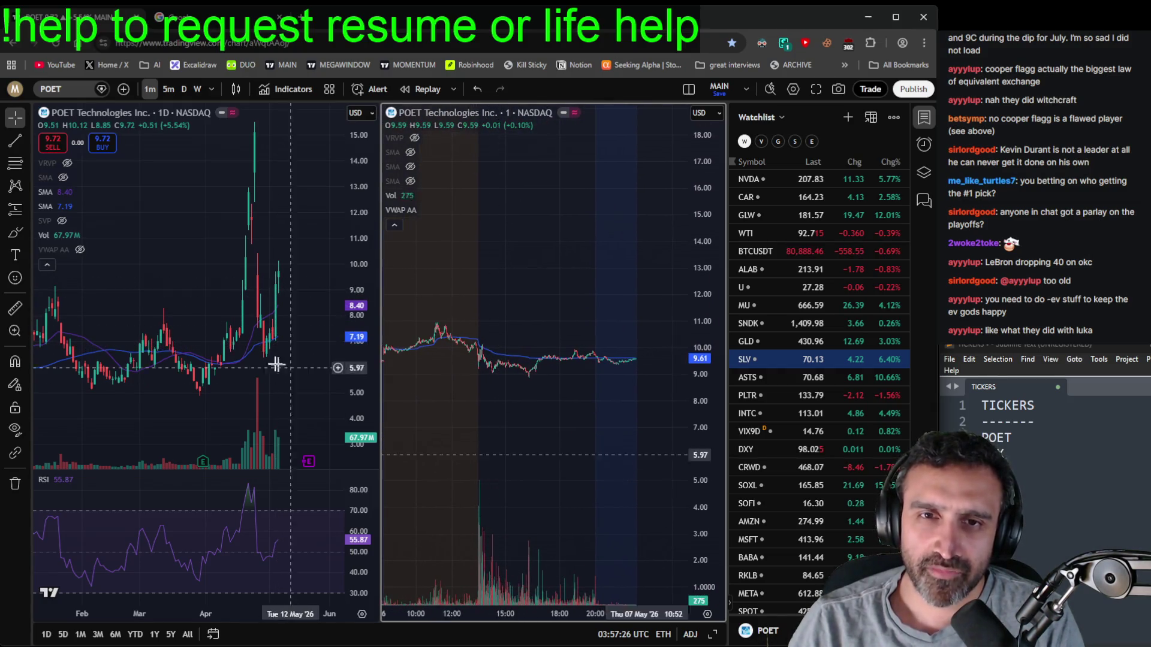
pyautogui.scroll(-3, 318, 359)
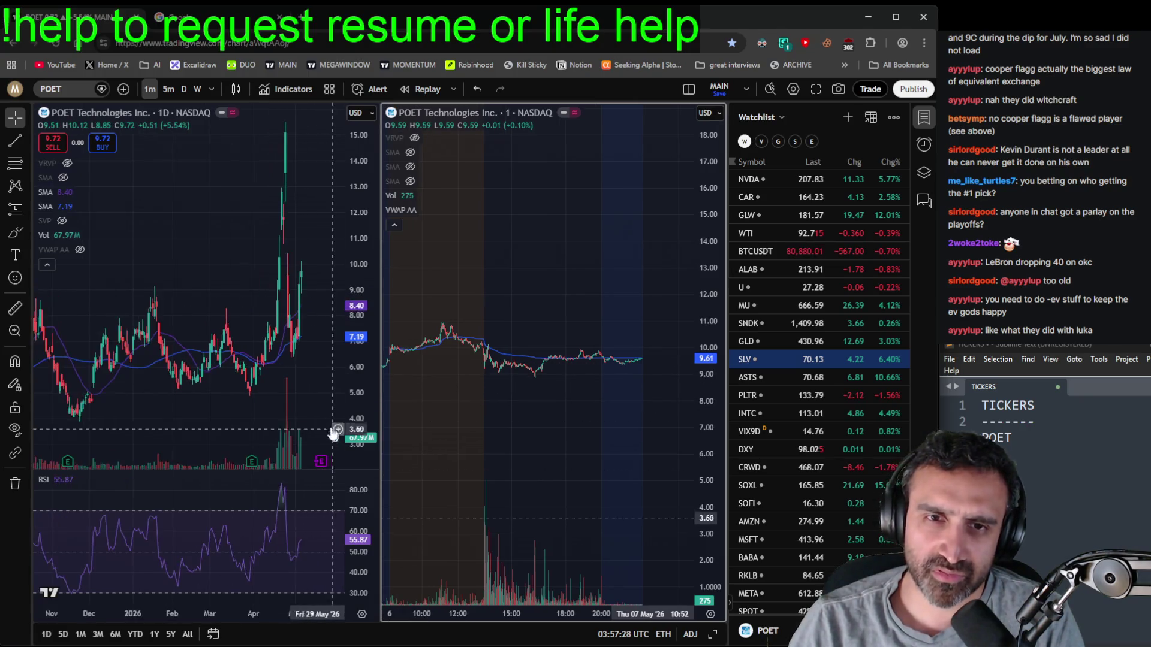
pyautogui.scroll(2, 334, 405)
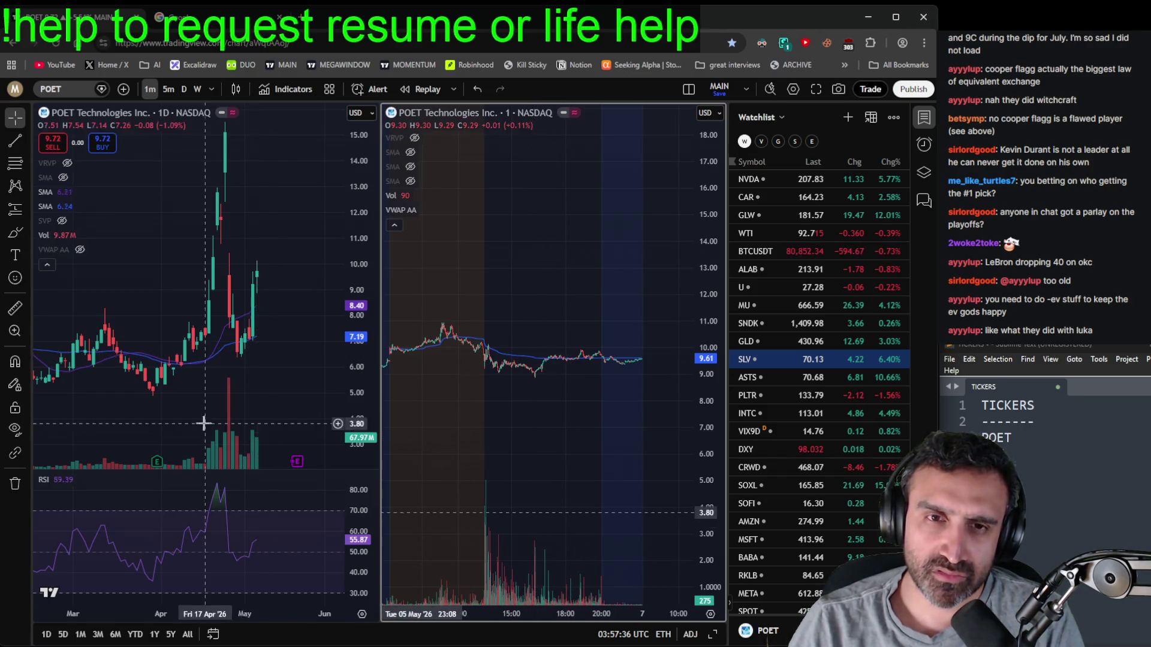
pyautogui.scroll(-5, 216, 342)
pyautogui.scroll(5, 276, 402)
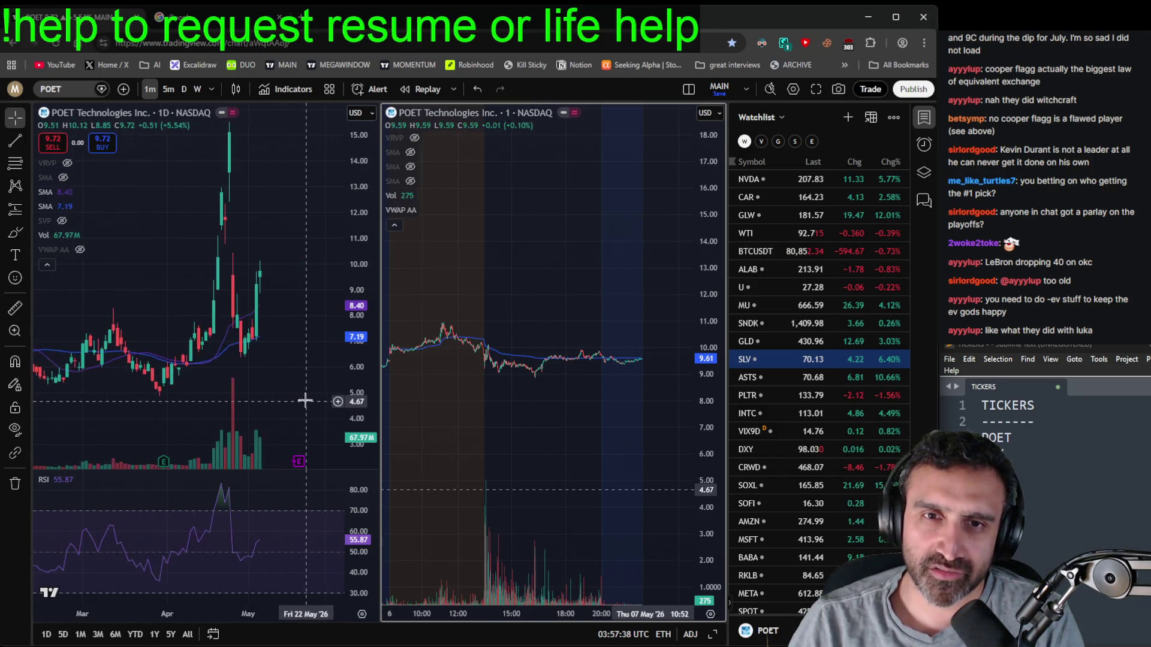
pyautogui.scroll(-5, 305, 398)
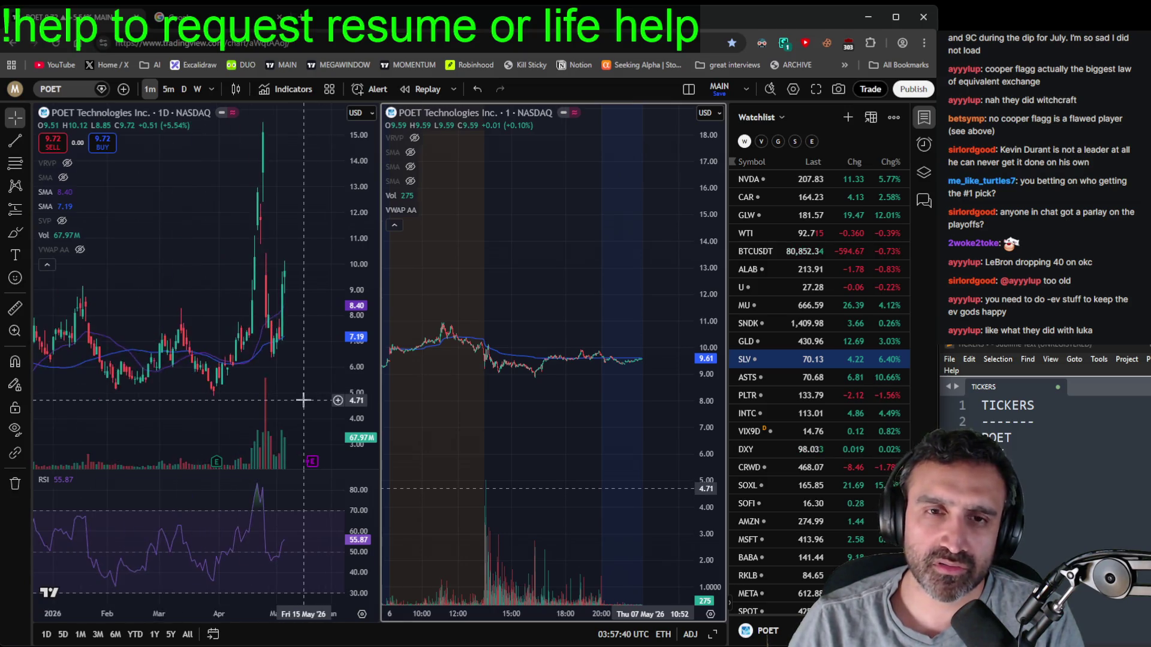
# - Activate and zoom the daily chart, then move the 1-minute chart forward to 6 May
pyautogui.click(309, 393)
pyautogui.scroll(5, 287, 396)
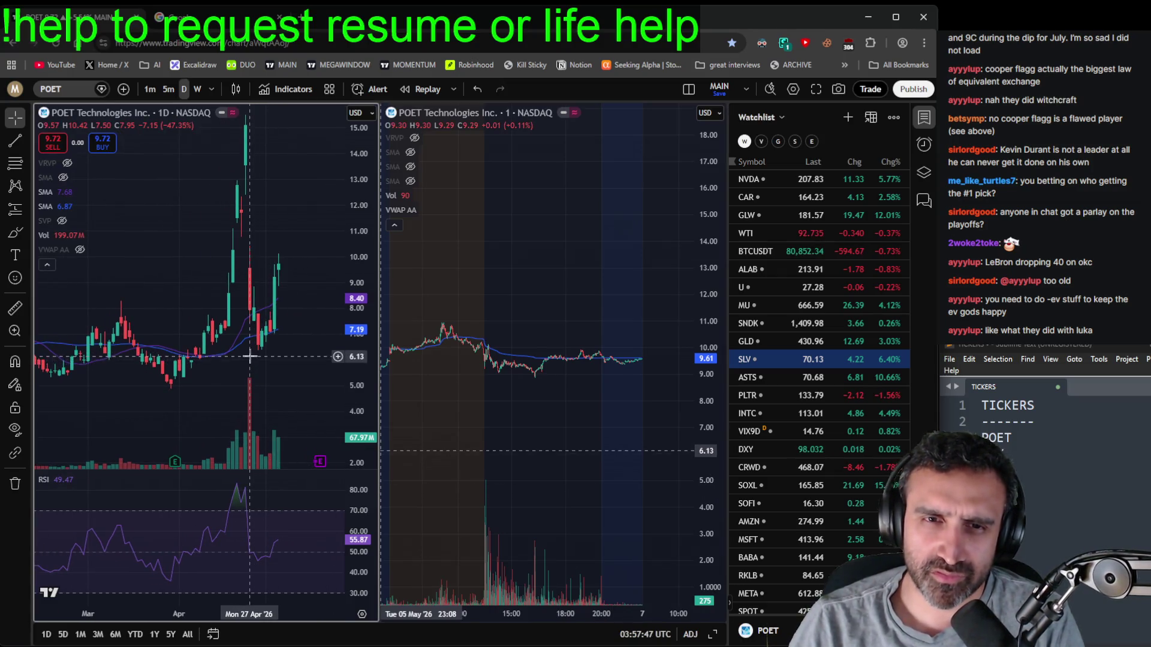
pyautogui.write('UX')
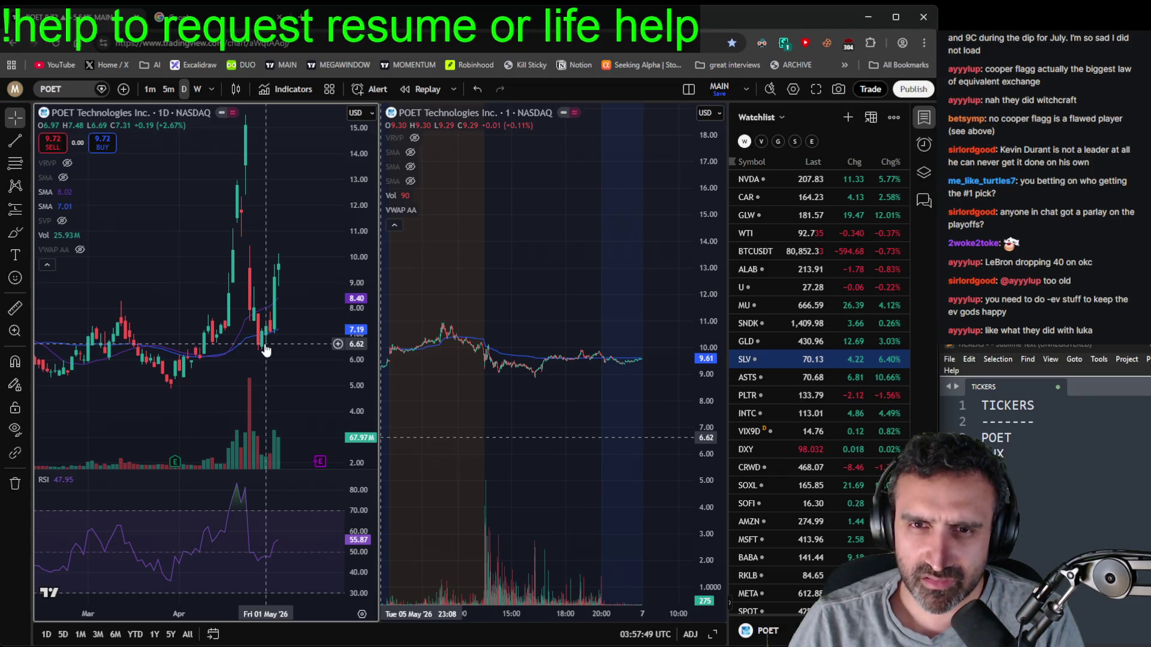
pyautogui.click(718, 406)
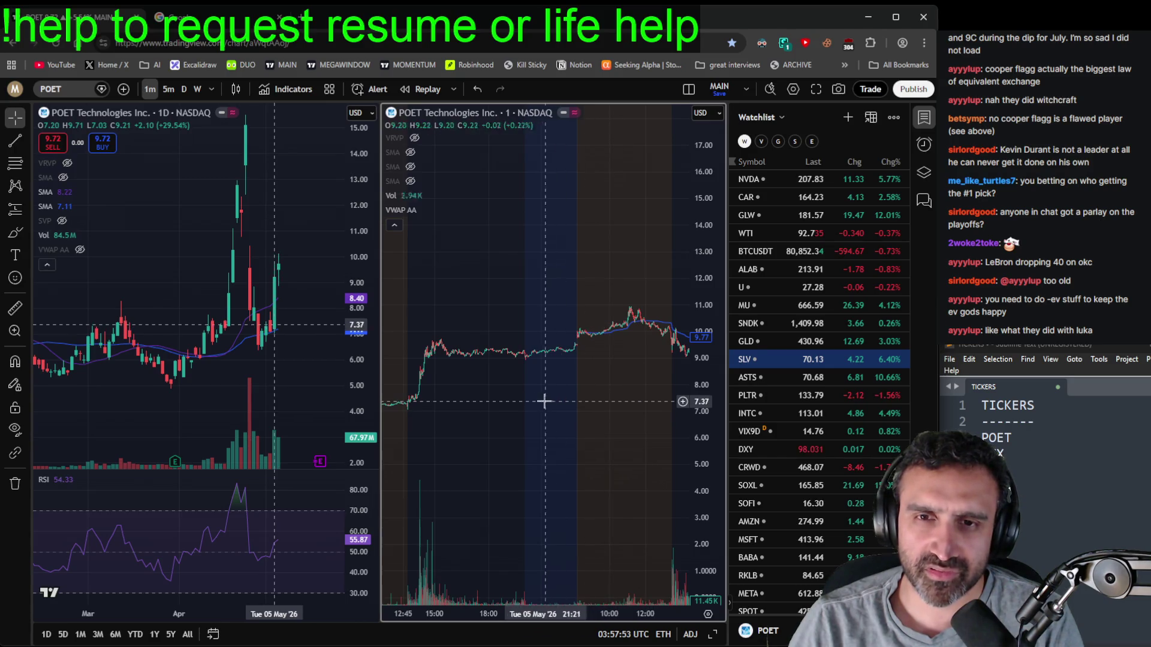
pyautogui.moveTo(651, 420)
pyautogui.mouseDown()
pyautogui.moveTo(439, 427)
pyautogui.moveTo(528, 418)
pyautogui.mouseUp()
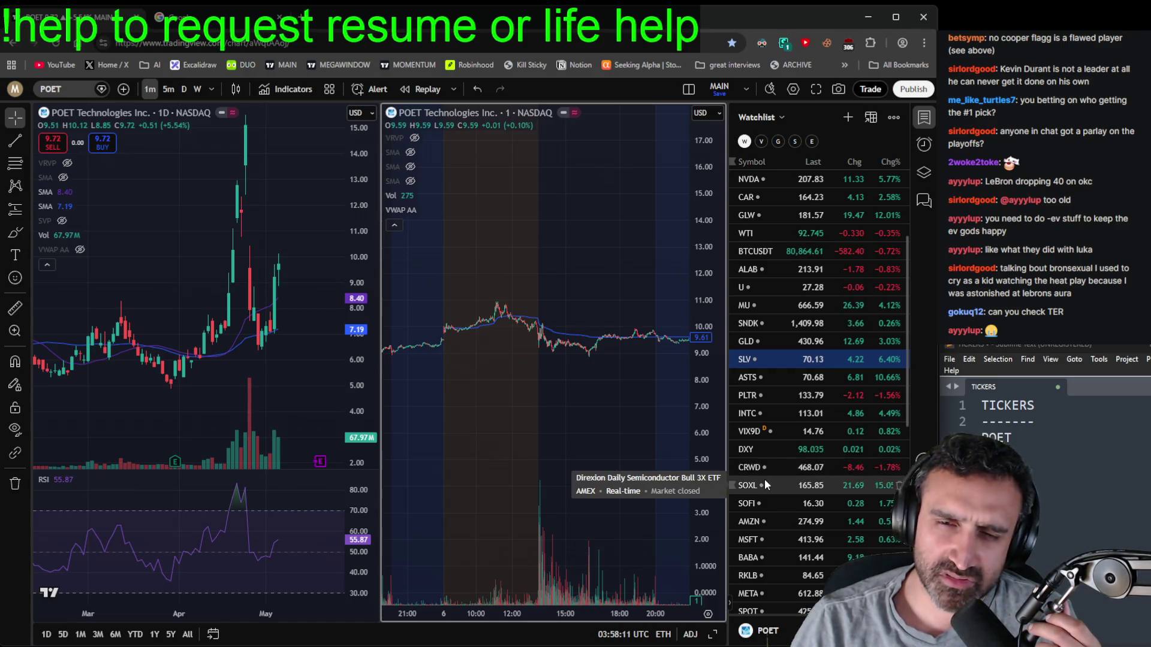
pyautogui.moveTo(587, 427)
pyautogui.mouseDown()
pyautogui.moveTo(553, 421)
pyautogui.moveTo(567, 411)
pyautogui.mouseUp()
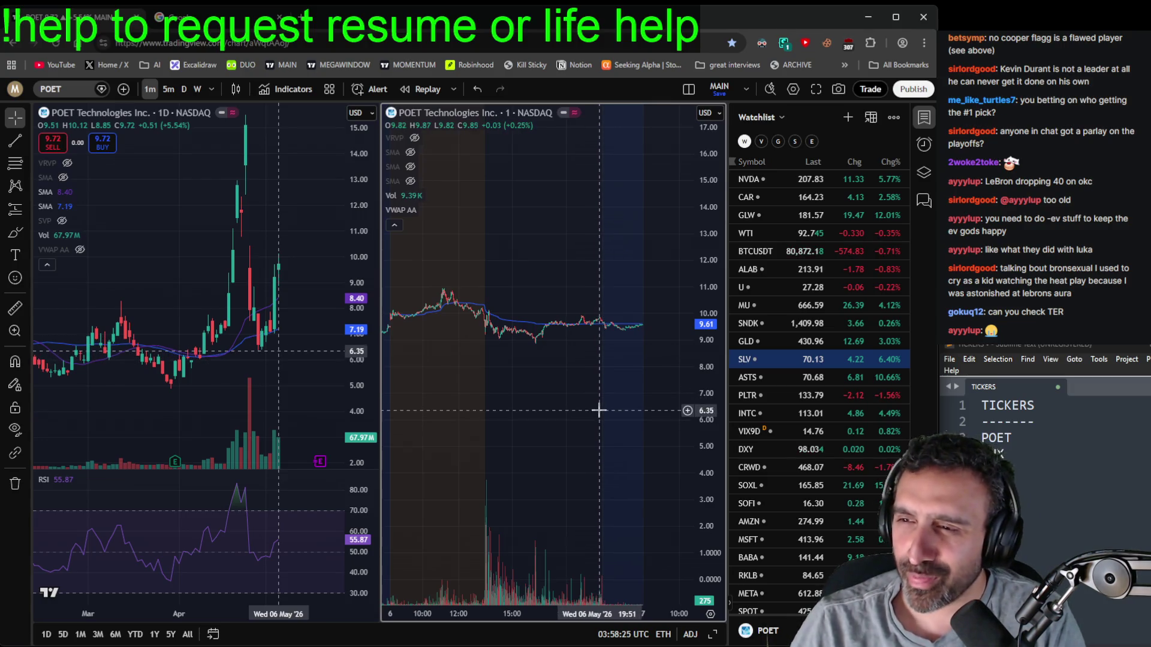
# - Type F into symbol search, then dismiss it so POET stays loaded
pyautogui.write('F')
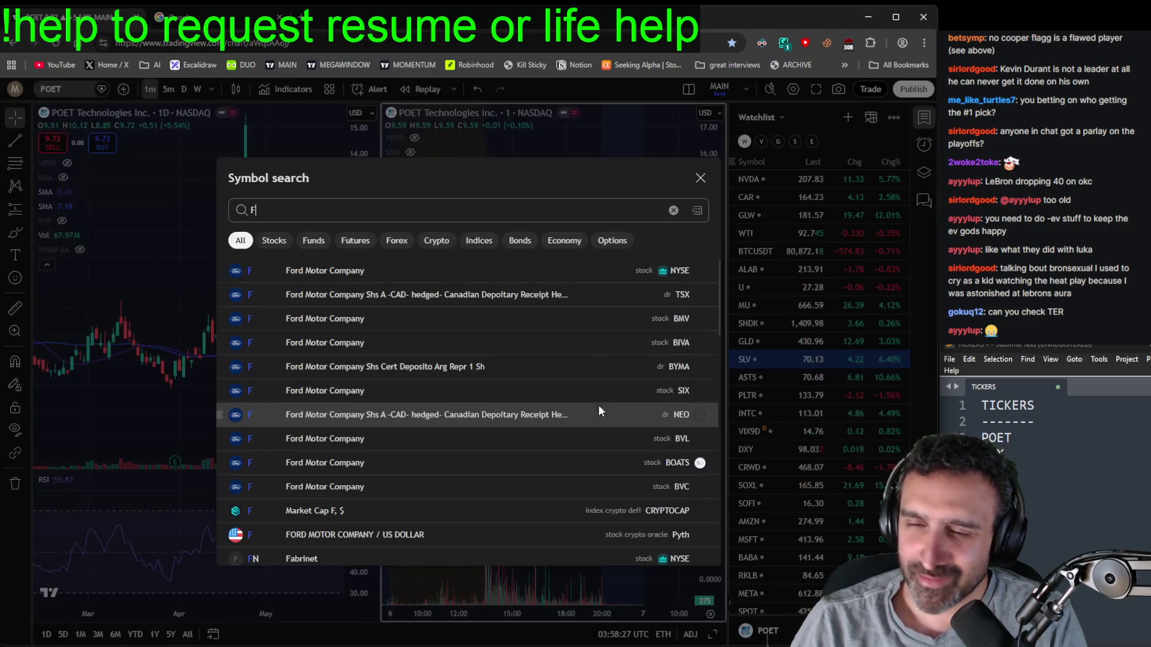
pyautogui.press('Escape')
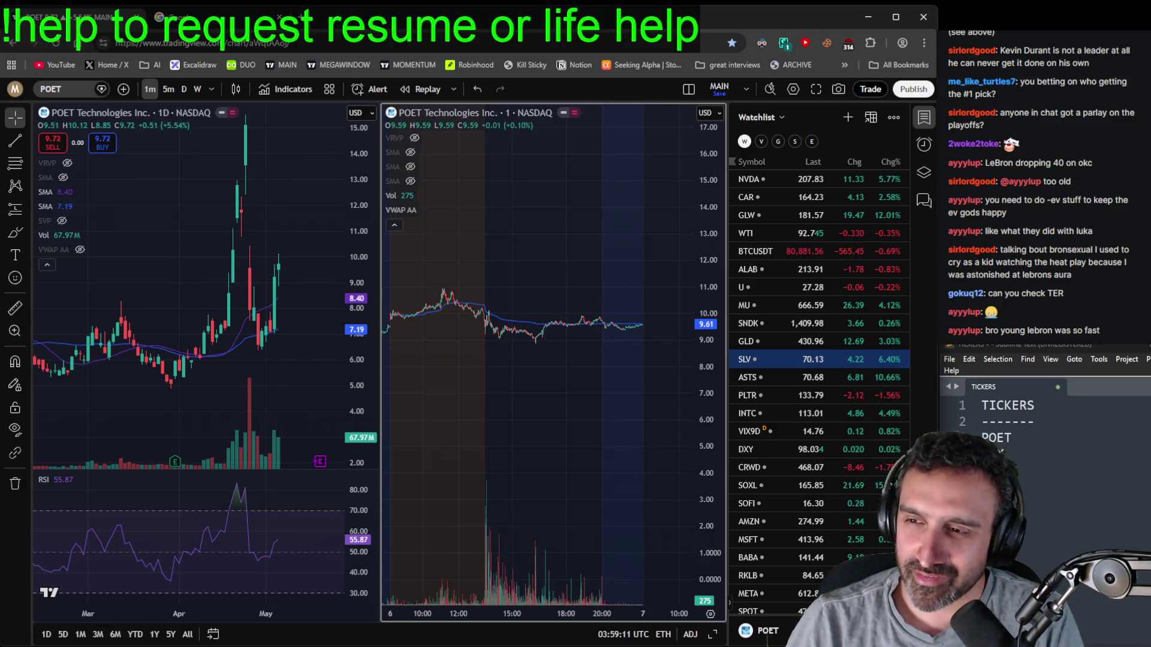
# - Paste three more tickers below POET in the ticker notes and dismiss the autocomplete suggestion
pyautogui.click(1083, 540)
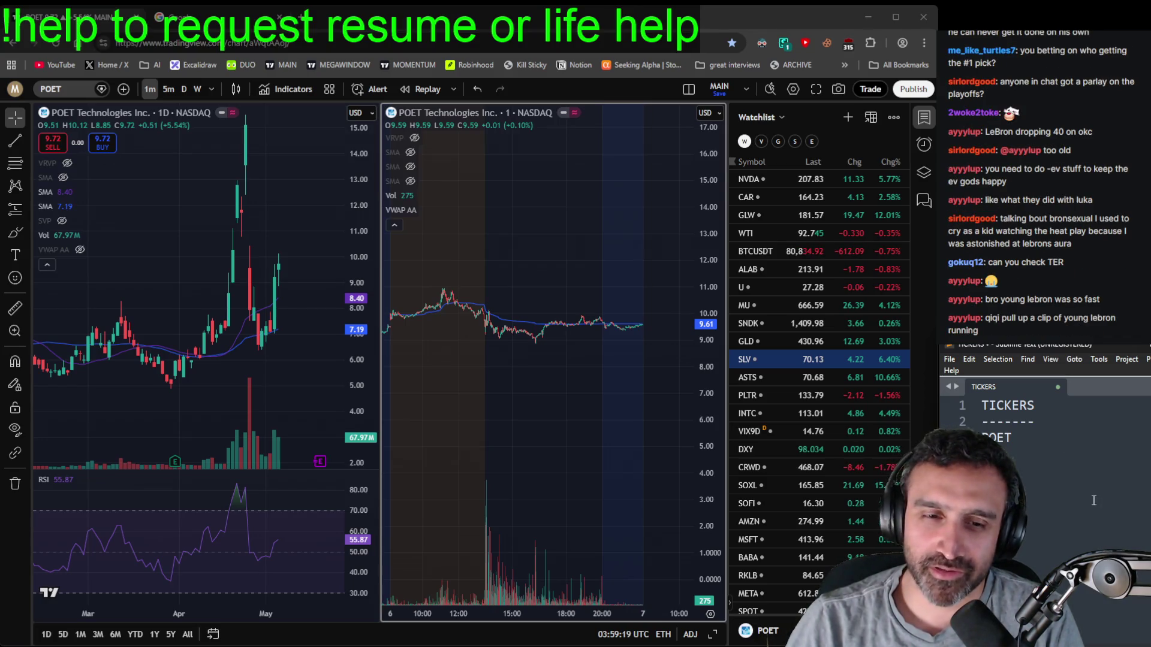
pyautogui.hotkey('ctrl', 'v')
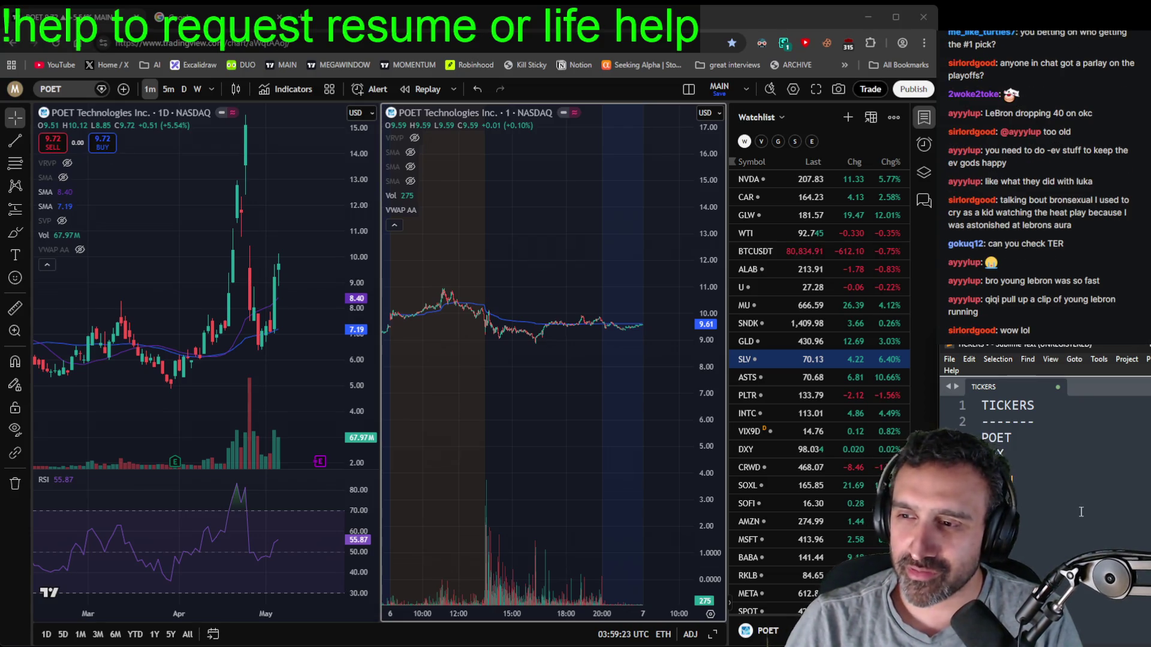
pyautogui.click(1049, 436)
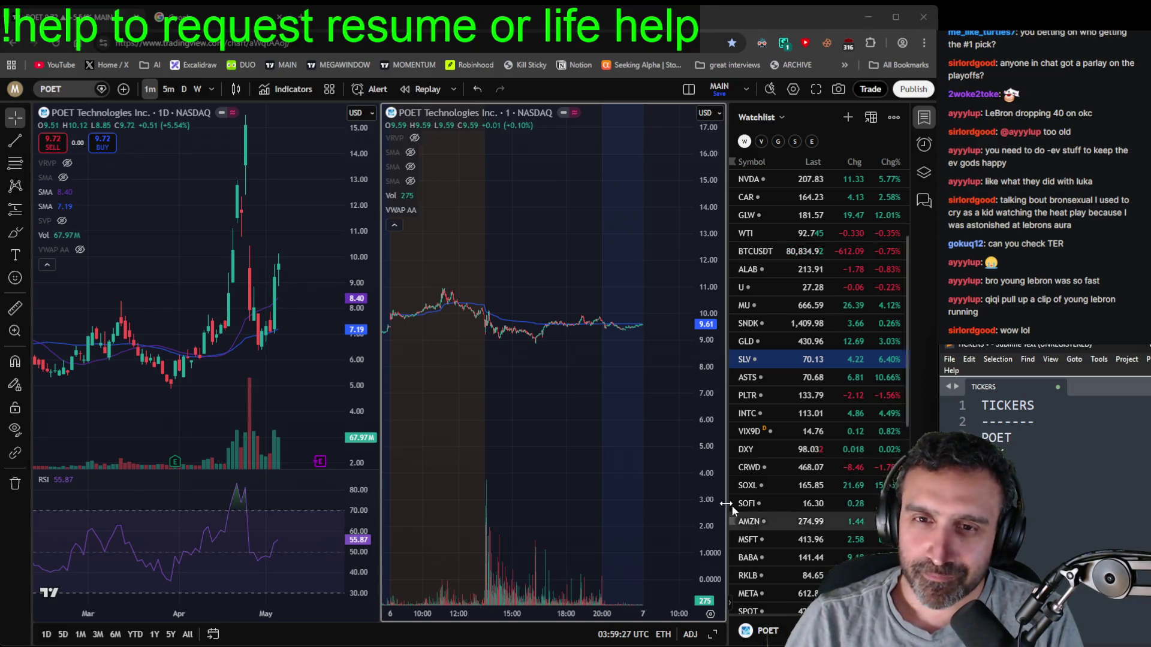
pyautogui.click(1026, 430)
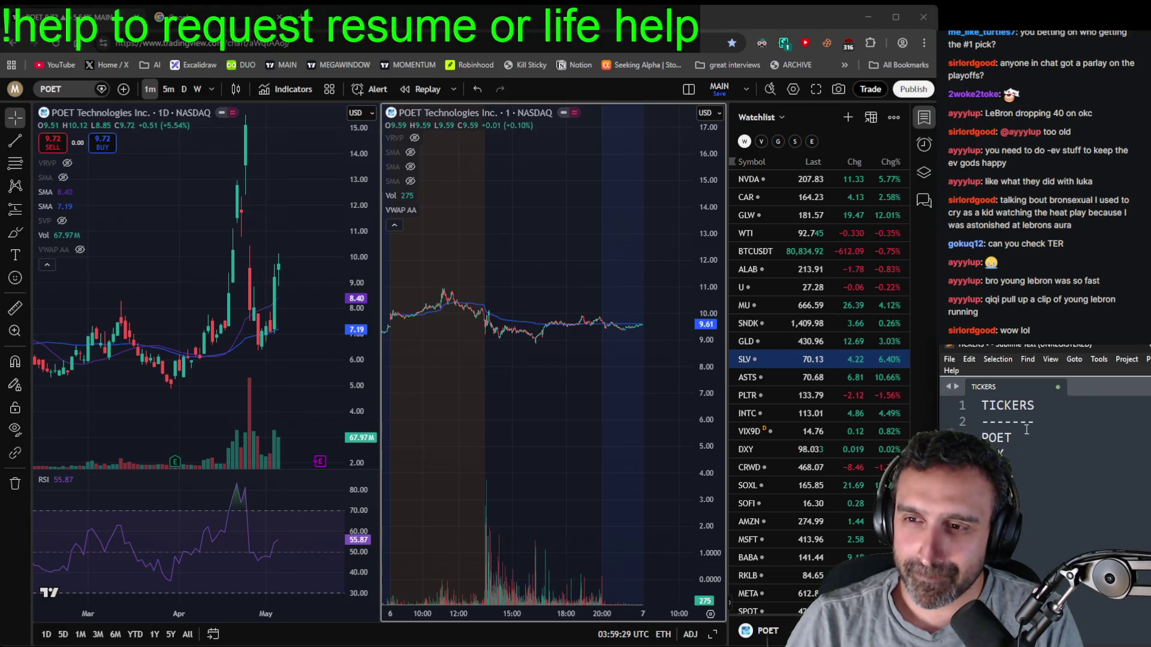
pyautogui.press('Escape')
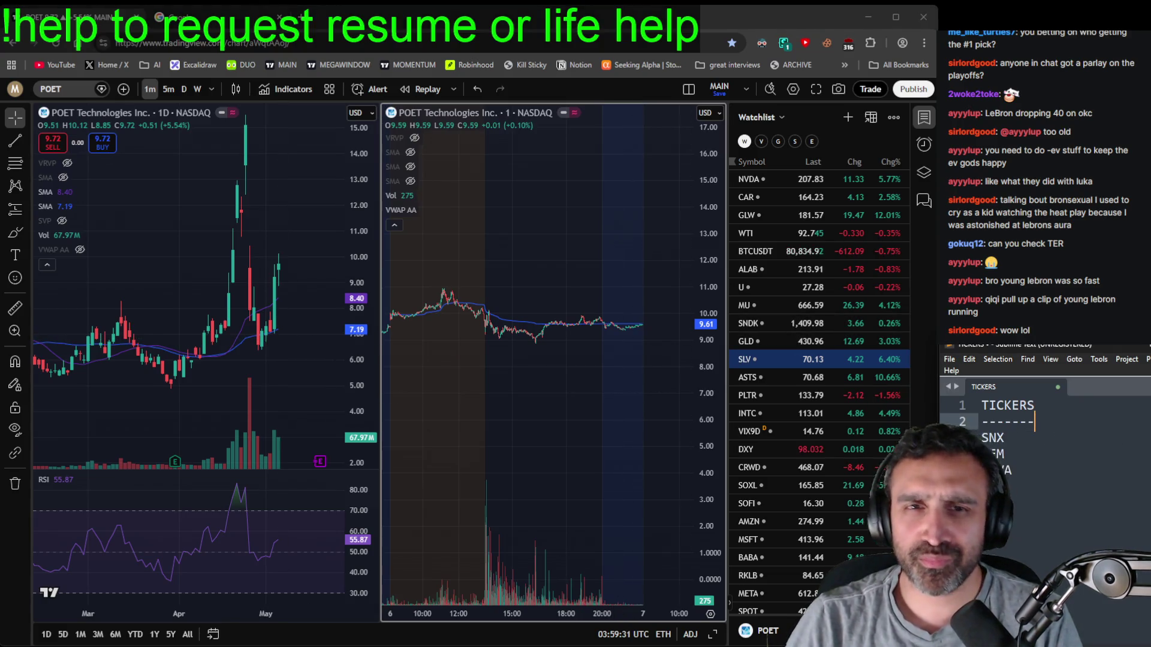
# - Zoom the daily chart and pan the 1-minute POET chart through 5–7 May, then select SNX in the notes
pyautogui.scroll(5, 204, 303)
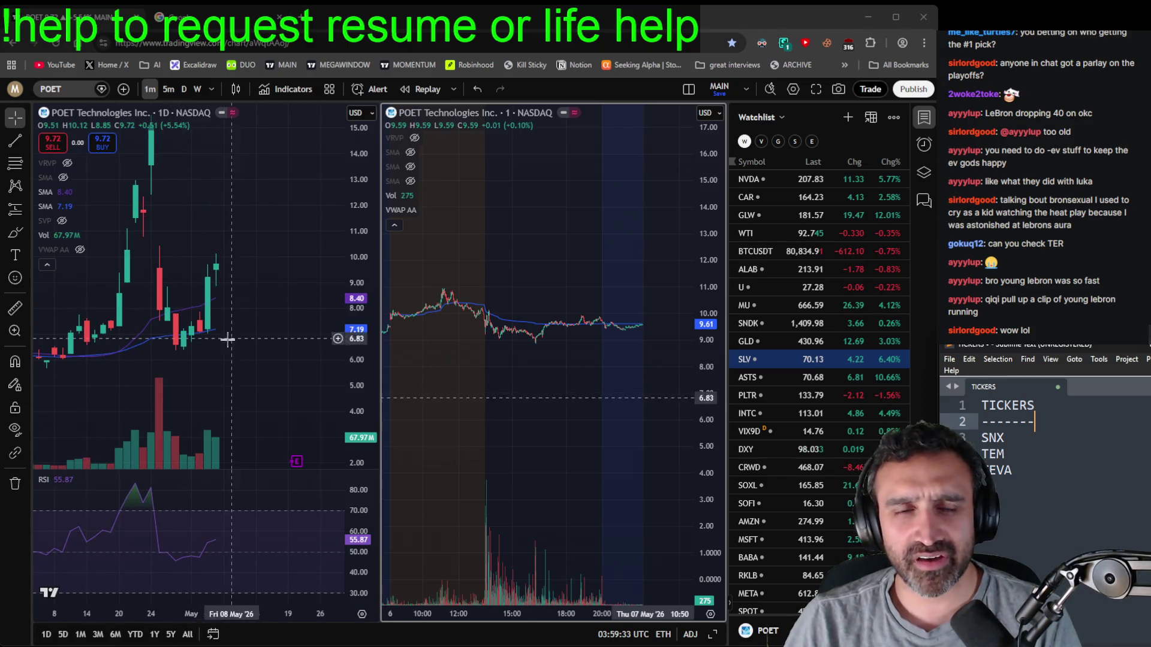
pyautogui.moveTo(441, 398)
pyautogui.mouseDown()
pyautogui.moveTo(617, 372)
pyautogui.moveTo(534, 444)
pyautogui.mouseUp()
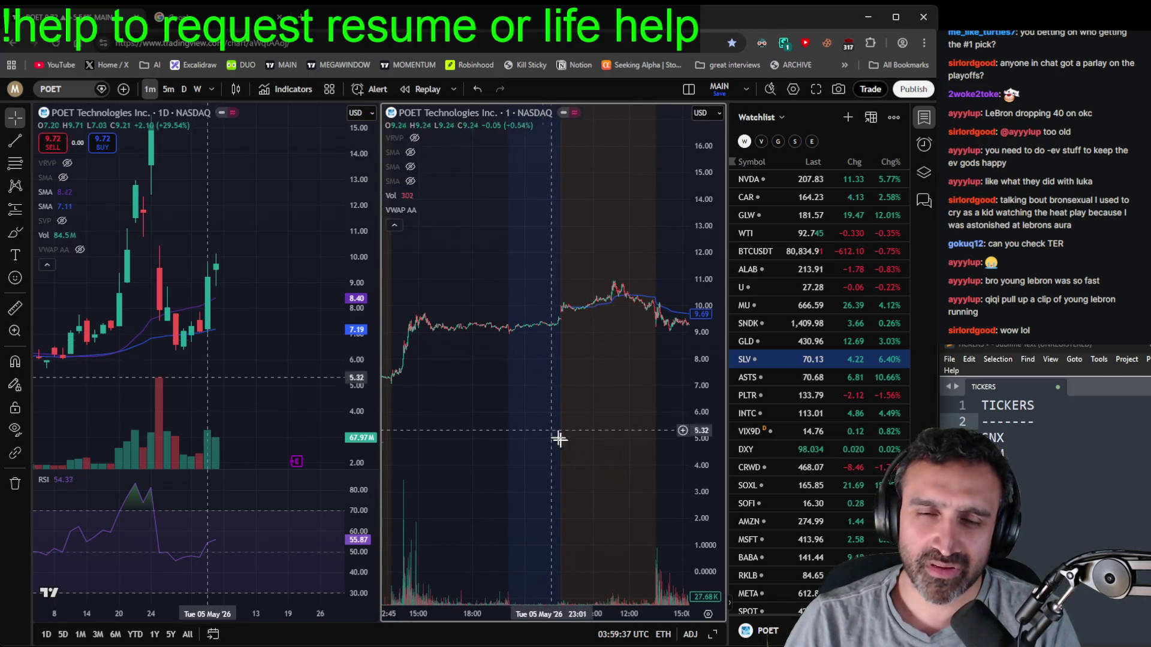
pyautogui.moveTo(548, 501); pyautogui.dragTo(421, 395)
pyautogui.moveTo(526, 329)
pyautogui.mouseDown()
pyautogui.moveTo(574, 380)
pyautogui.moveTo(586, 376)
pyautogui.mouseUp()
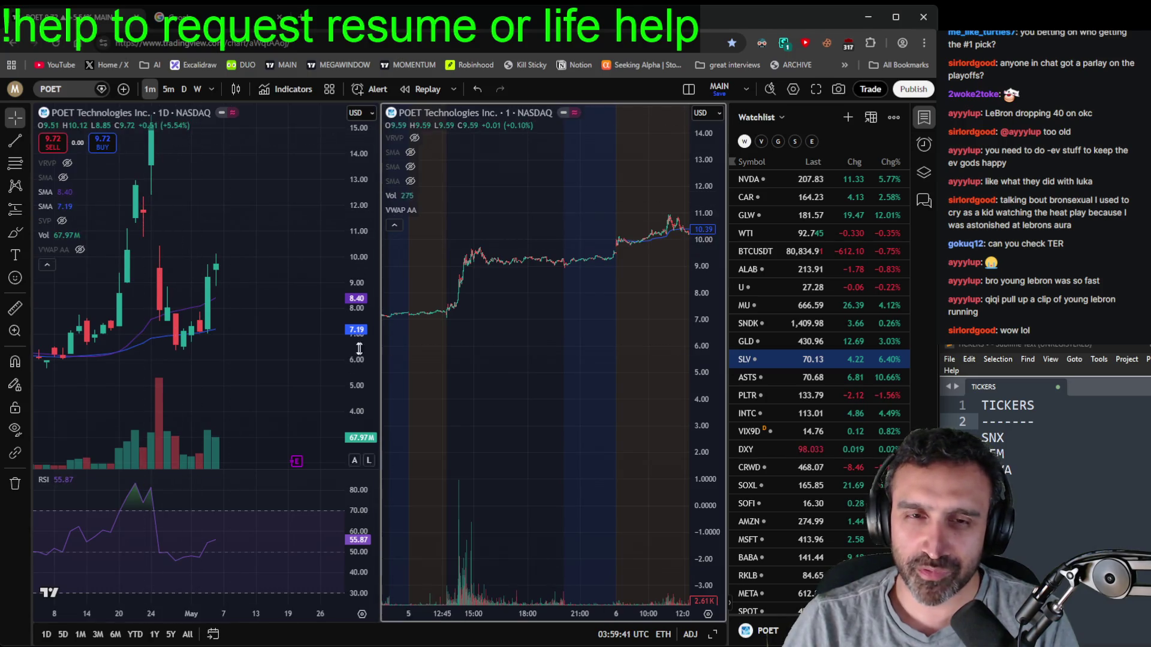
pyautogui.moveTo(537, 316)
pyautogui.mouseDown()
pyautogui.moveTo(416, 465)
pyautogui.moveTo(406, 501)
pyautogui.mouseUp()
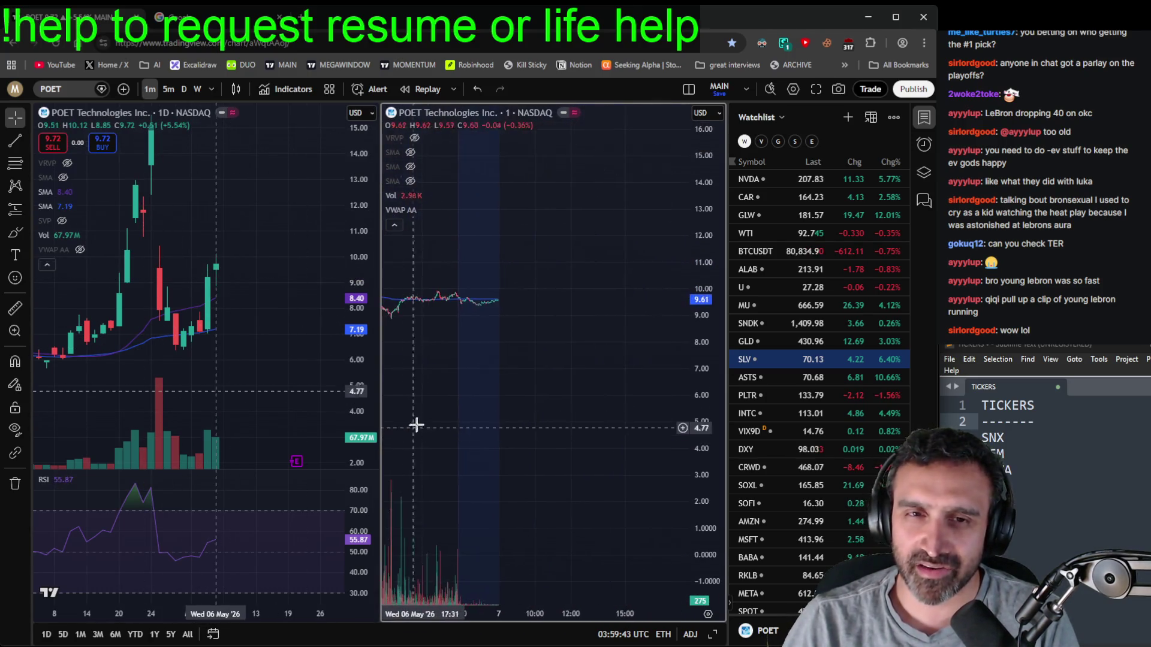
pyautogui.doubleClick(992, 438)
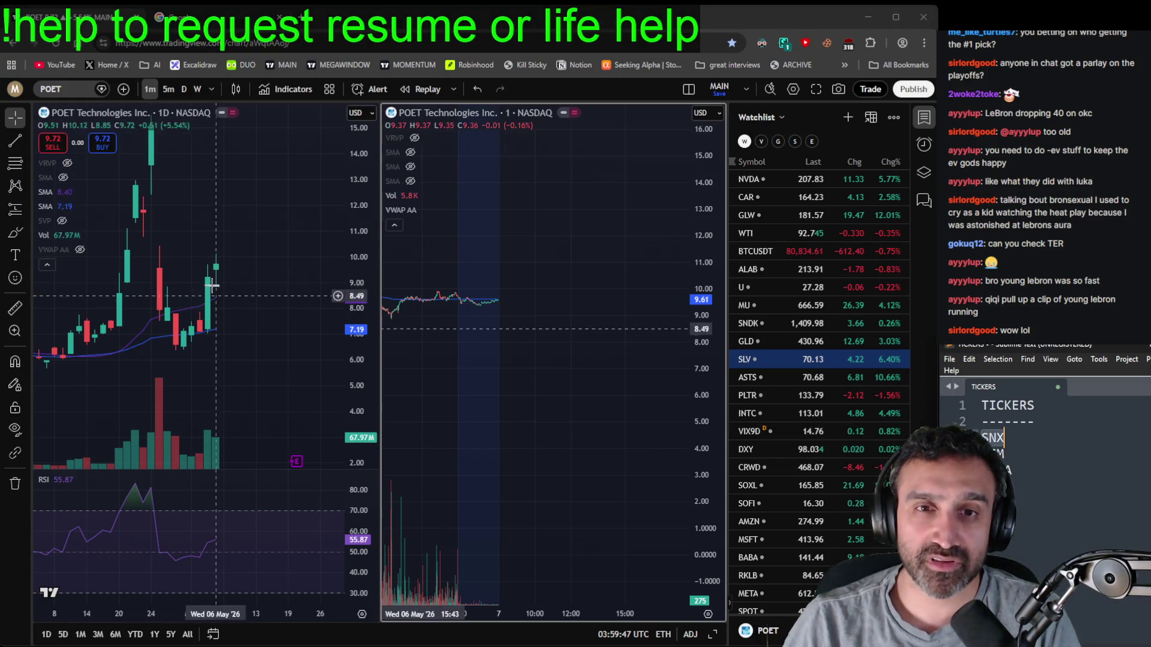
# - Change the charted symbol to SNX (TD SYNNEX)
pyautogui.click(70, 89)
pyautogui.write('SNX')
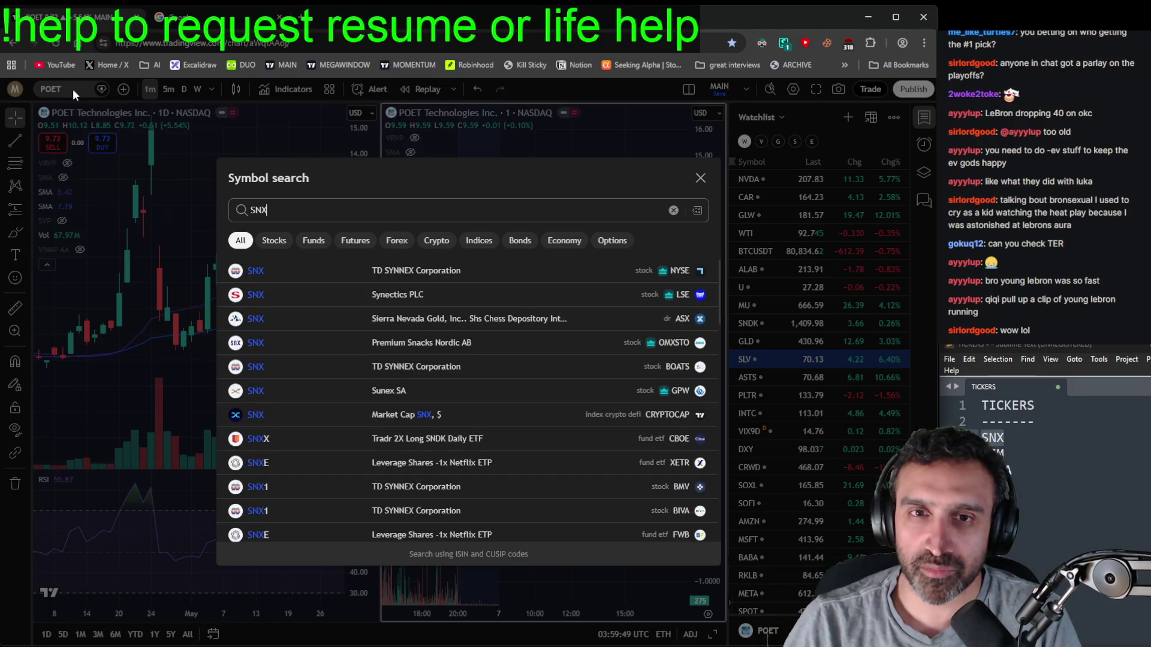
pyautogui.press('Return')
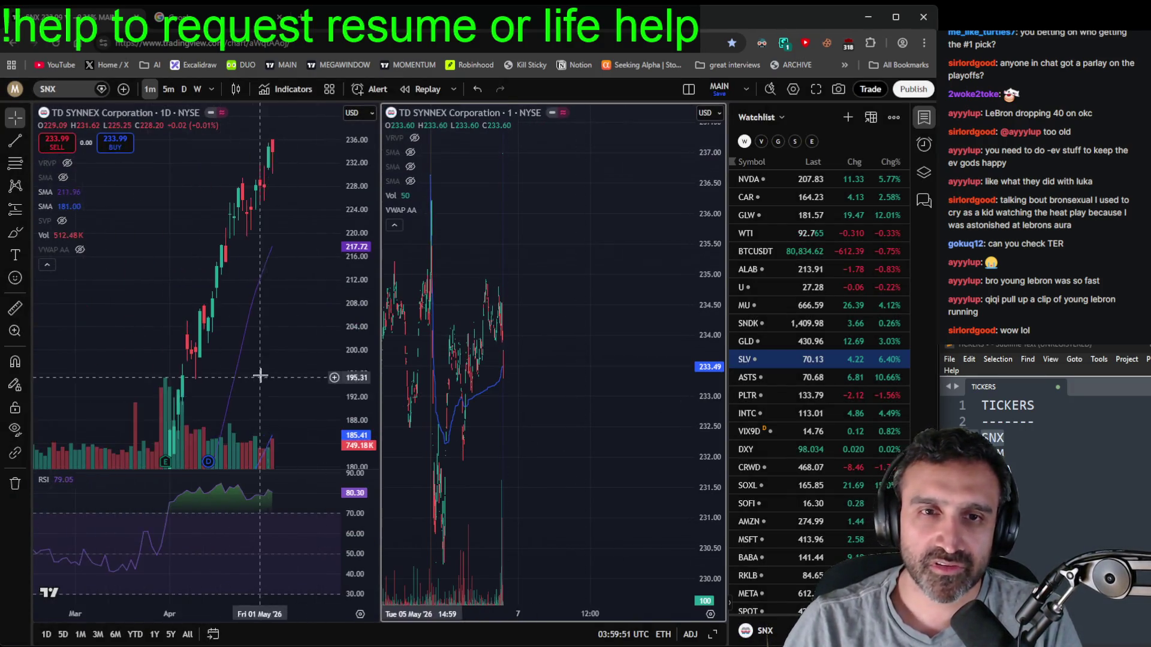
# - Zoom and pan the daily SNX chart to review its price history over several ranges
pyautogui.scroll(5, 290, 390)
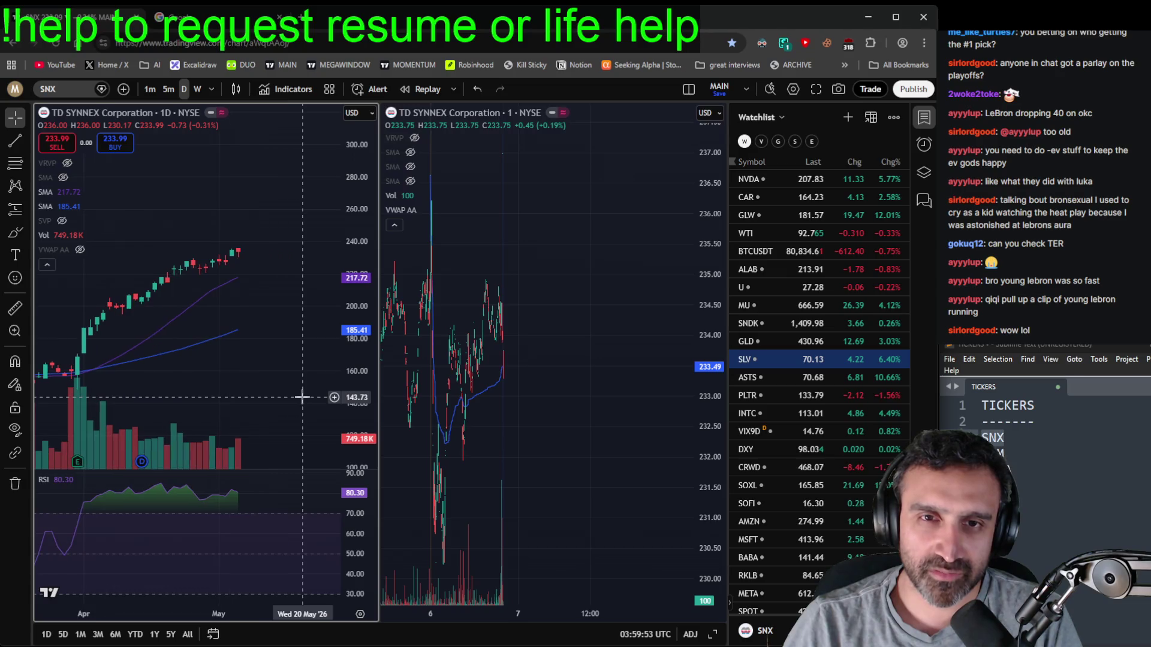
pyautogui.scroll(-5, 300, 393)
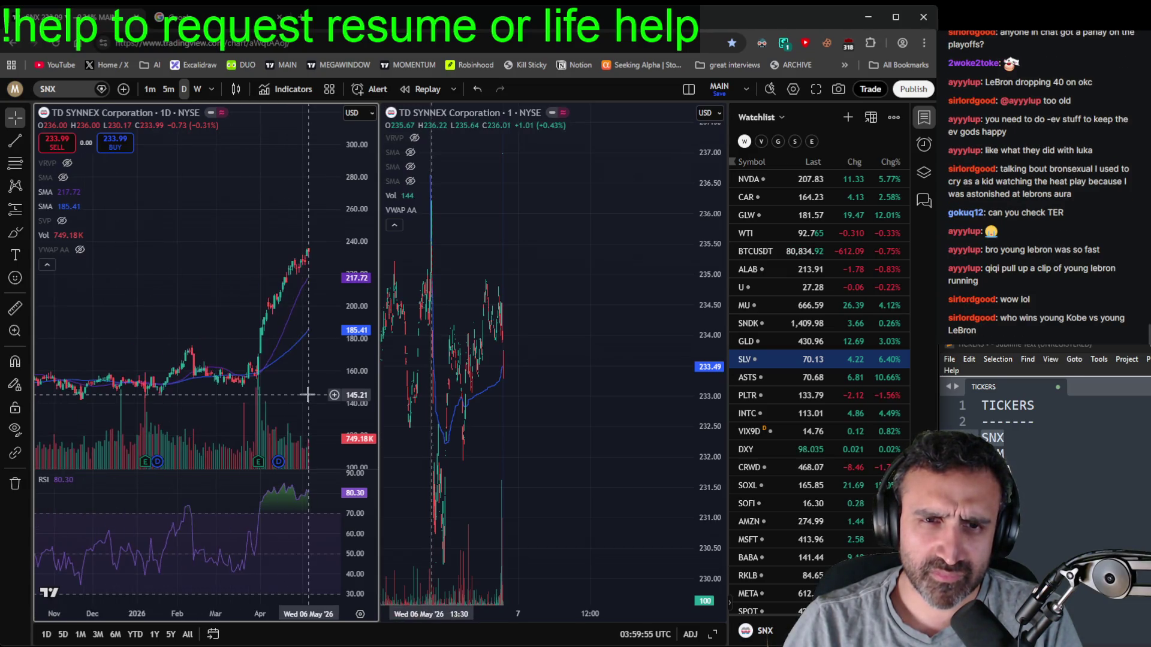
pyautogui.moveTo(310, 393); pyautogui.dragTo(223, 345)
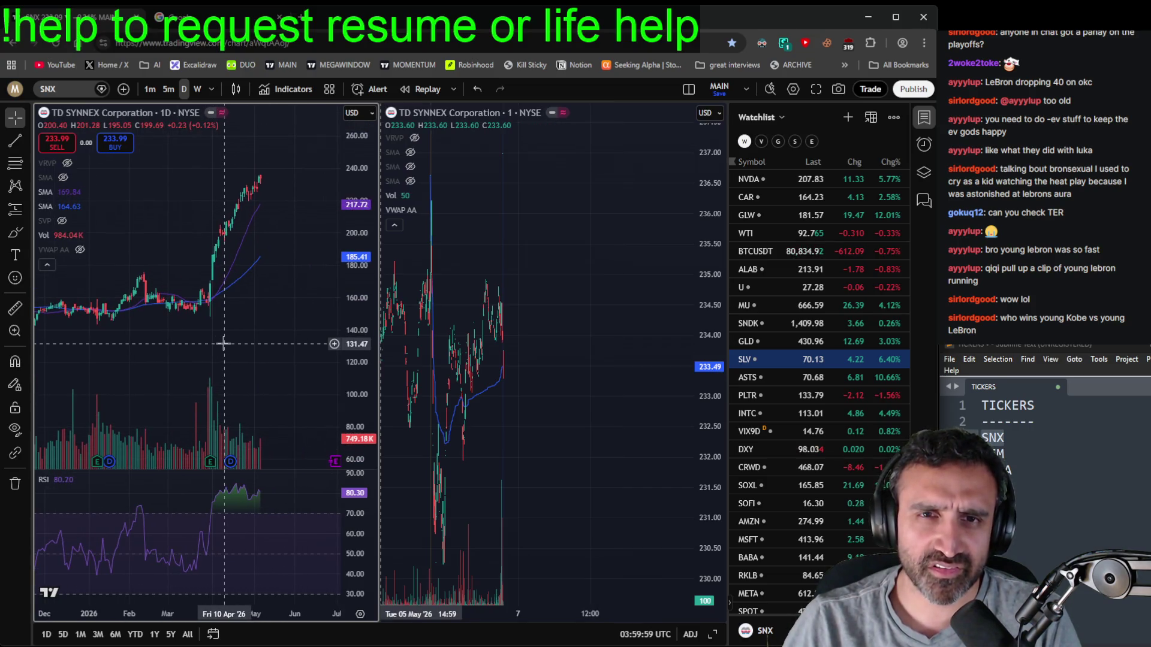
pyautogui.scroll(-10, 223, 343)
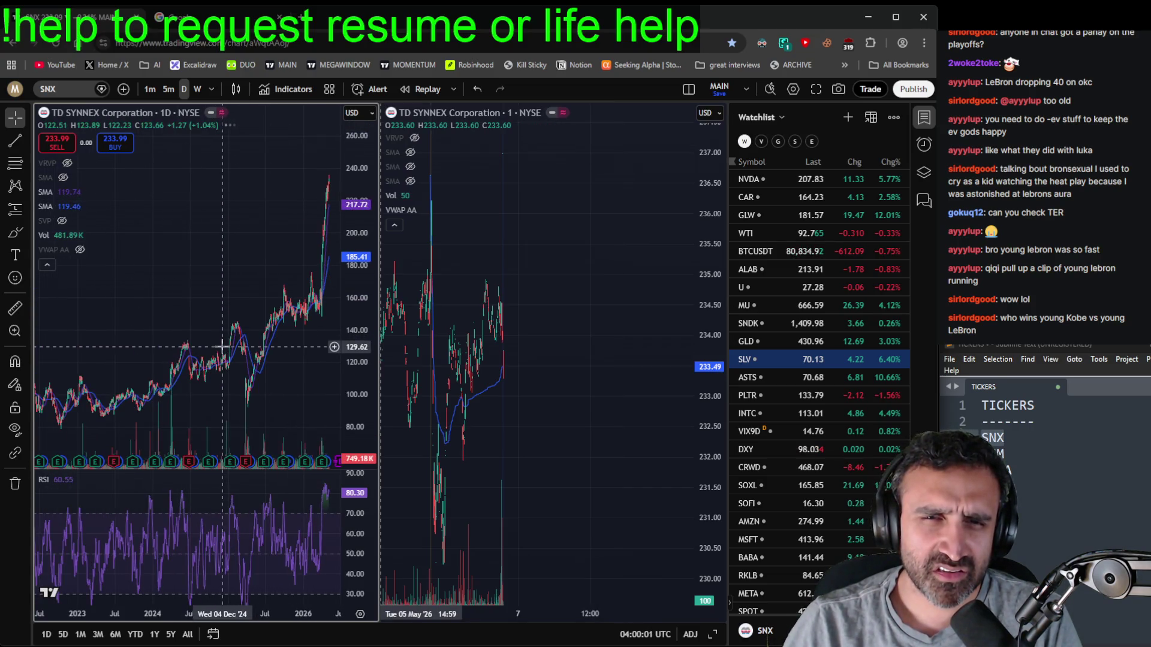
pyautogui.scroll(10, 223, 346)
pyautogui.moveTo(293, 369); pyautogui.dragTo(300, 371)
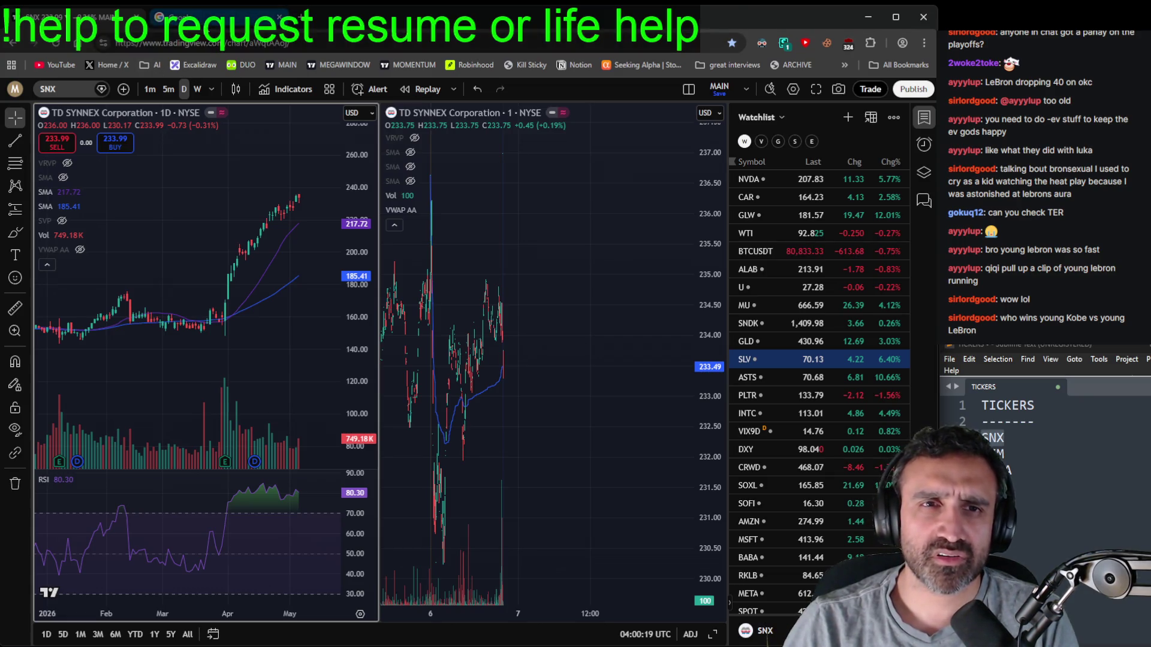
# - Google 'snx short float', check Fintel's SNX short interest of 1.79% of float, then close it
pyautogui.click(209, 17)
pyautogui.write('sn')
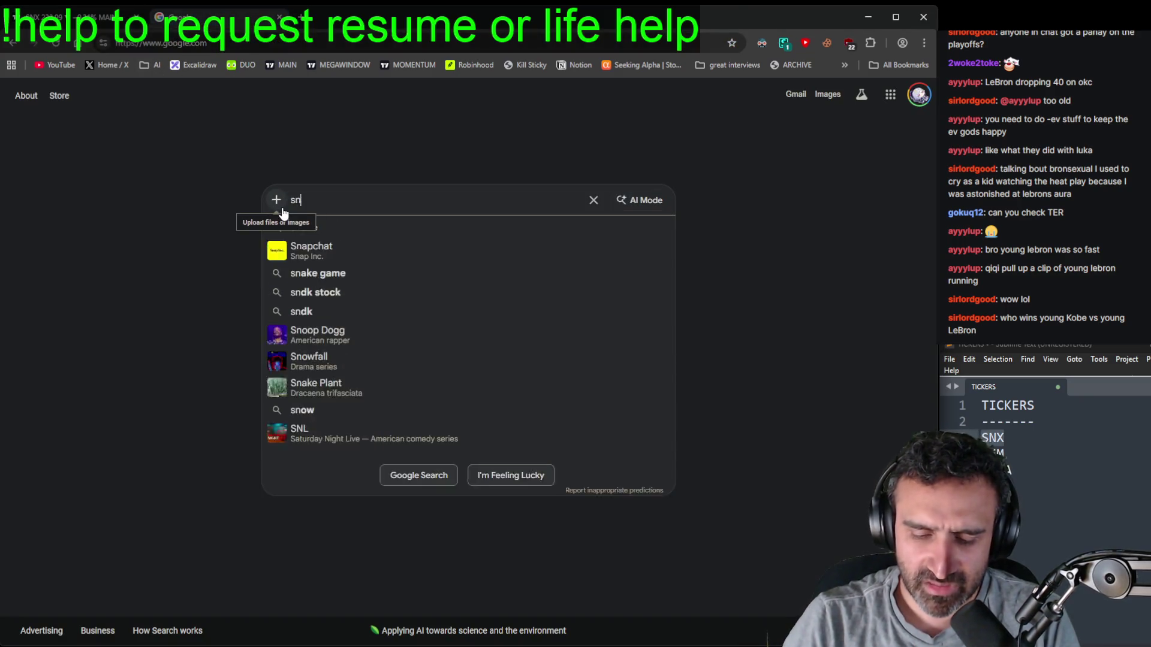
pyautogui.write('x short float')
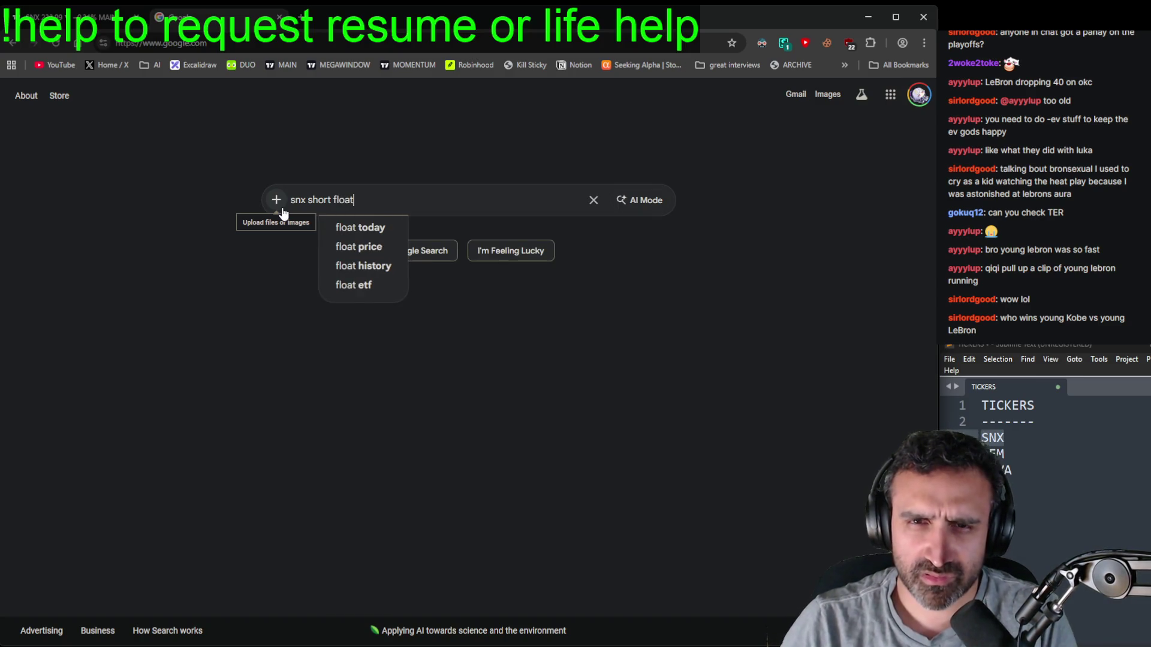
pyautogui.press('Return')
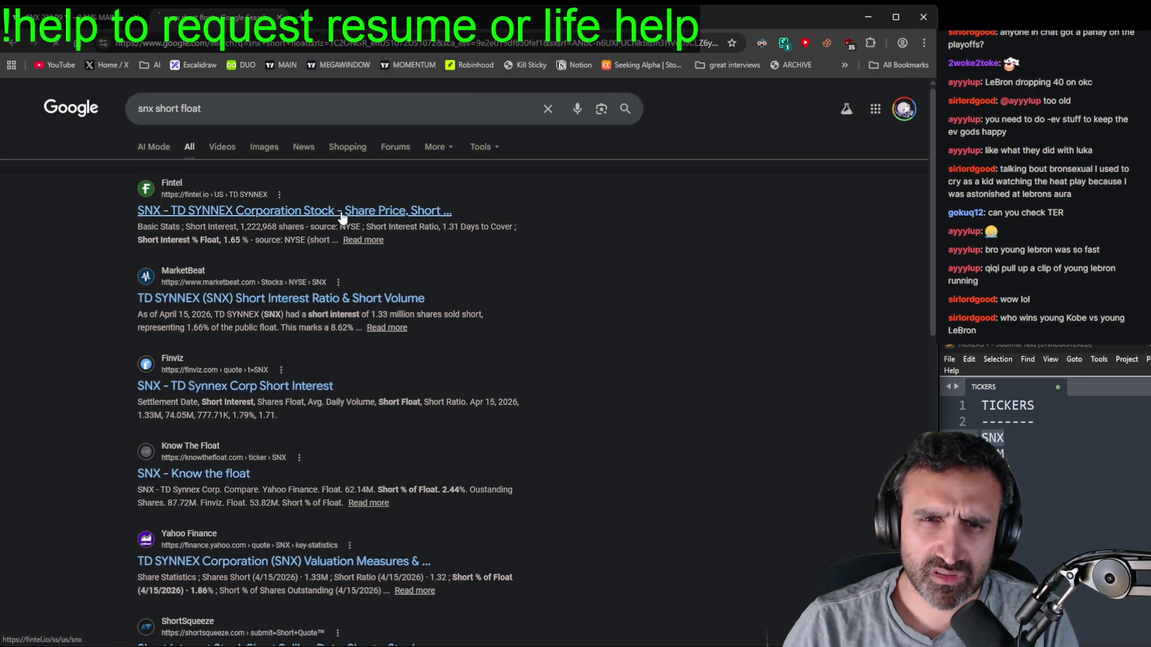
pyautogui.click(360, 211)
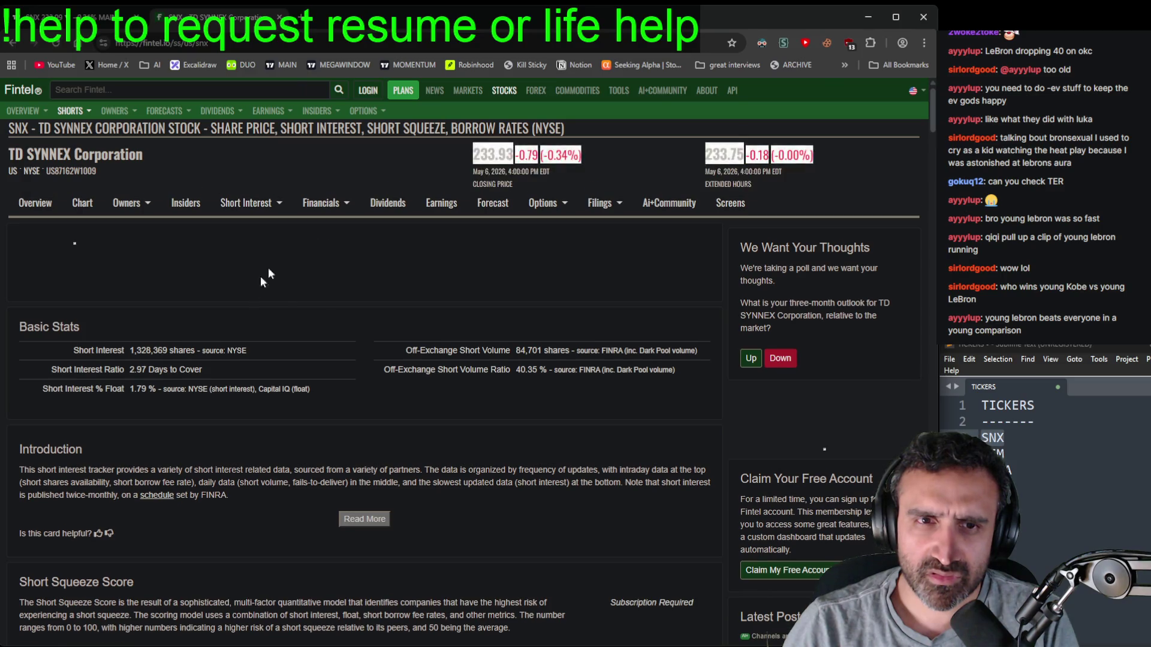
pyautogui.hotkey('ctrl', 'w')
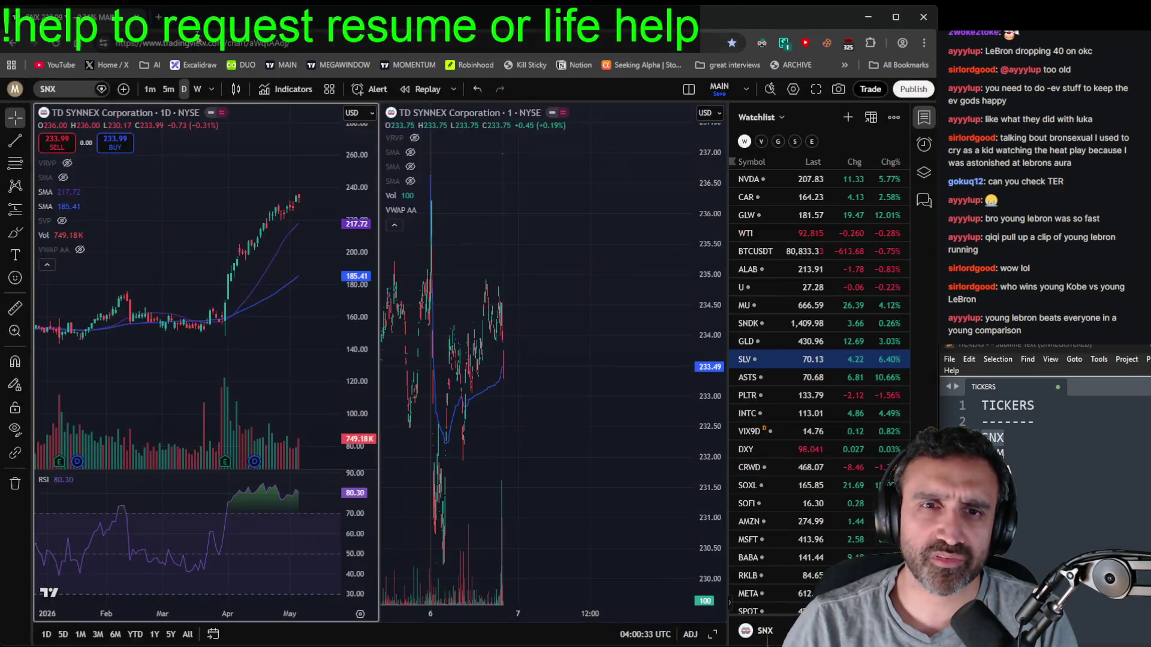
# - Pan and zoom the daily SNX chart, checking the March earnings marker, then open a new Google tab
pyautogui.moveTo(277, 379)
pyautogui.mouseDown()
pyautogui.moveTo(239, 380)
pyautogui.moveTo(247, 357)
pyautogui.moveTo(278, 360)
pyautogui.moveTo(256, 360)
pyautogui.mouseUp()
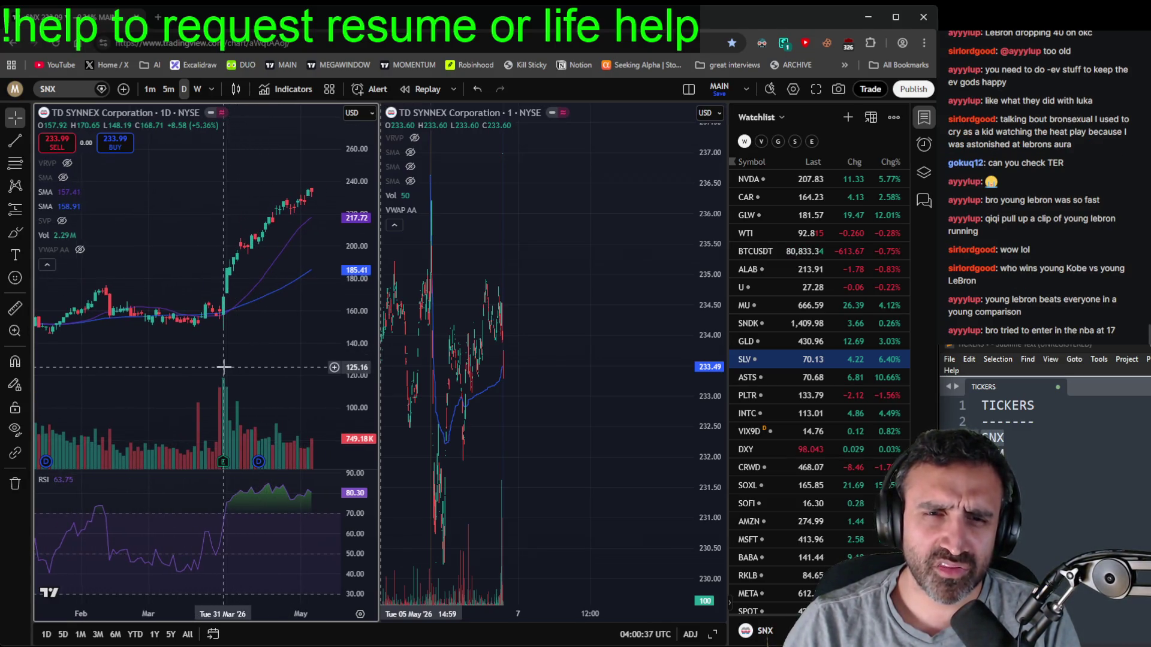
pyautogui.moveTo(223, 466)
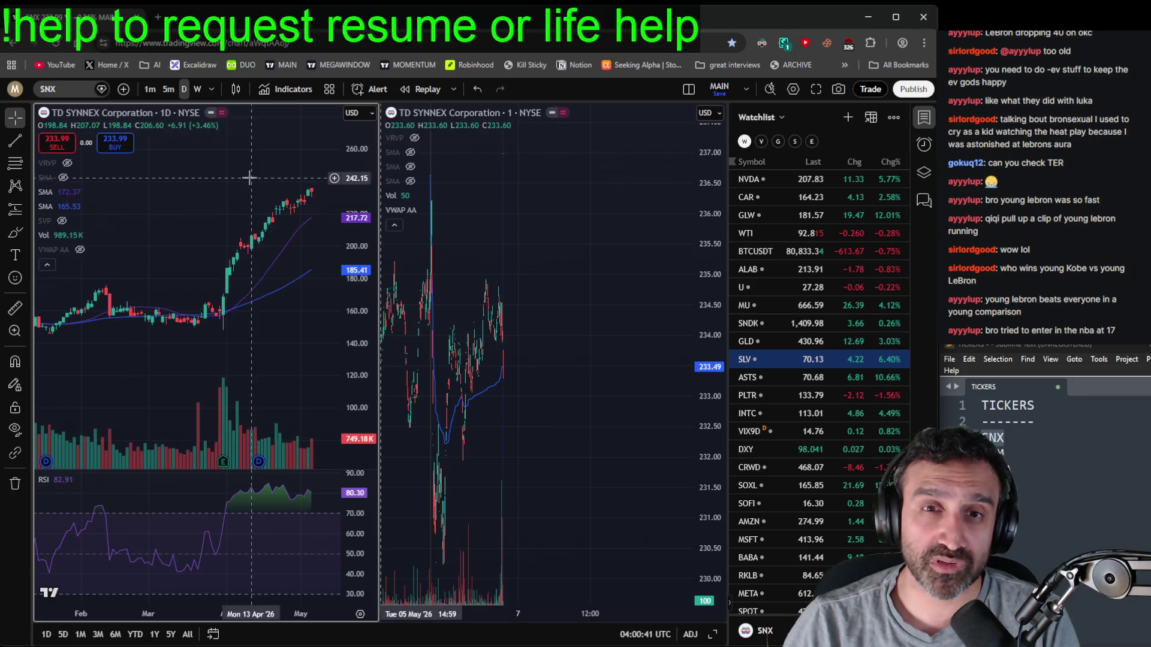
pyautogui.moveTo(298, 326)
pyautogui.mouseDown()
pyautogui.moveTo(252, 308)
pyautogui.moveTo(192, 352)
pyautogui.moveTo(288, 328)
pyautogui.mouseUp()
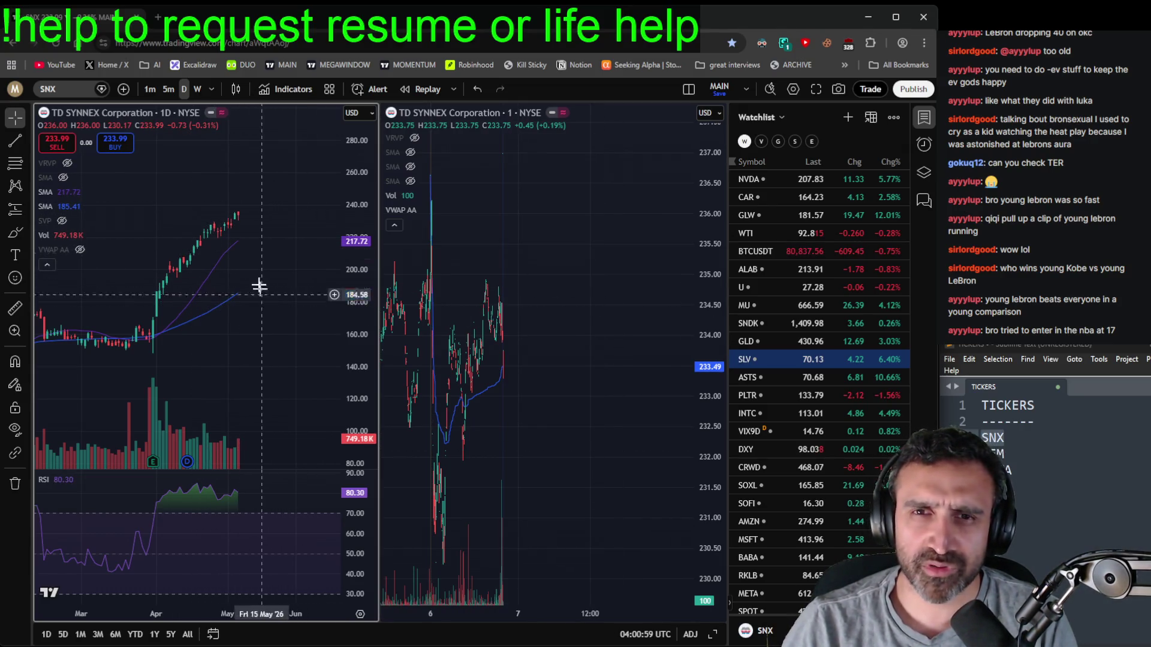
pyautogui.scroll(-5, 280, 298)
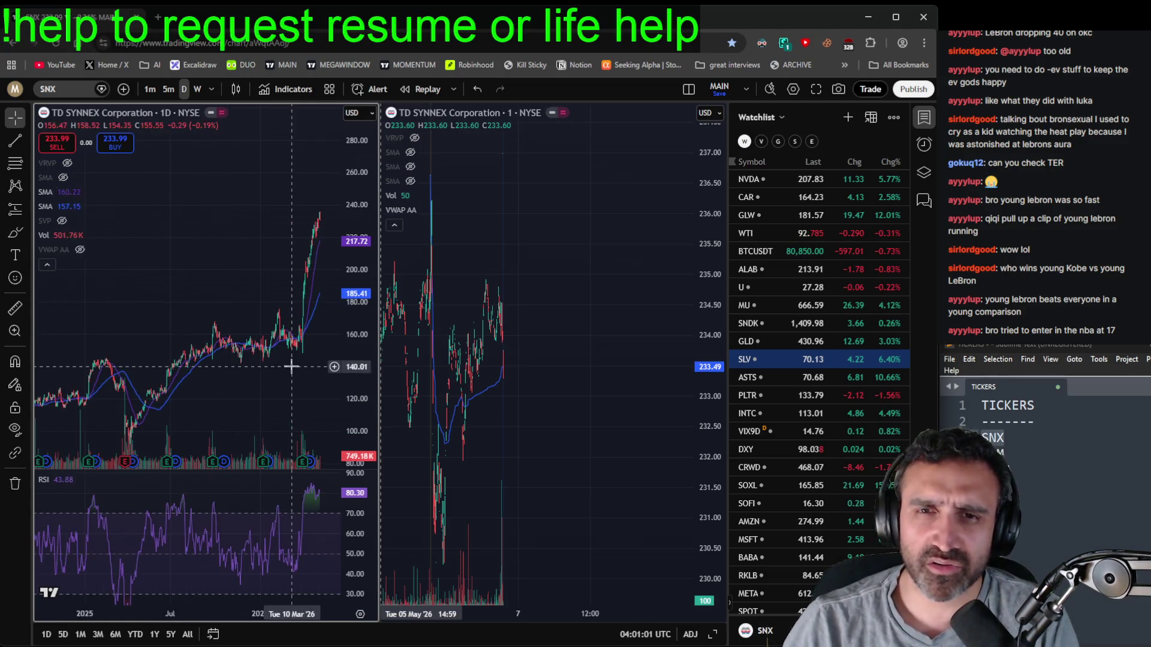
pyautogui.click(161, 17)
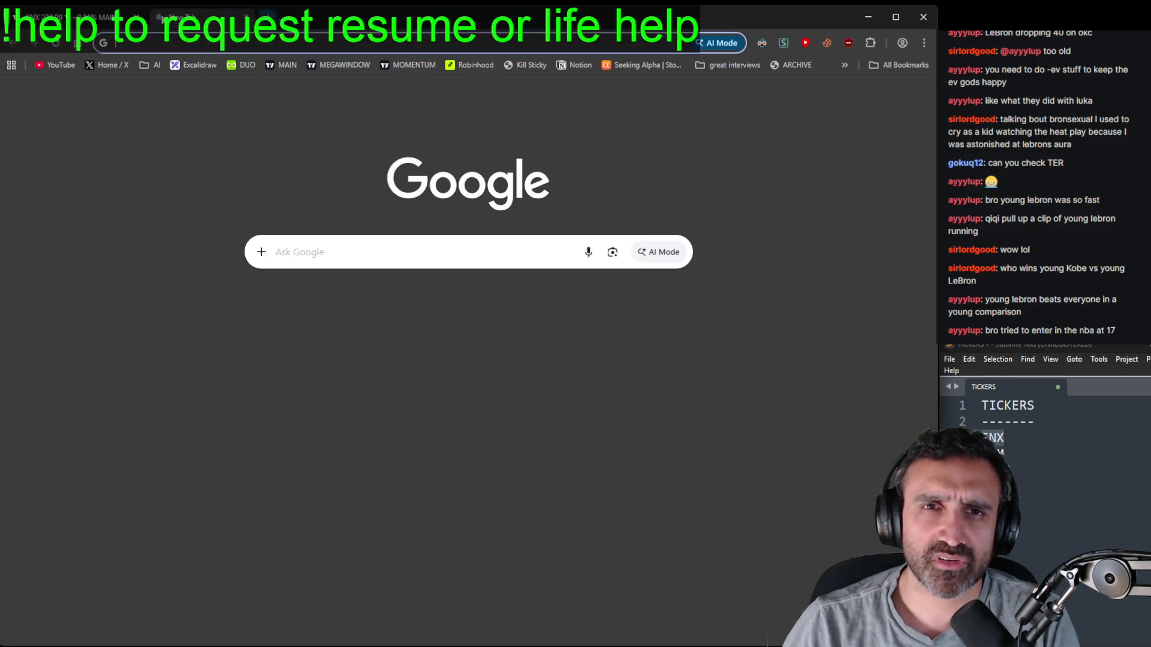
# - Search Seeking Alpha for SNX and open the TD Synnex Hyve upside article
pyautogui.click(653, 69)
pyautogui.click(240, 120)
pyautogui.write('snx')
pyautogui.press('Return')
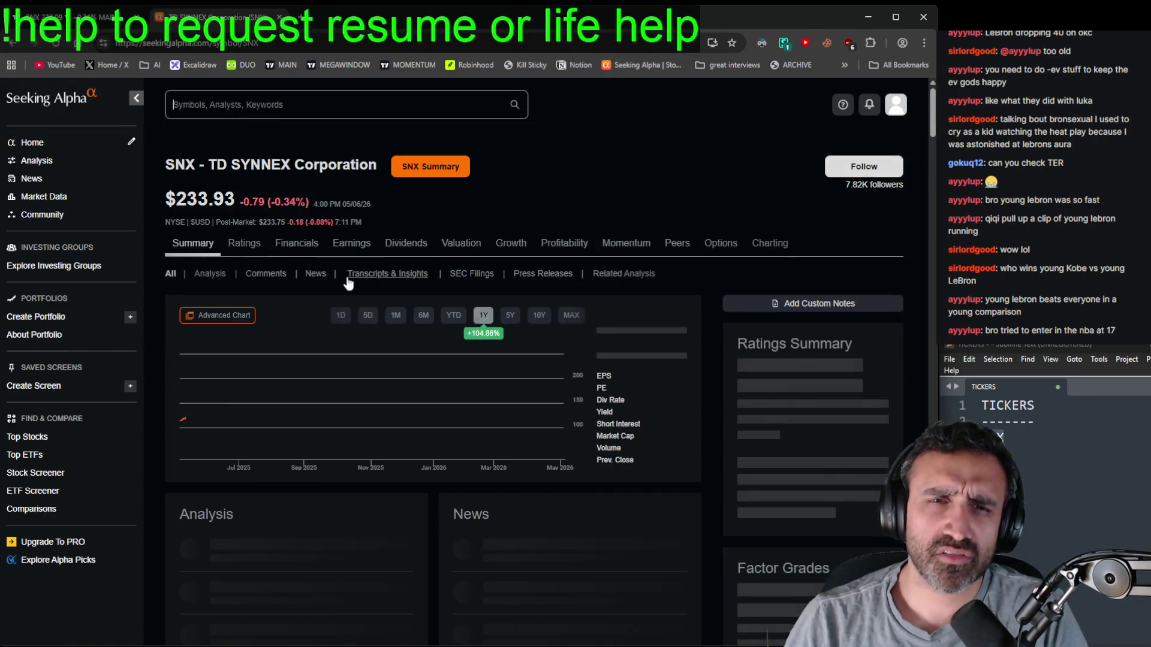
pyautogui.scroll(-3, 328, 313)
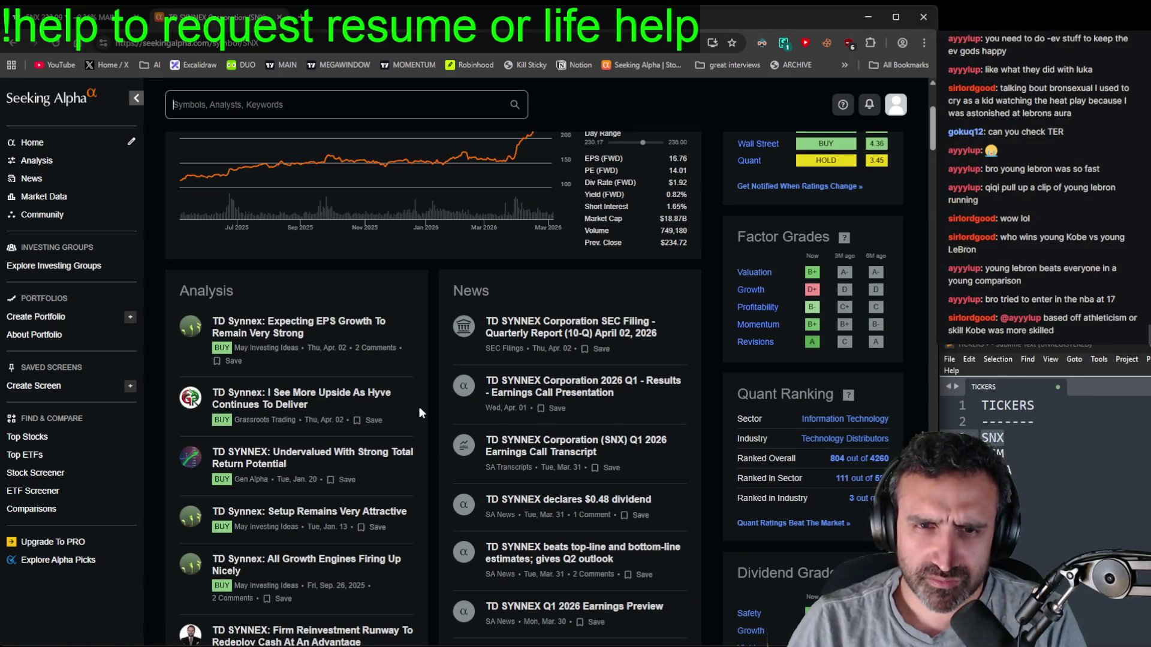
pyautogui.click(369, 394)
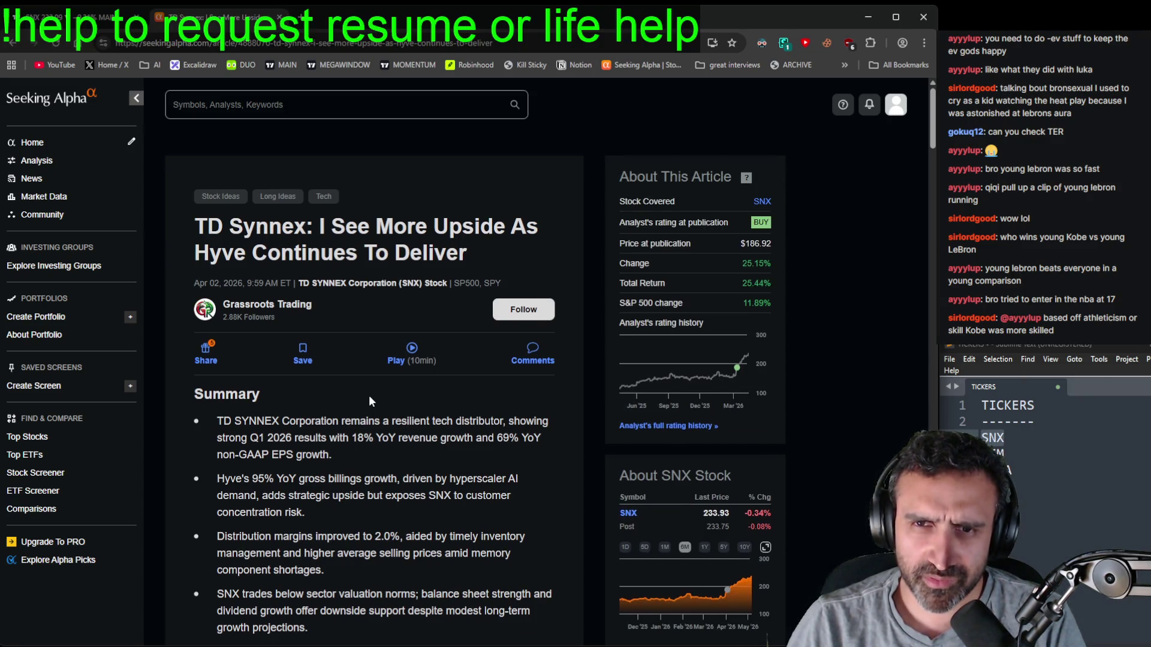
# - Skim the article's opening sections, then glance back at the SNX chart
pyautogui.scroll(-2, 368, 394)
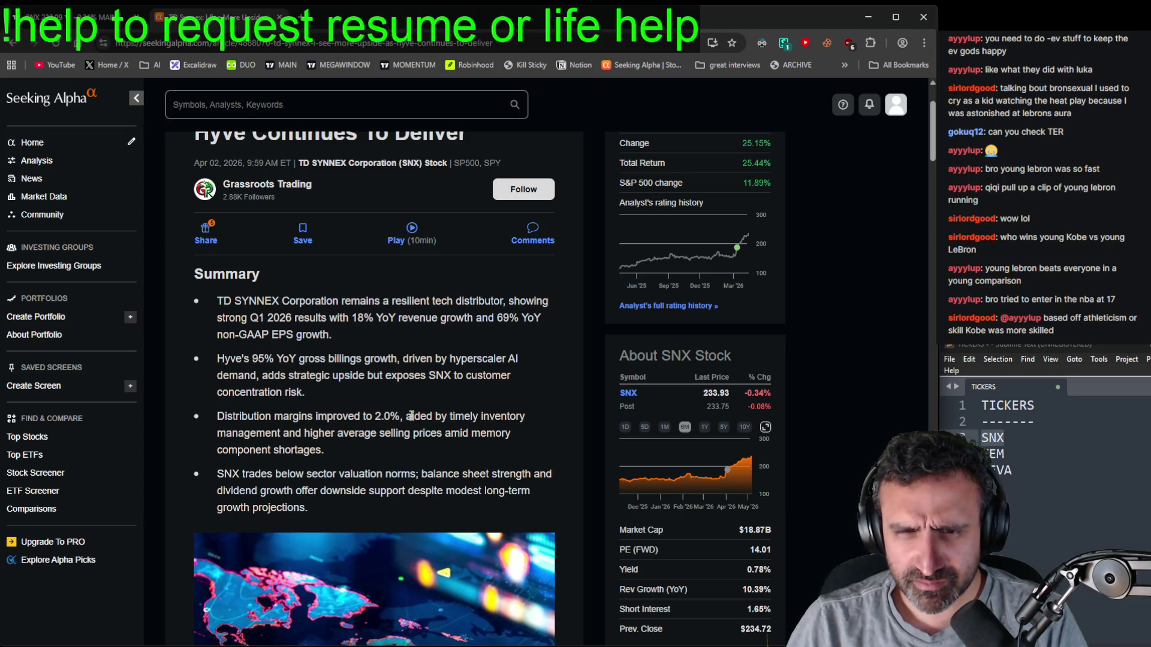
pyautogui.scroll(-3, 389, 431)
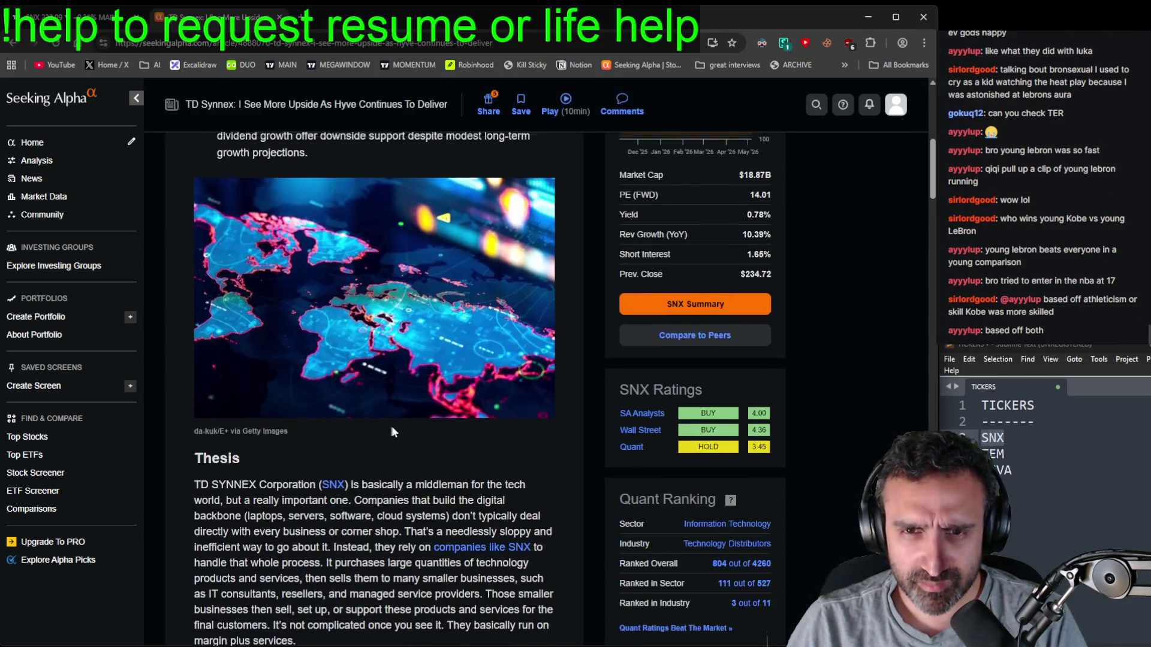
pyautogui.scroll(5, 392, 427)
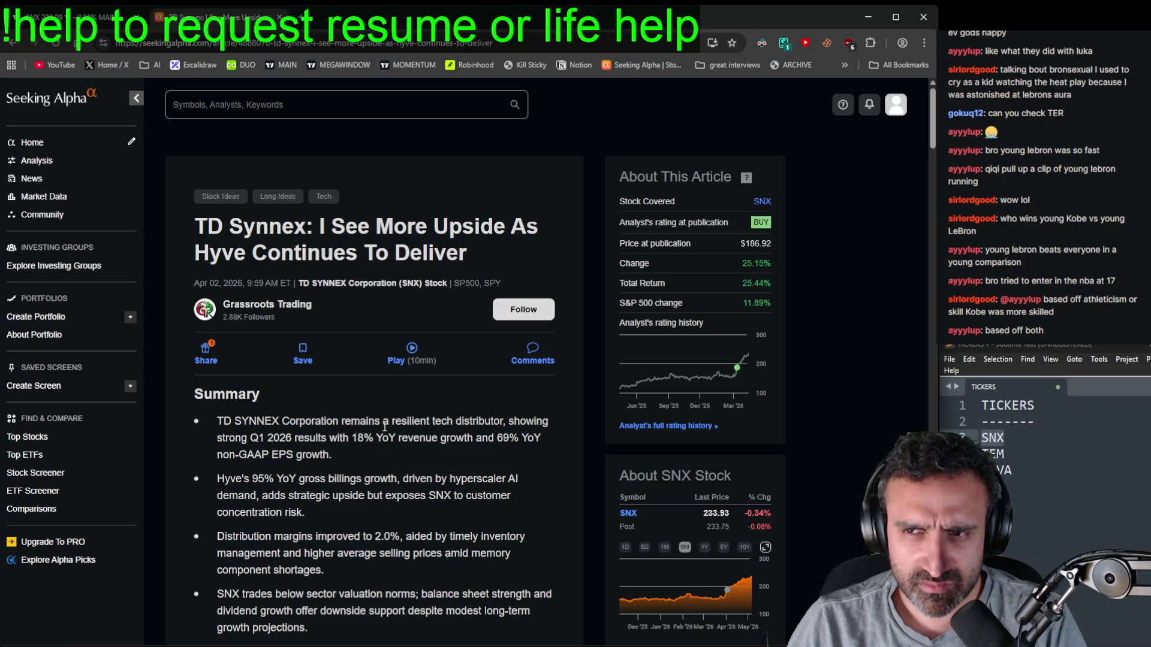
pyautogui.scroll(-6, 385, 427)
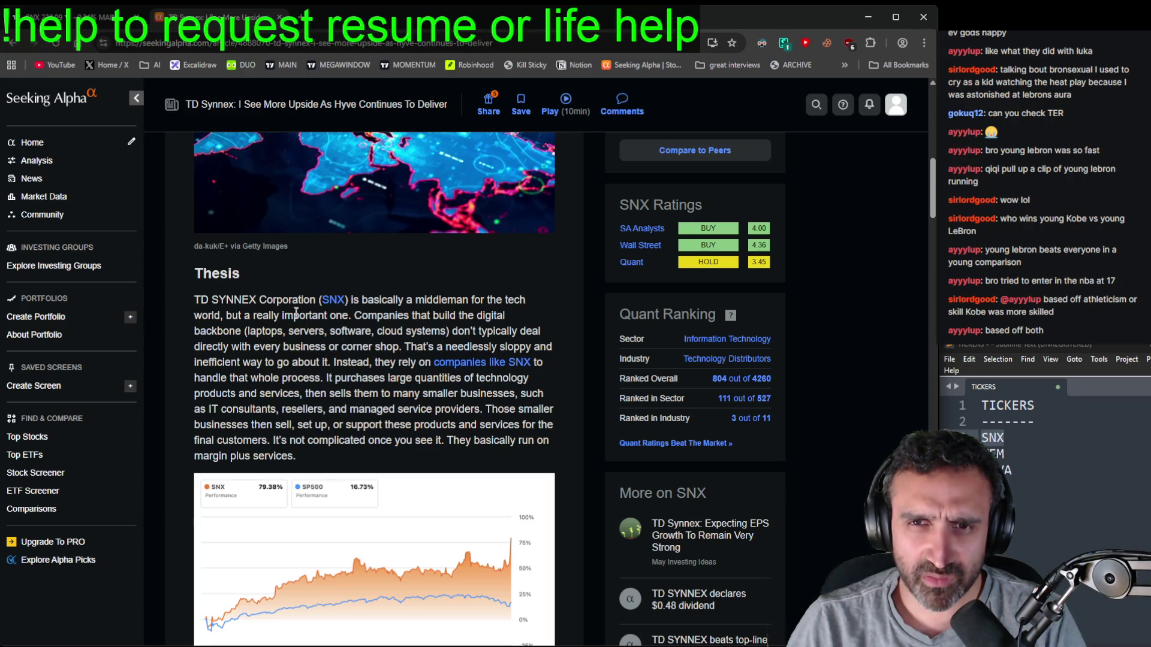
pyautogui.click(105, 29)
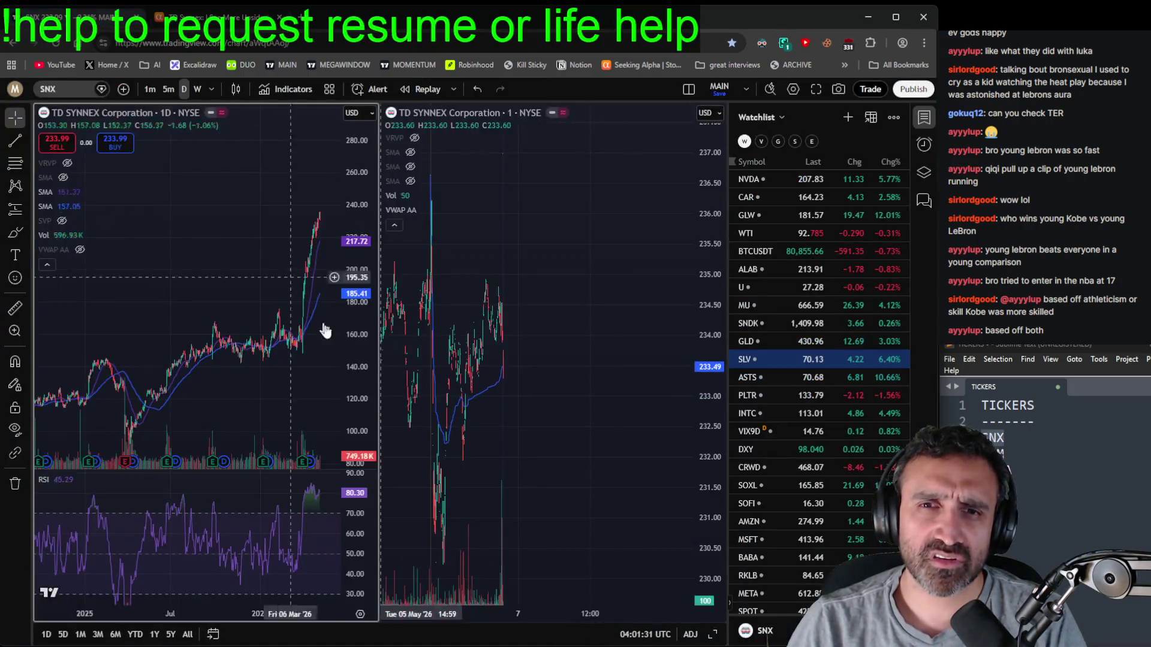
pyautogui.scroll(2, 313, 420)
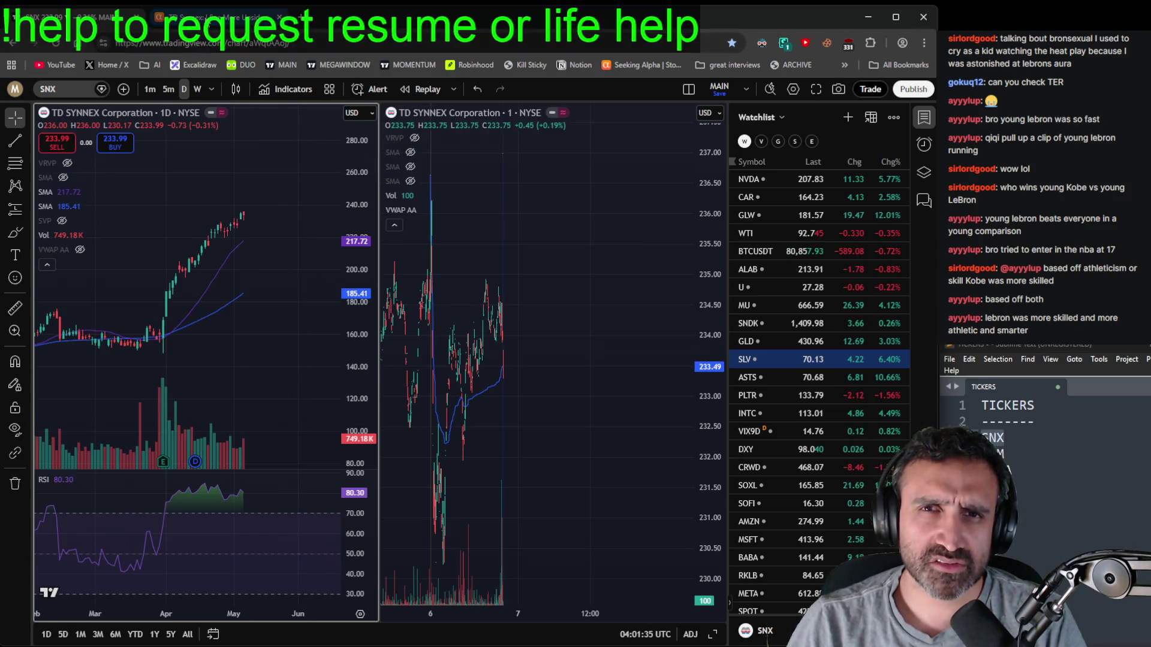
# - Read through the article's Q1 2026 earnings breakdown, then return to the SNX chart
pyautogui.click(219, 17)
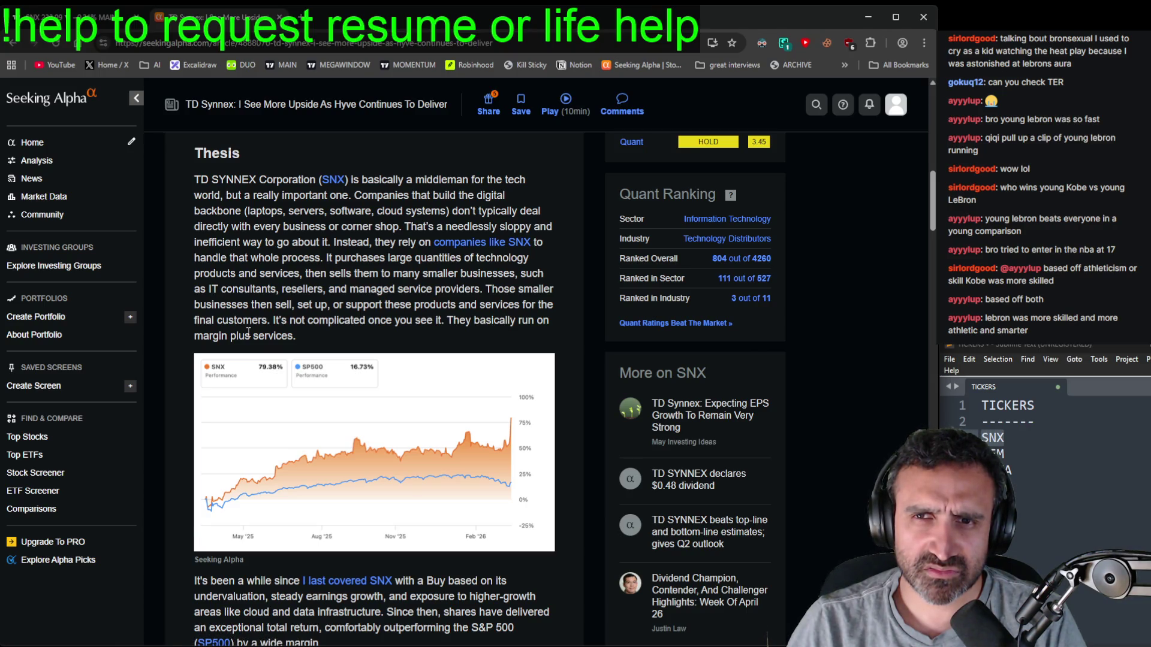
pyautogui.scroll(-7, 248, 333)
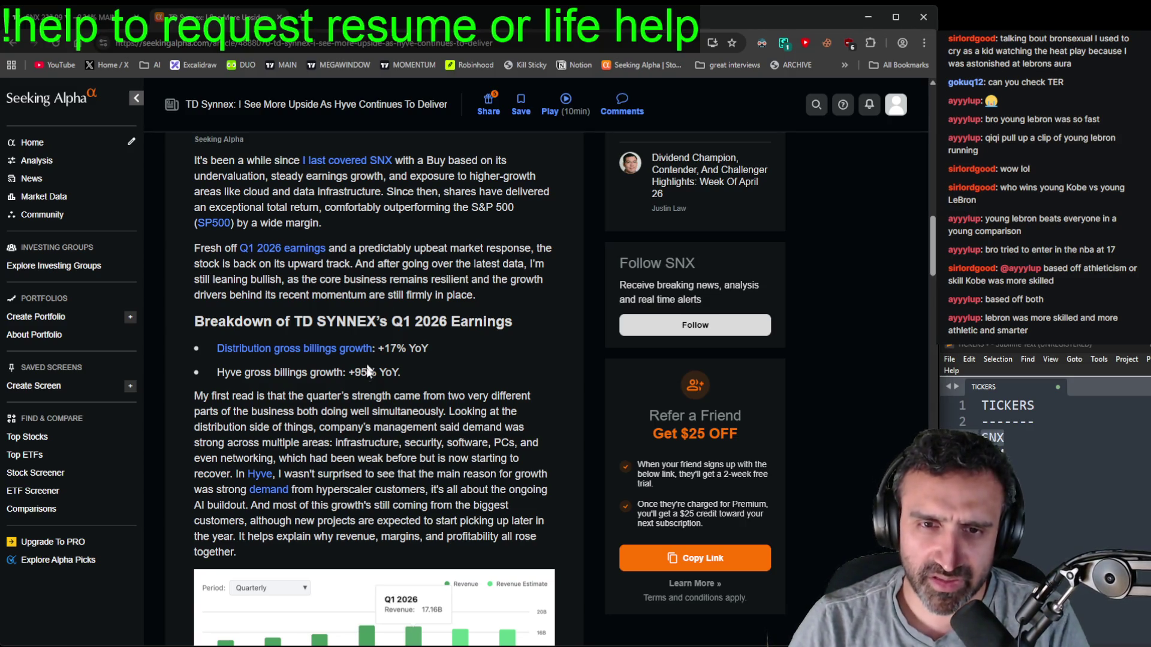
pyautogui.scroll(-2, 388, 473)
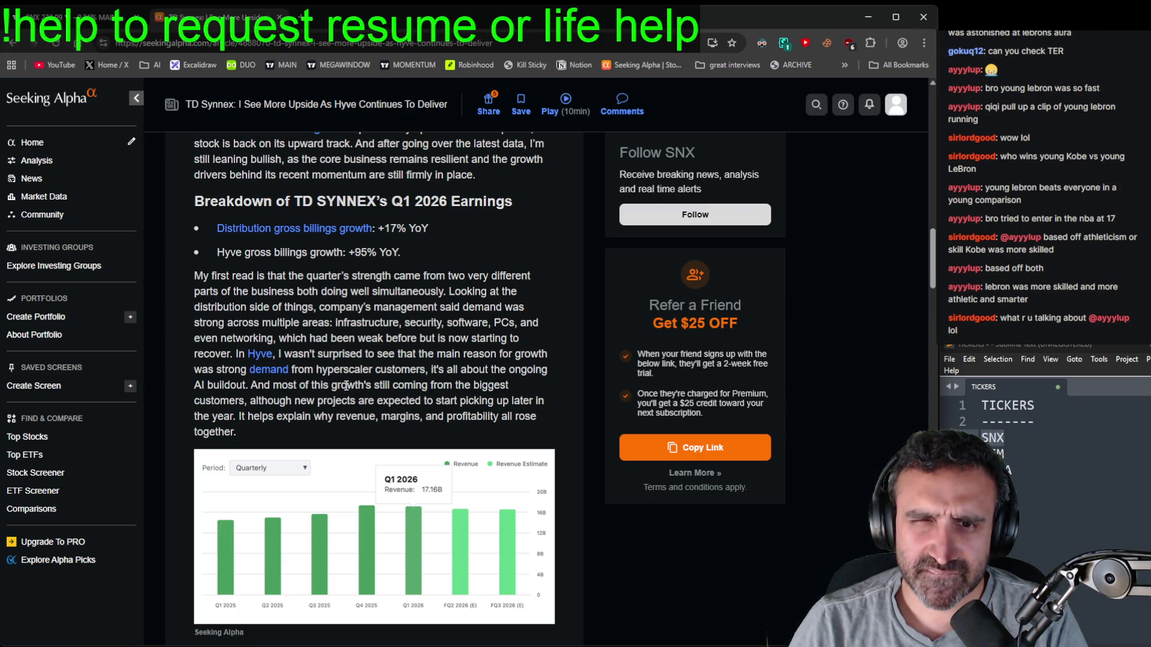
pyautogui.scroll(-6, 345, 385)
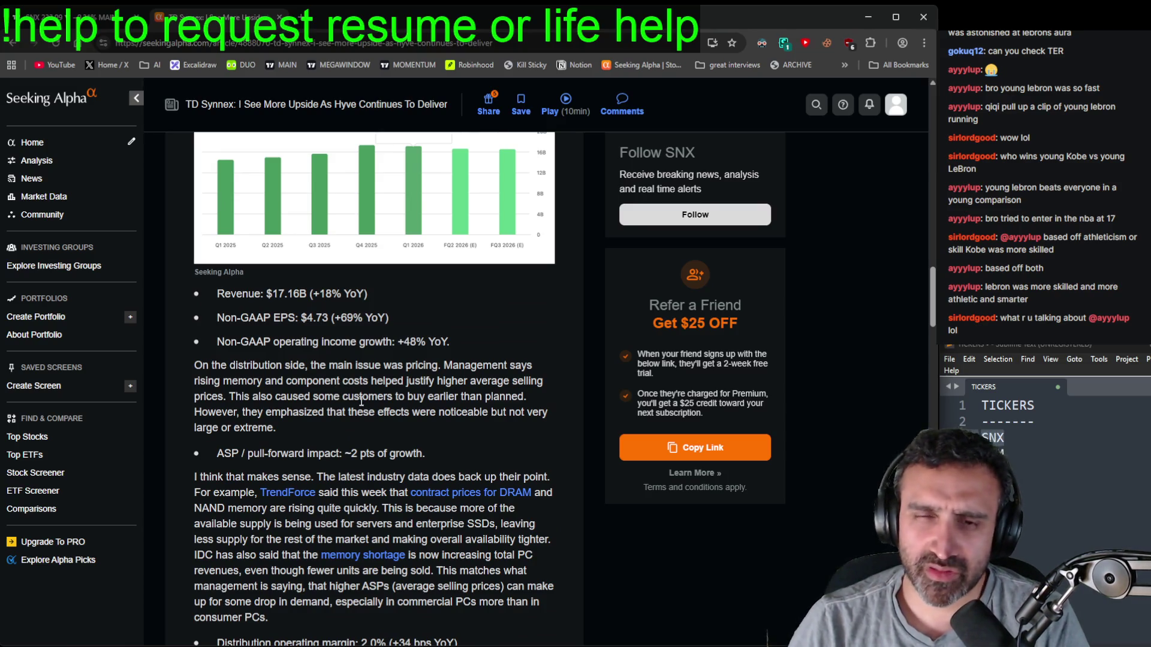
pyautogui.scroll(-2, 360, 400)
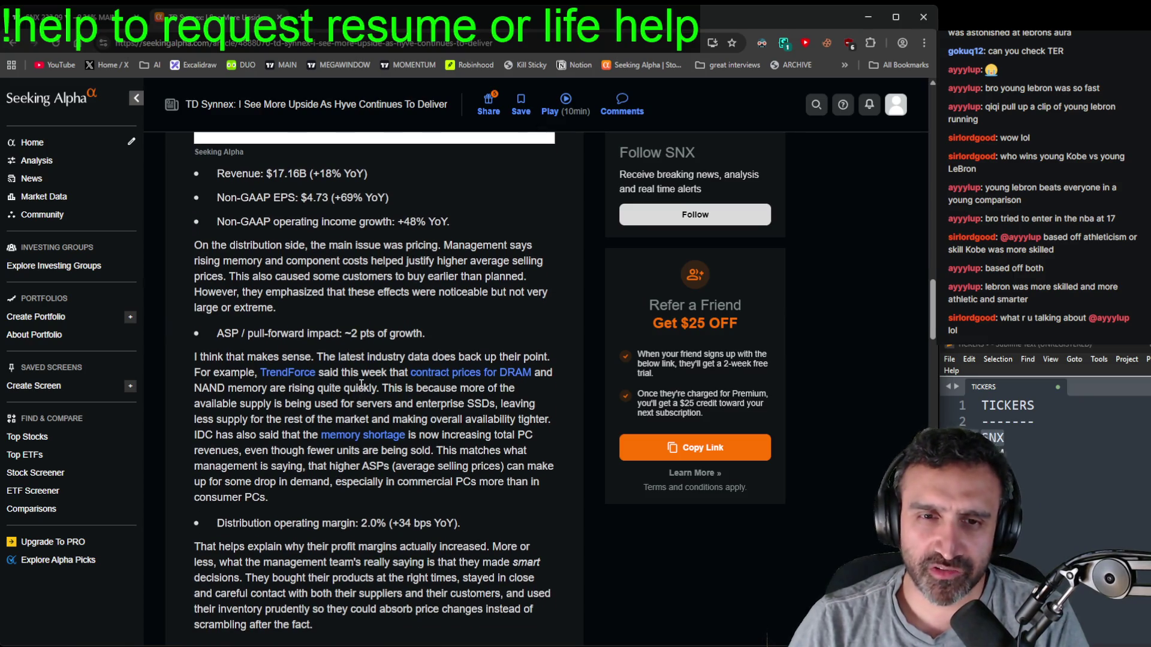
pyautogui.scroll(-4, 329, 328)
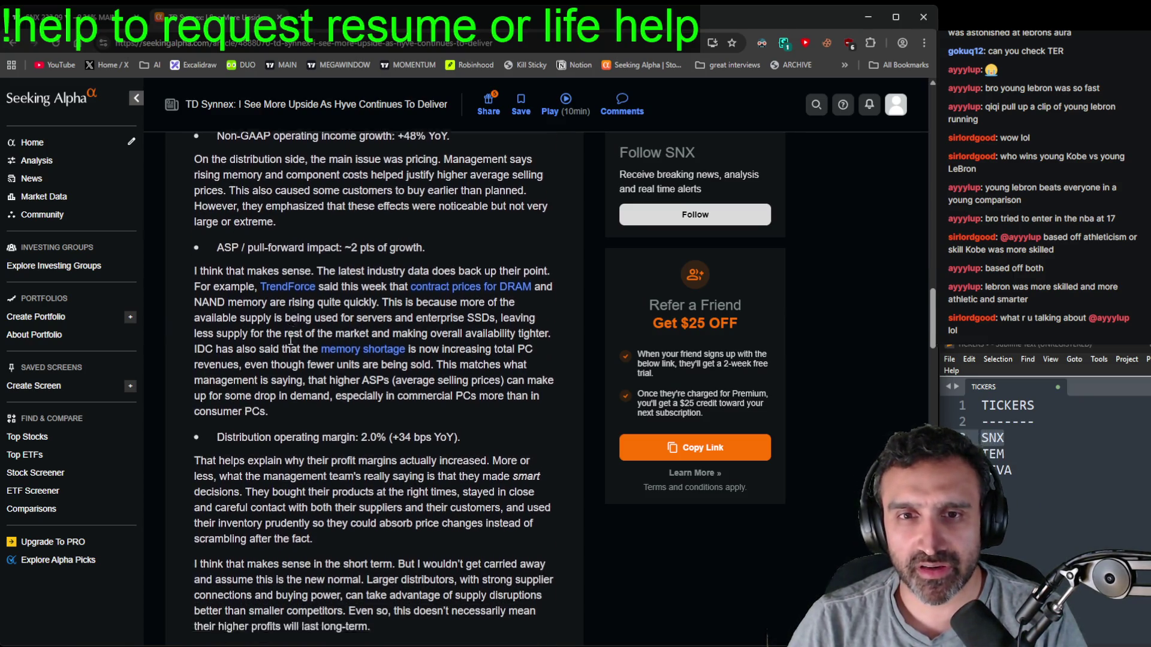
pyautogui.scroll(-2, 294, 351)
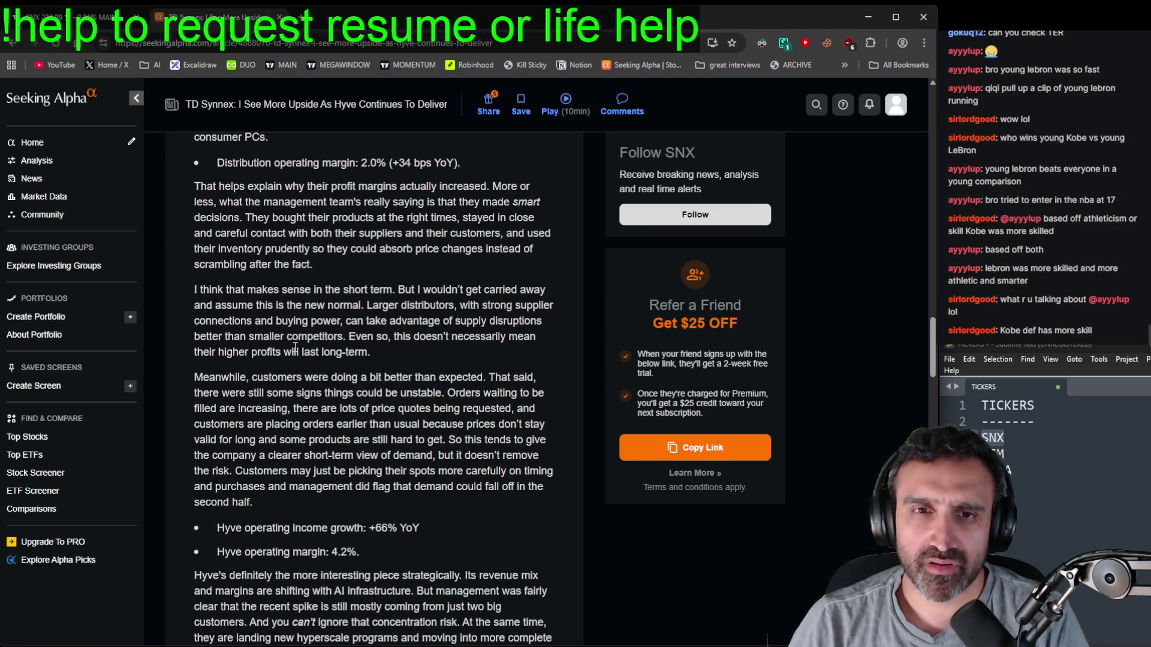
pyautogui.scroll(-2, 303, 338)
pyautogui.click(78, 16)
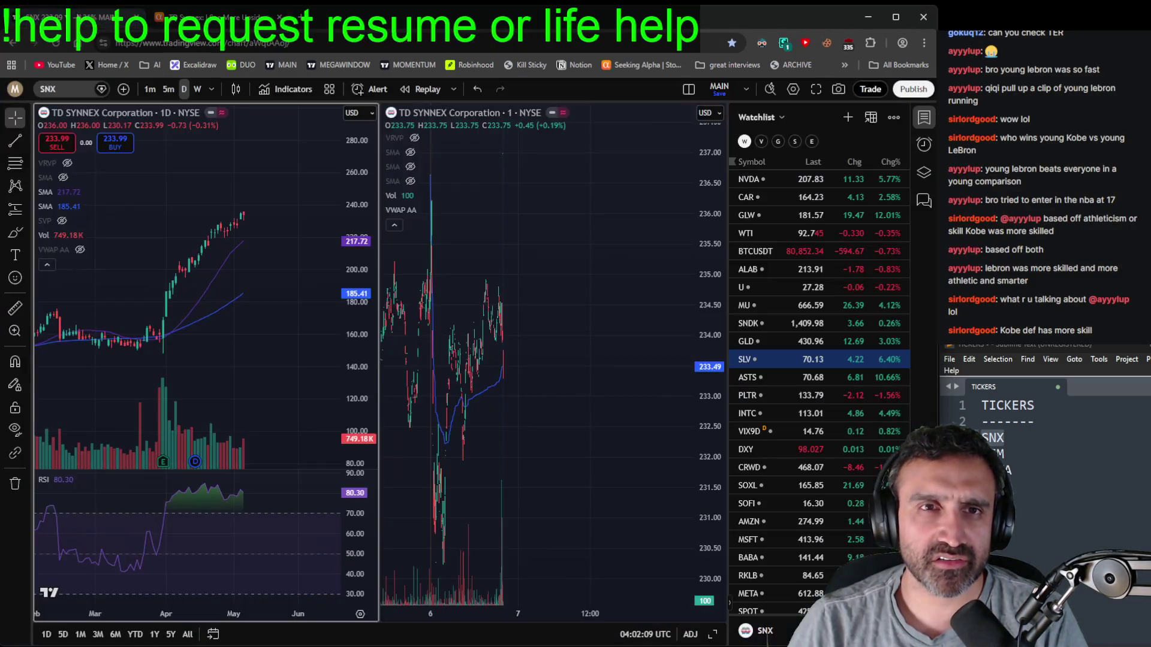
# - Dismiss the symbol search, keeping SNX, and pan the daily chart to the latest candles
pyautogui.scroll(5, 311, 307)
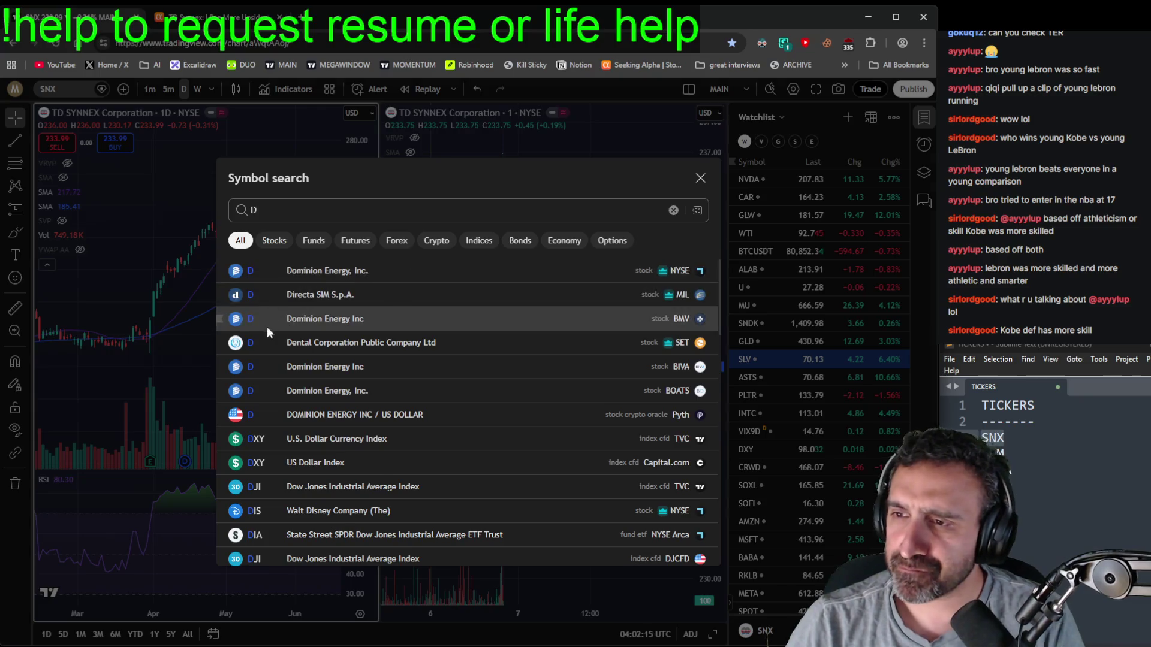
pyautogui.press('Escape')
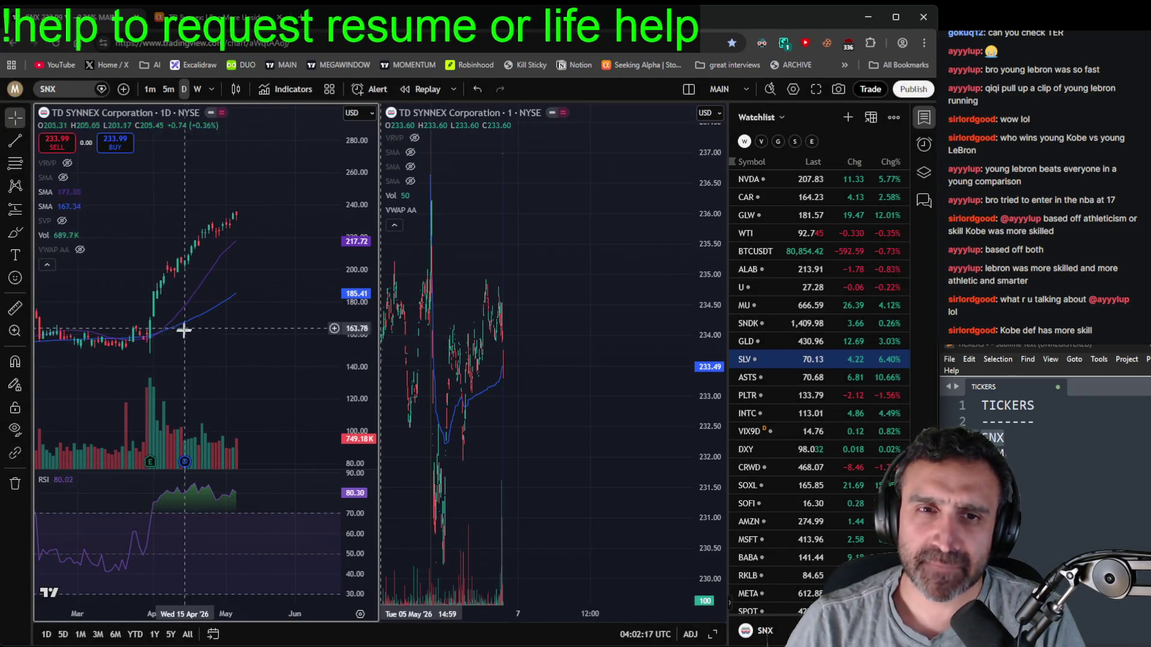
pyautogui.moveTo(152, 334); pyautogui.dragTo(239, 318)
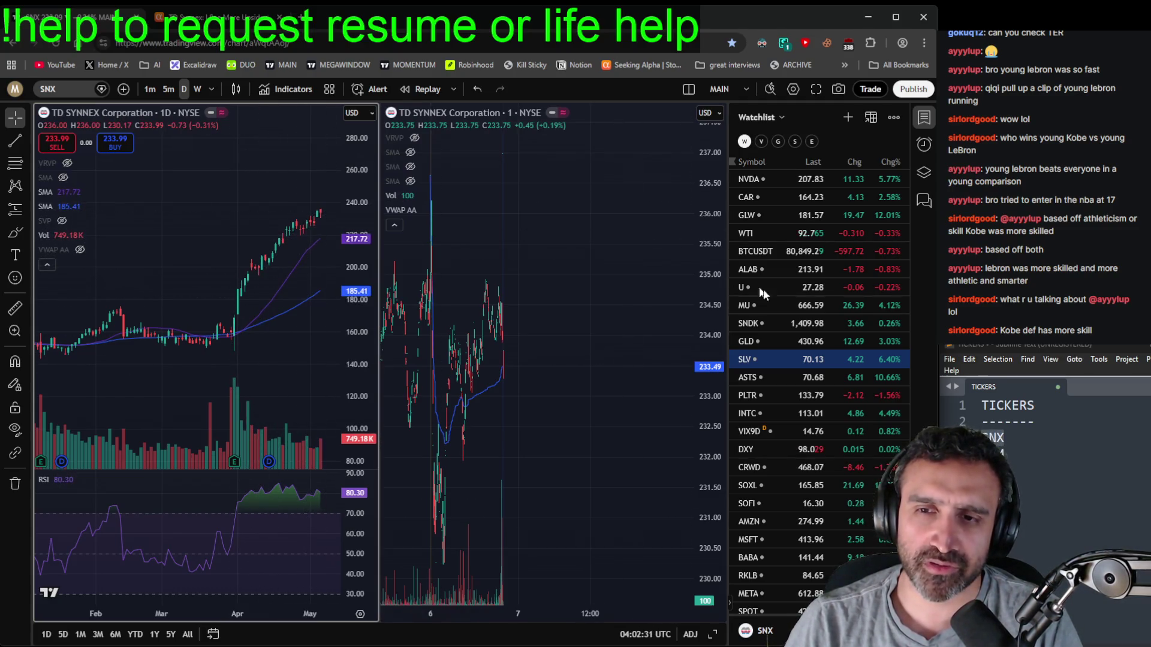
# - Load TQQQ from the watchlist and zoom and scroll around its daily chart
pyautogui.press('Up')
pyautogui.press('Up')
pyautogui.press('Up')
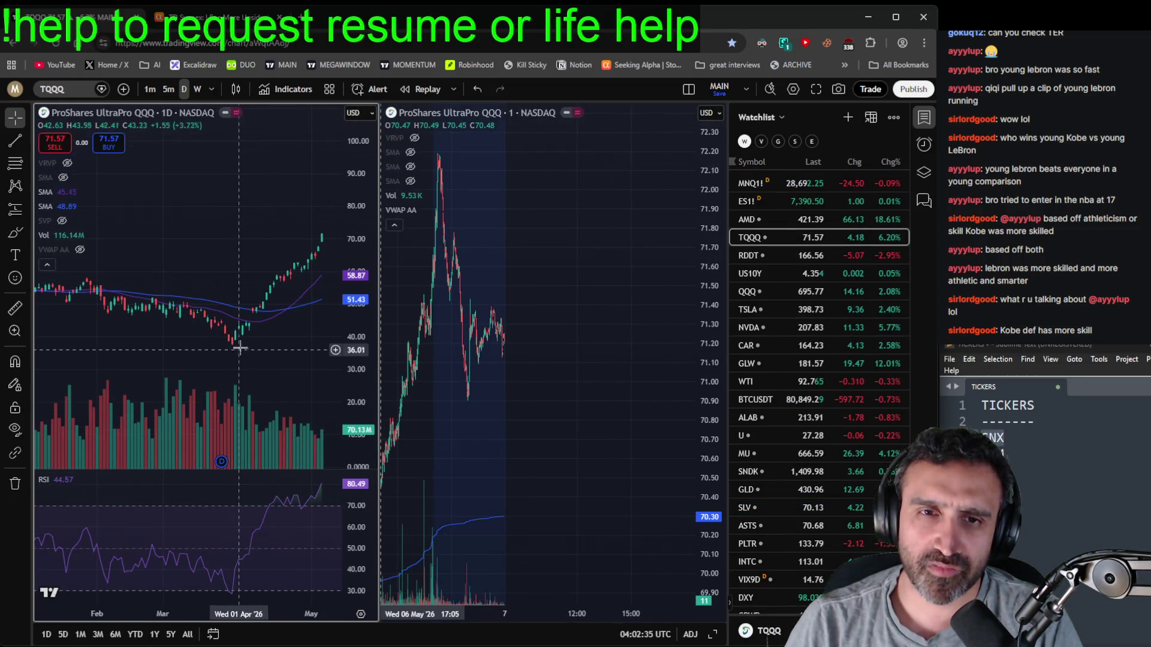
pyautogui.scroll(-8, 301, 242)
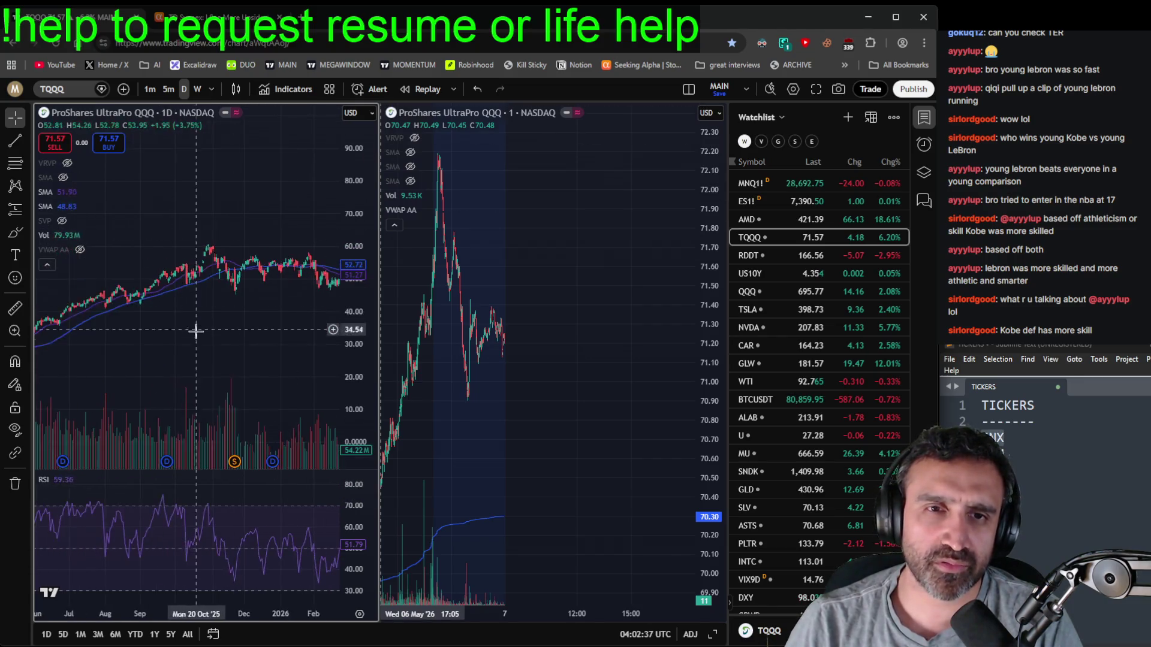
pyautogui.scroll(5, 282, 349)
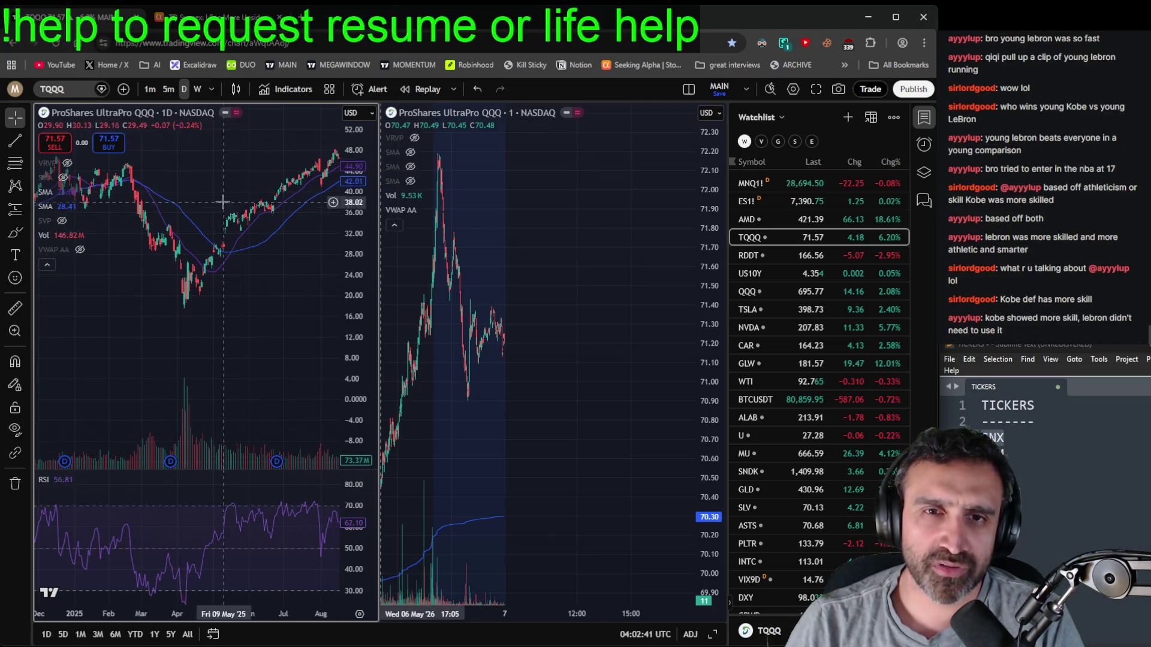
pyautogui.hscroll(5, 157, 300)
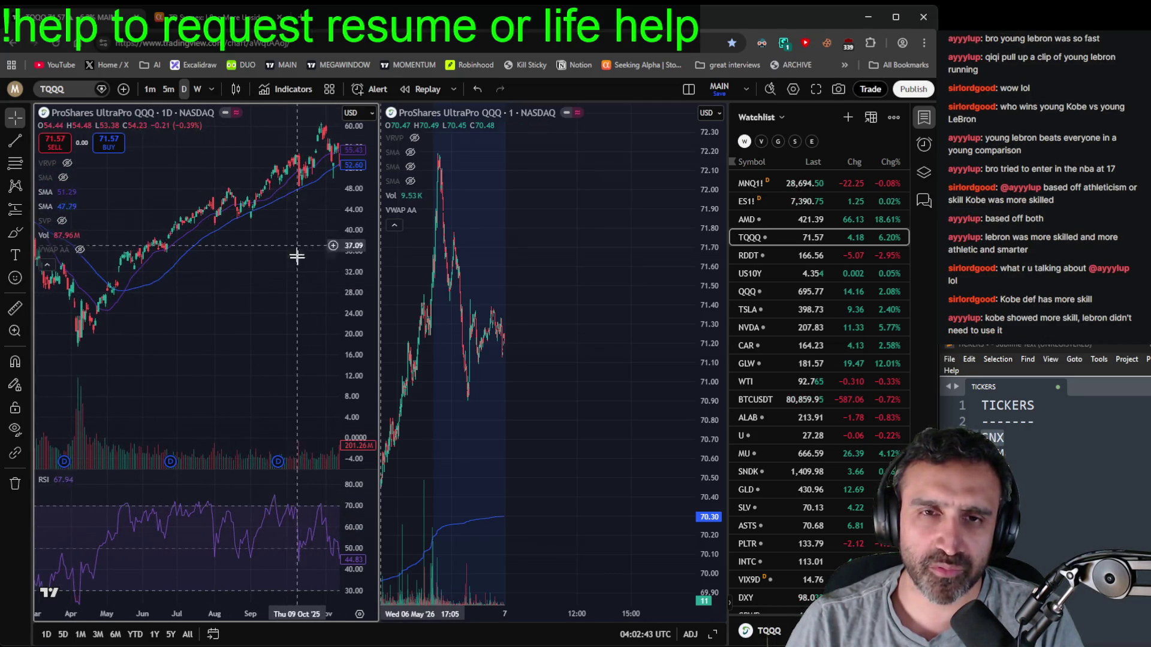
pyautogui.scroll(-4, 170, 334)
pyautogui.scroll(3, 277, 351)
pyautogui.hscroll(5, 309, 370)
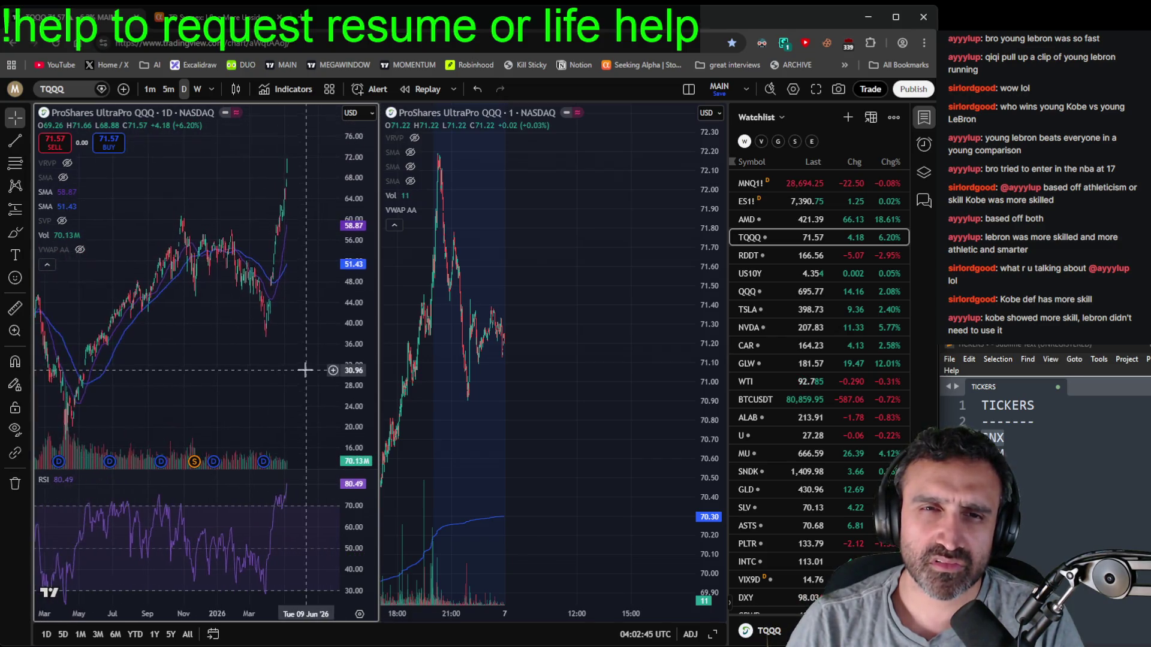
pyautogui.scroll(-4, 327, 354)
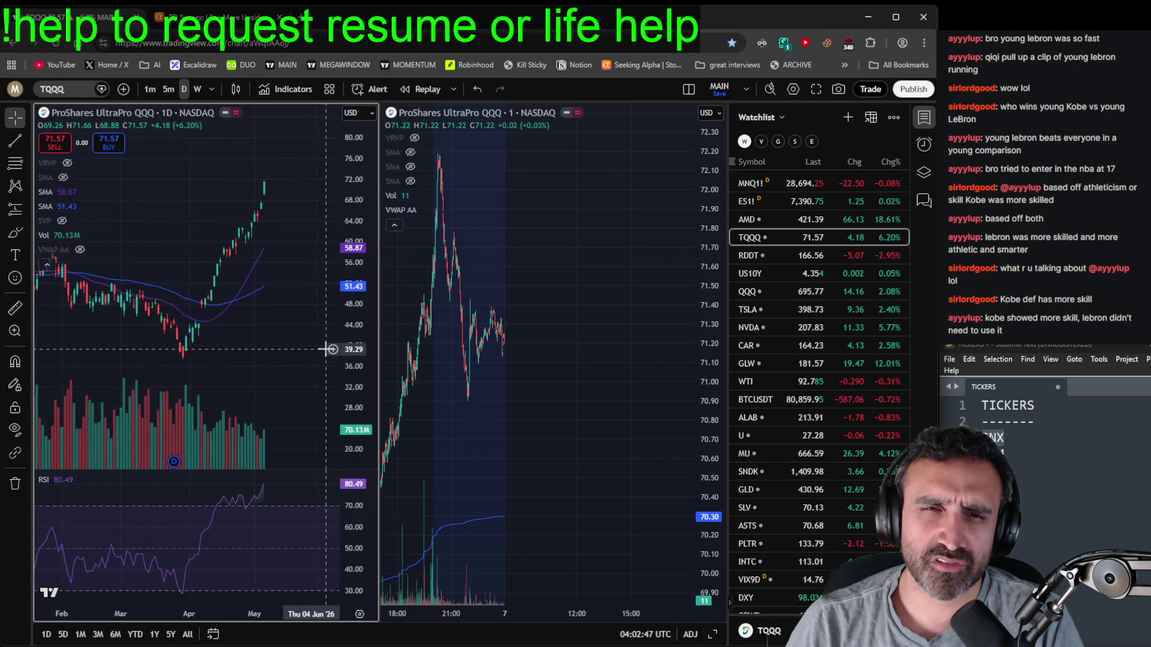
pyautogui.scroll(-1, 317, 384)
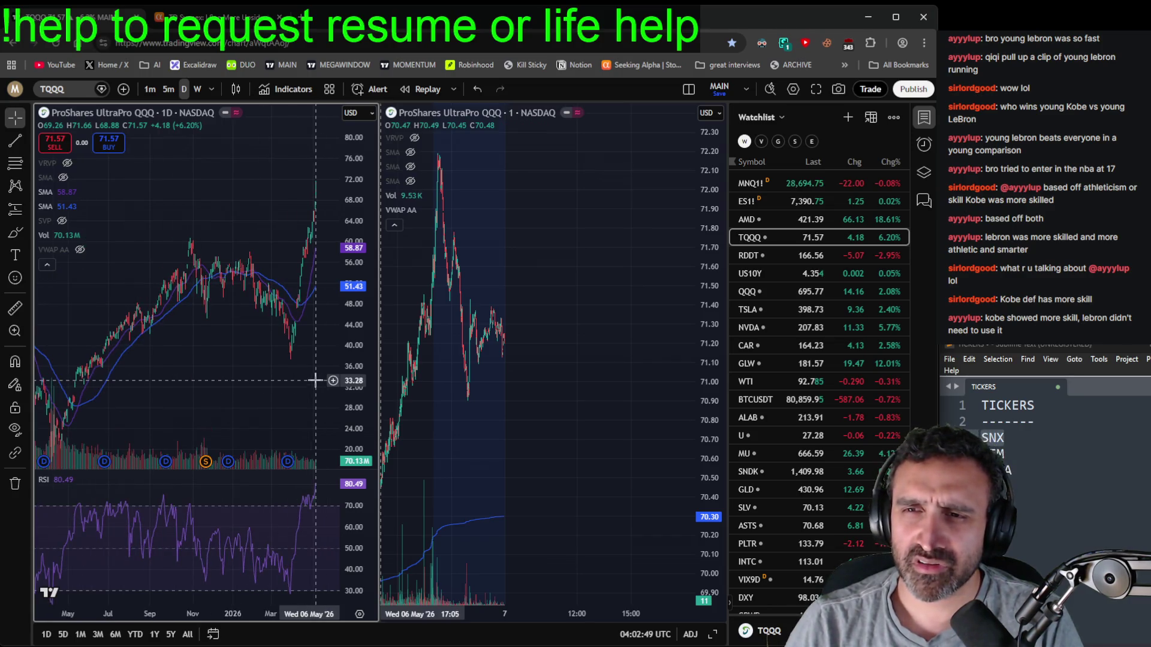
pyautogui.scroll(-1, 317, 359)
pyautogui.hotkey('ctrl', 'Tab')
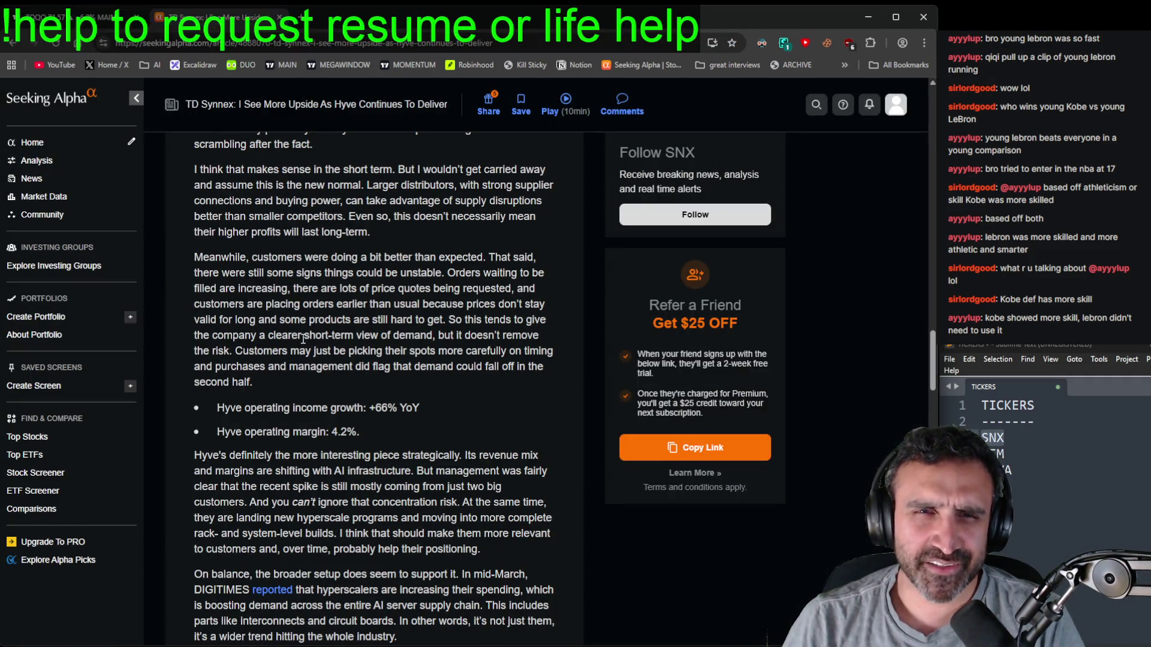
pyautogui.hotkey('ctrl', 'Tab')
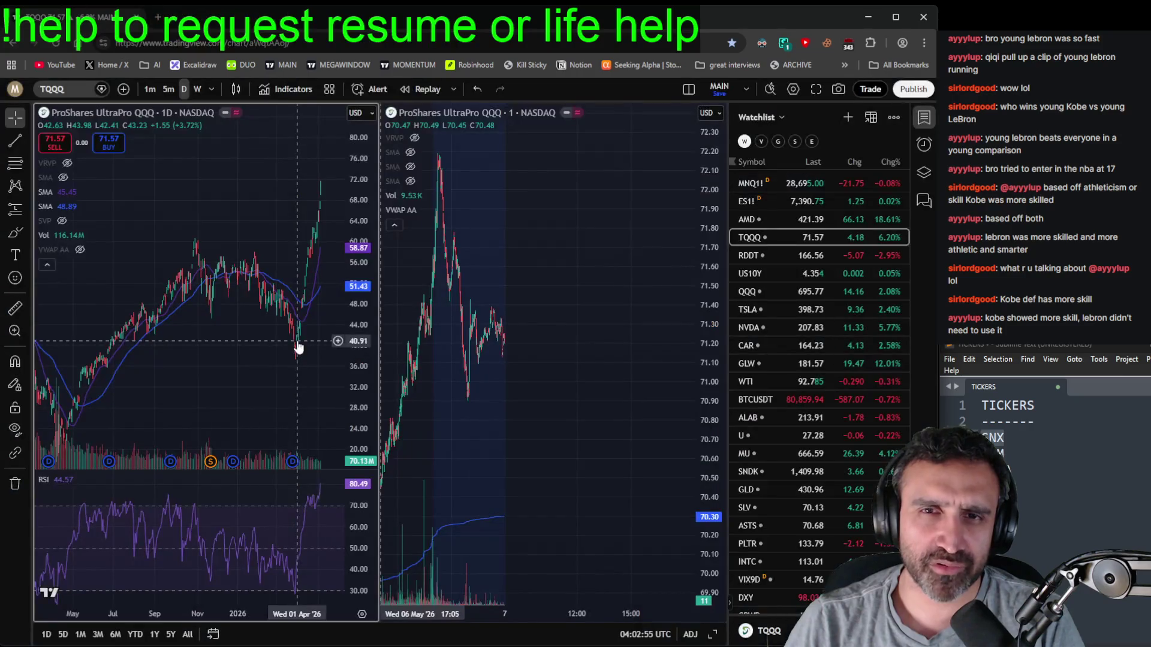
# - Delete the SNX line from the TICKERS note in Sublime Text
pyautogui.click(1058, 433)
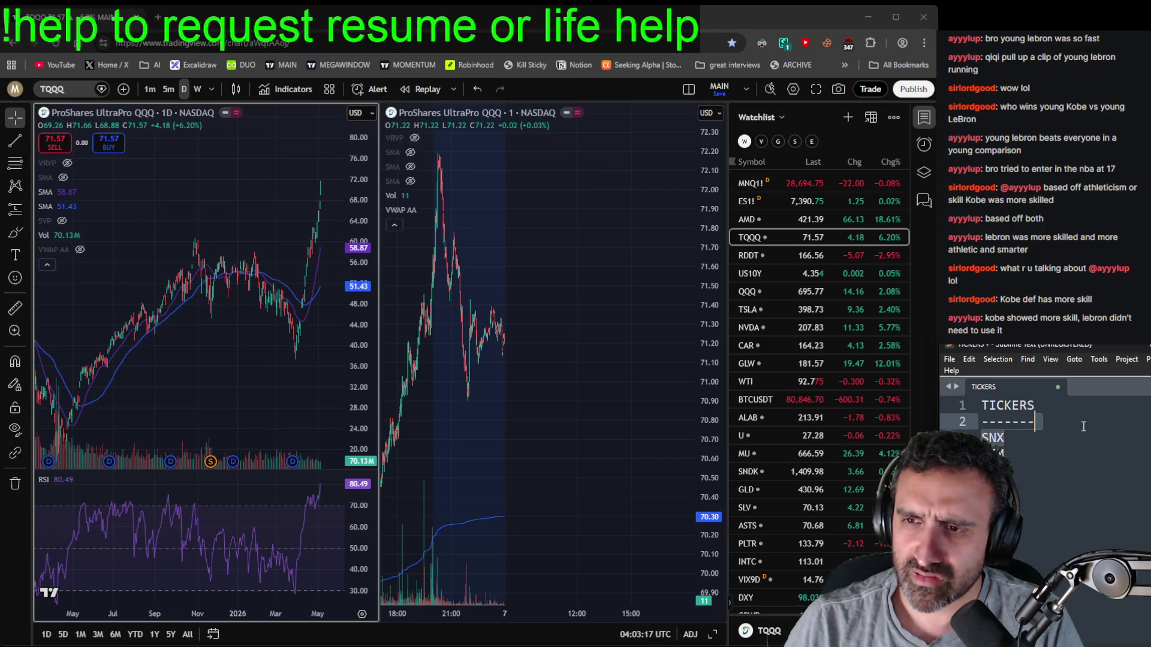
pyautogui.press('BackSpace')
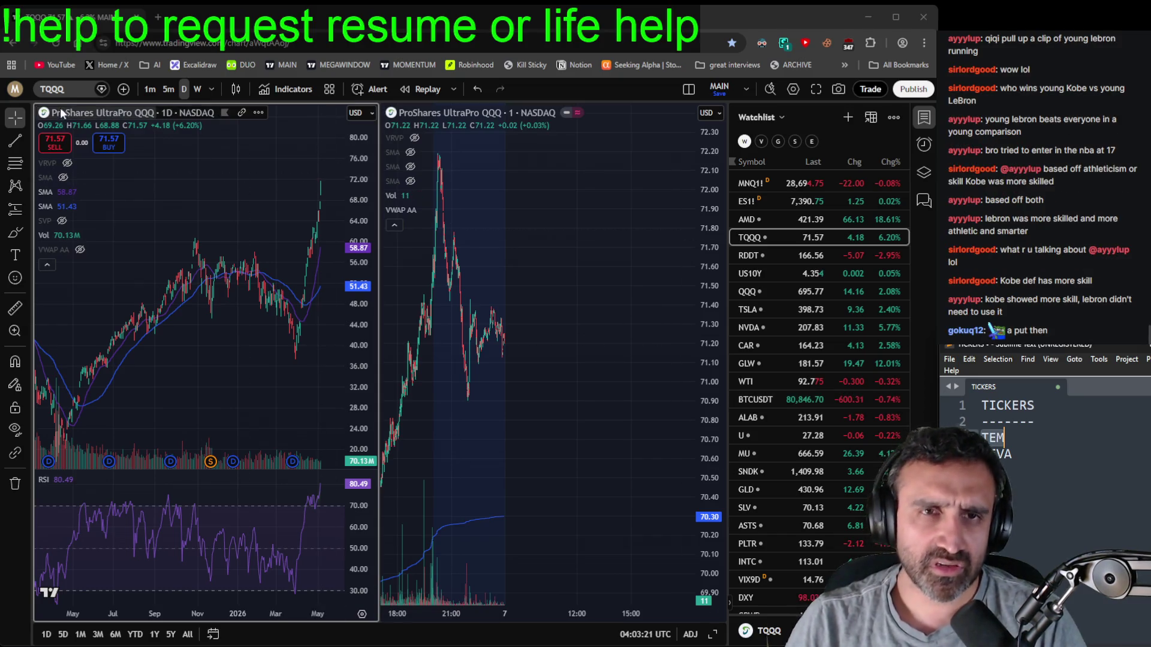
pyautogui.click(60, 88)
pyautogui.write('TEM')
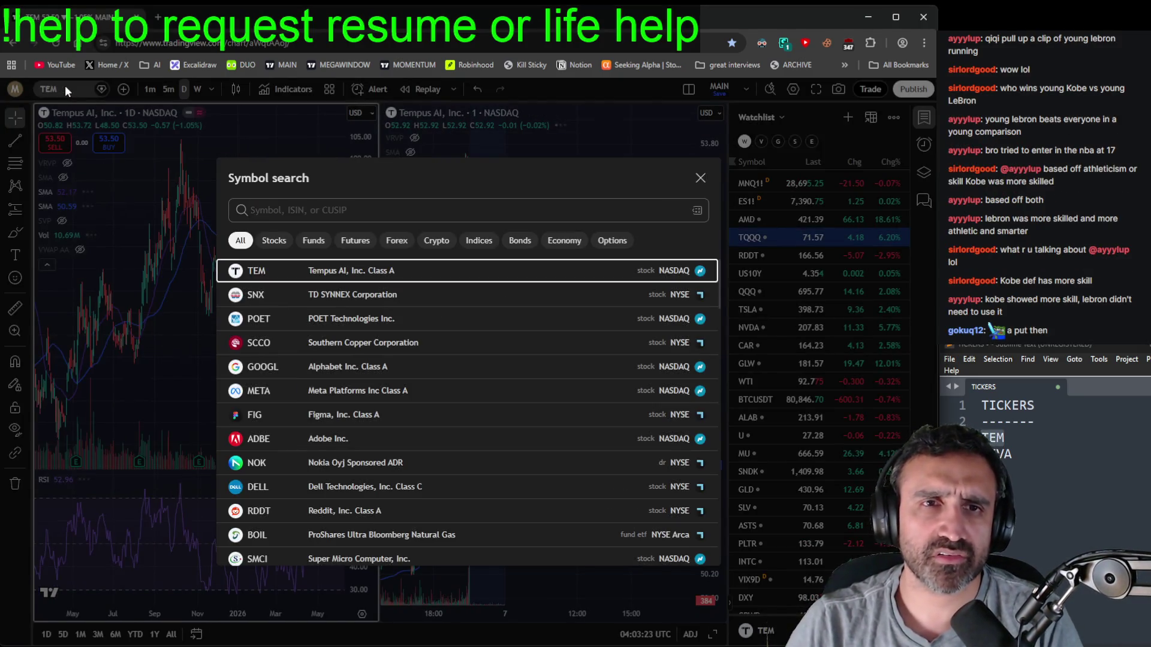
pyautogui.press('Return')
pyautogui.scroll(4, 234, 306)
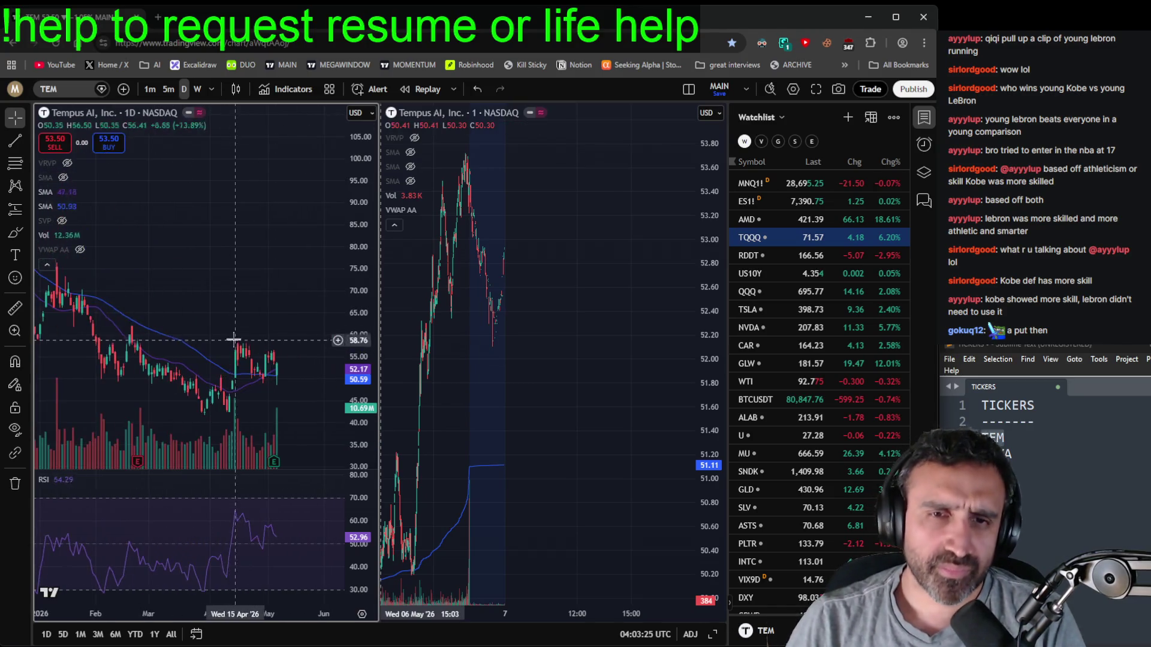
pyautogui.scroll(5, 233, 306)
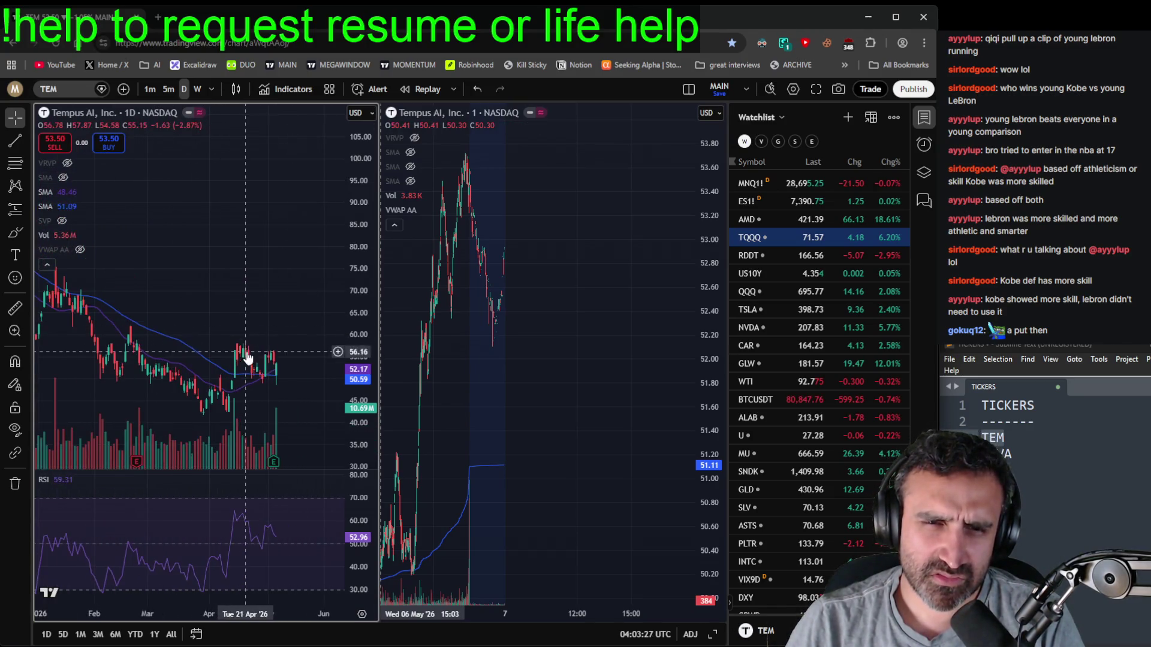
pyautogui.moveTo(550, 458); pyautogui.dragTo(709, 342)
pyautogui.moveTo(591, 483); pyautogui.dragTo(650, 402)
pyautogui.hotkey('alt', 'r')
pyautogui.moveTo(661, 545); pyautogui.dragTo(419, 431)
pyautogui.moveTo(659, 324); pyautogui.dragTo(398, 322)
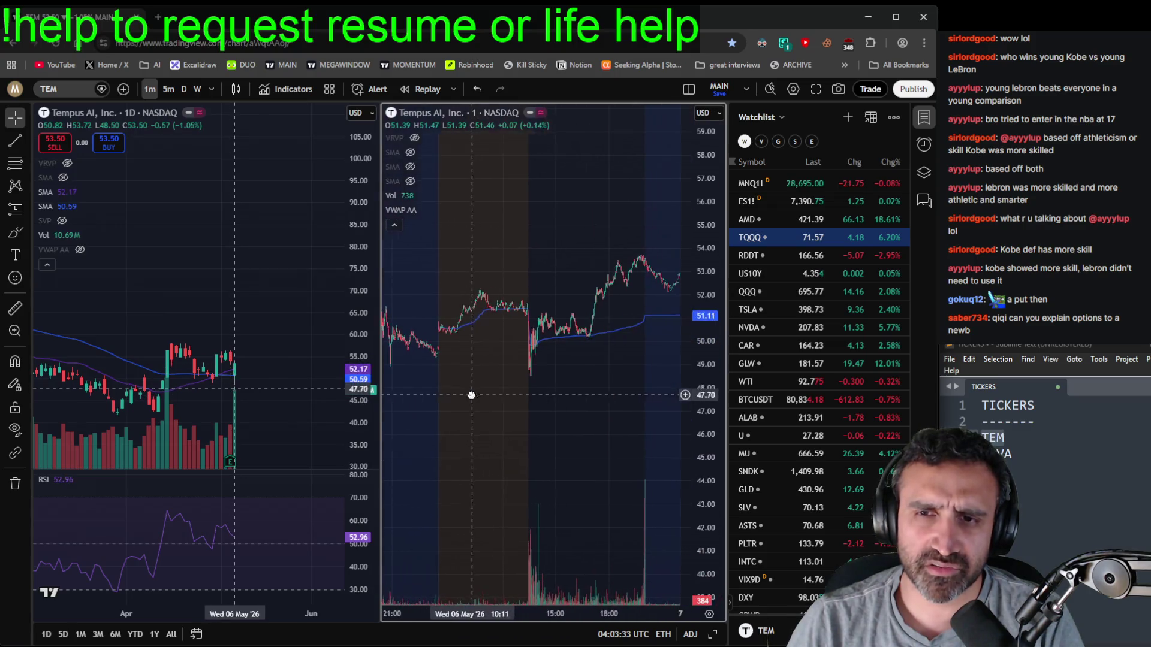
pyautogui.moveTo(530, 322)
pyautogui.mouseDown()
pyautogui.moveTo(395, 414)
pyautogui.moveTo(513, 413)
pyautogui.mouseUp()
pyautogui.moveTo(198, 342); pyautogui.dragTo(298, 342)
pyautogui.scroll(-4, 298, 342)
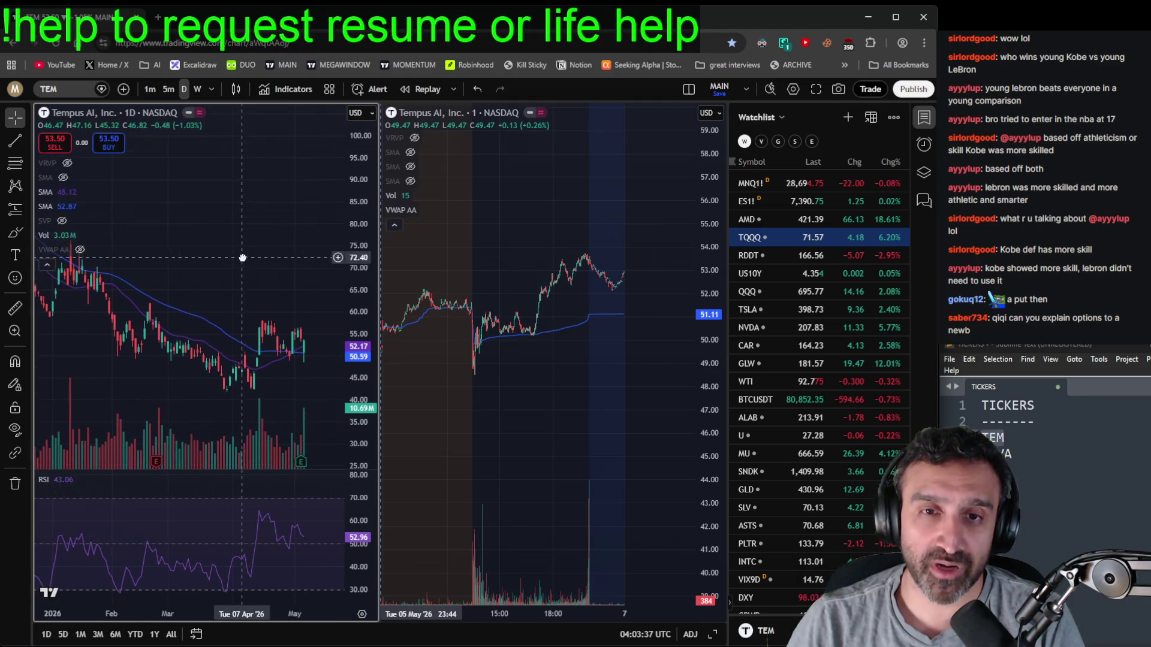
pyautogui.scroll(2, 322, 358)
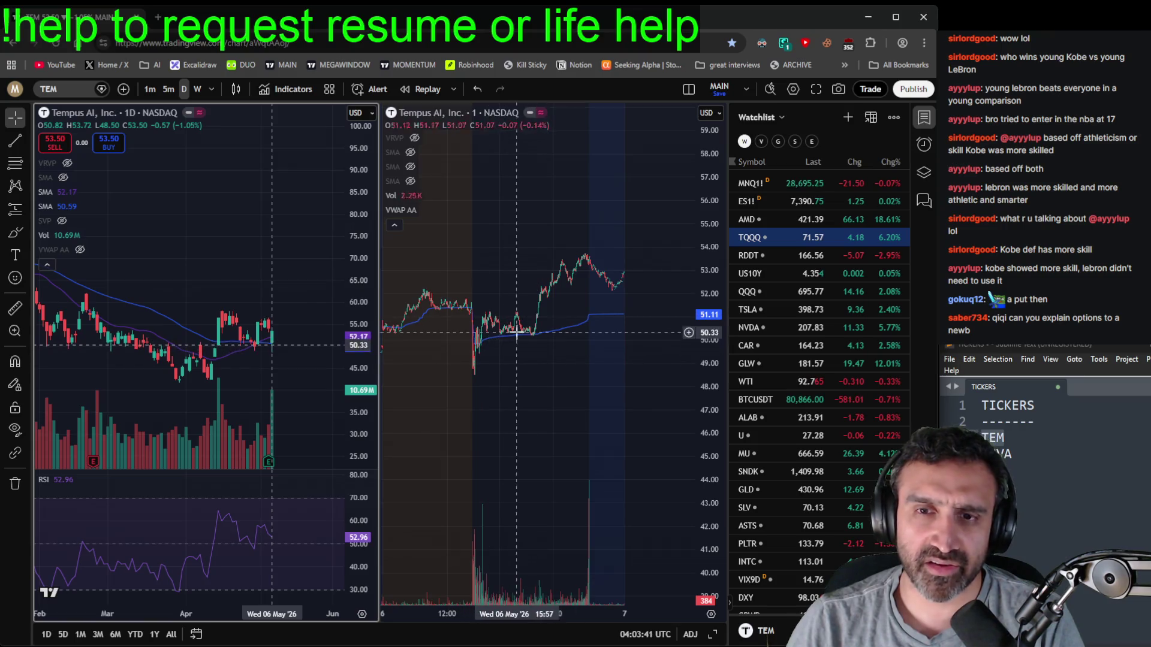
pyautogui.moveTo(539, 258); pyautogui.dragTo(623, 398)
pyautogui.hscroll(-5, 591, 432)
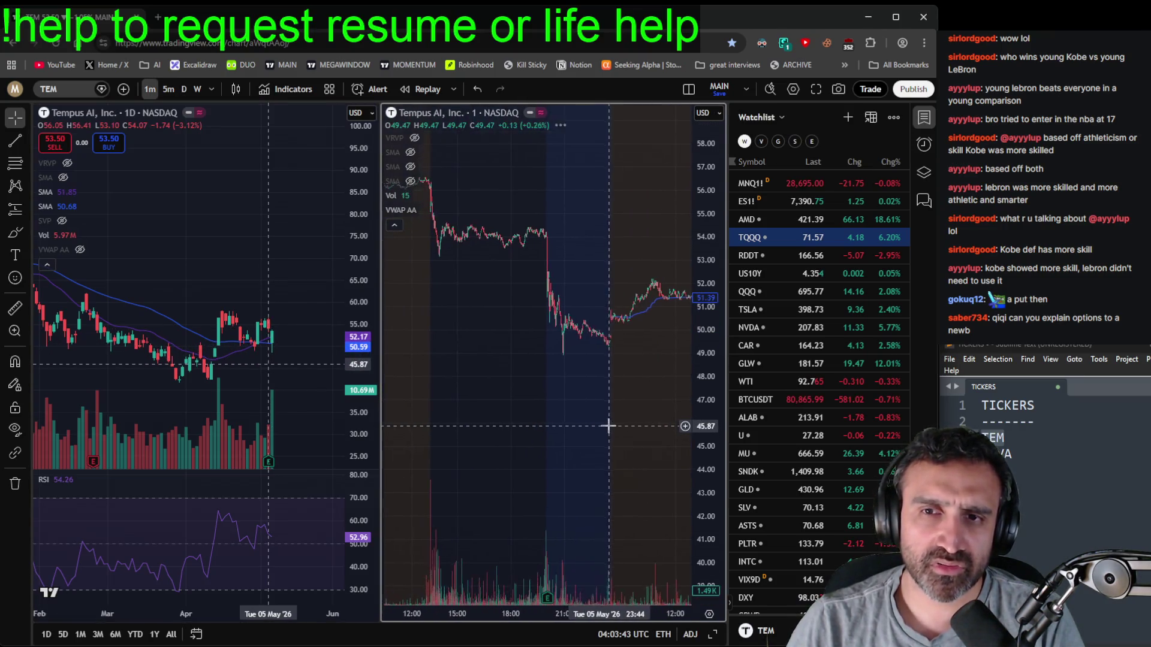
pyautogui.moveTo(696, 391)
pyautogui.mouseDown()
pyautogui.moveTo(496, 367)
pyautogui.moveTo(619, 444)
pyautogui.mouseUp()
pyautogui.hscroll(4, 606, 412)
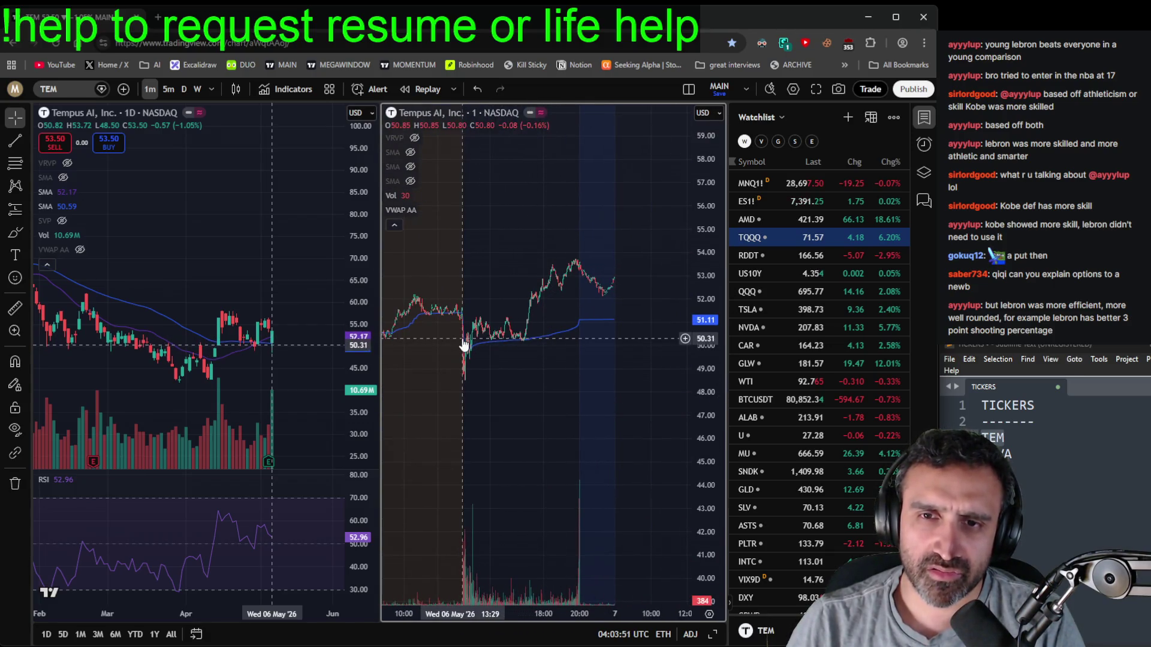
pyautogui.hscroll(-1, 465, 342)
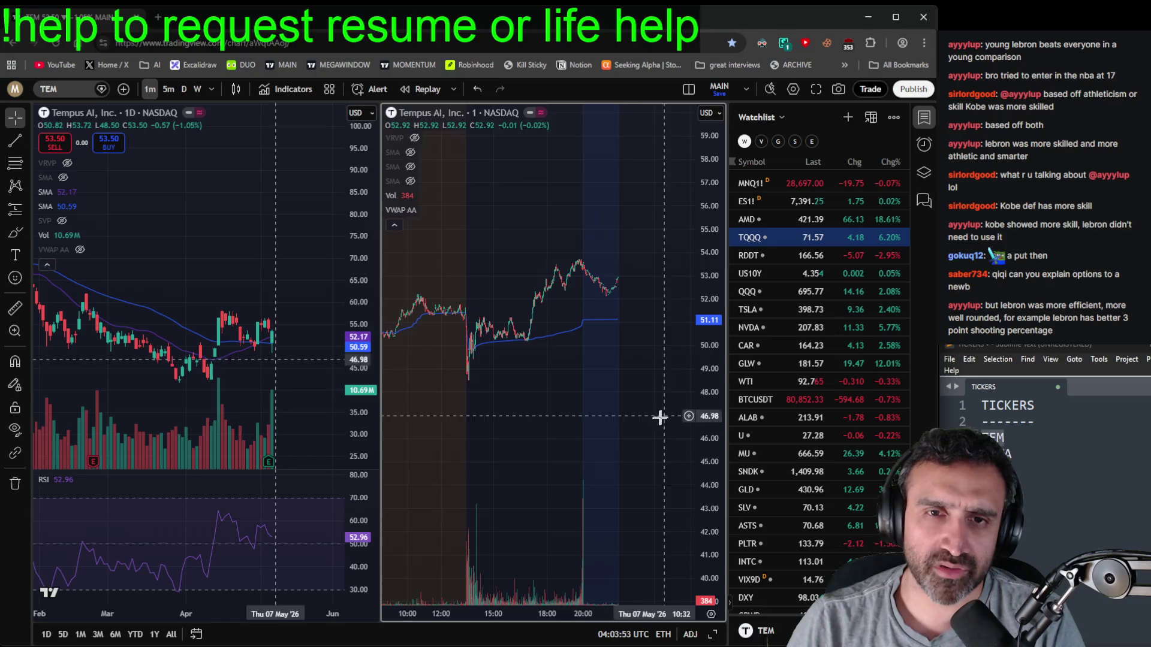
pyautogui.scroll(-3, 229, 422)
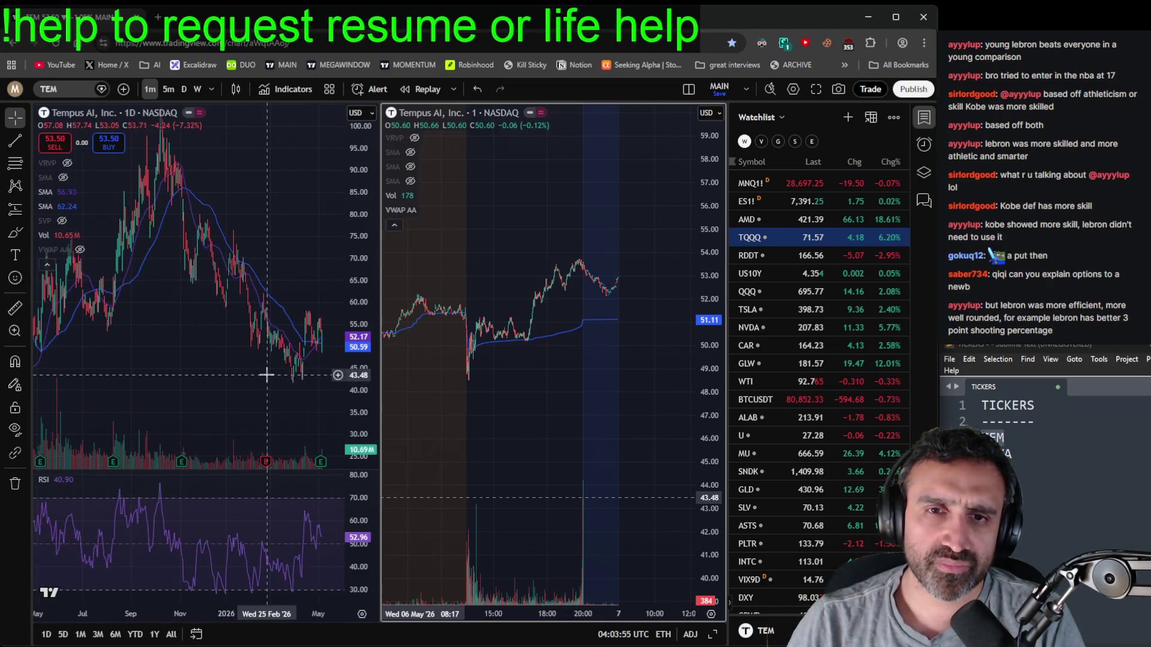
pyautogui.scroll(2, 289, 390)
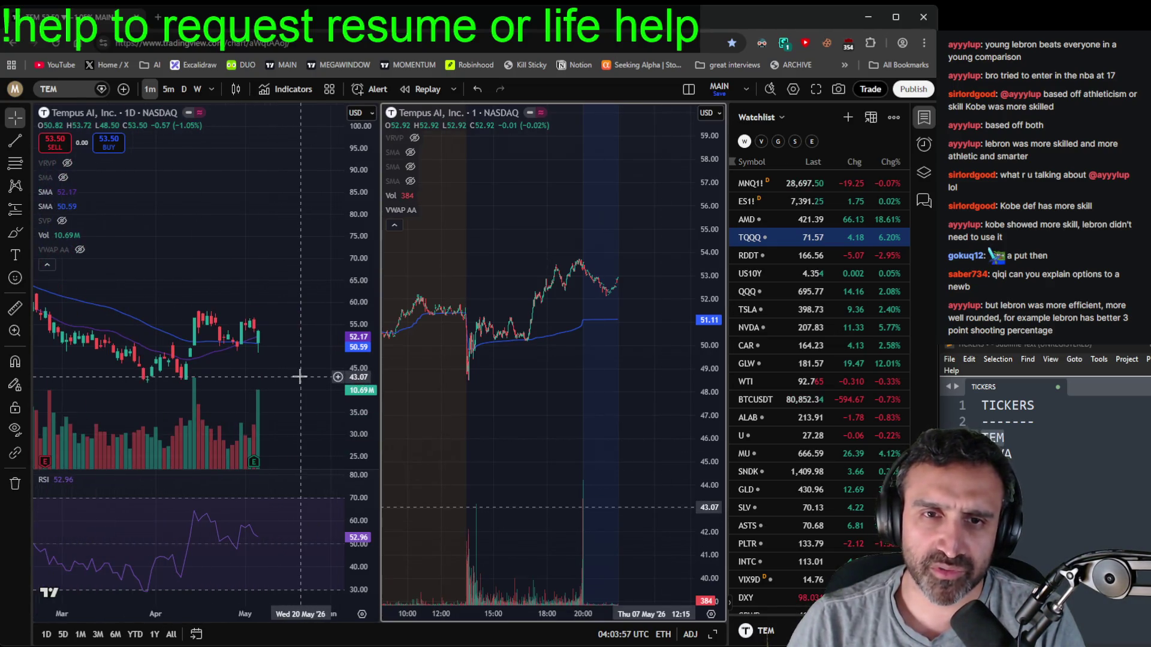
pyautogui.click(159, 16)
pyautogui.write('see')
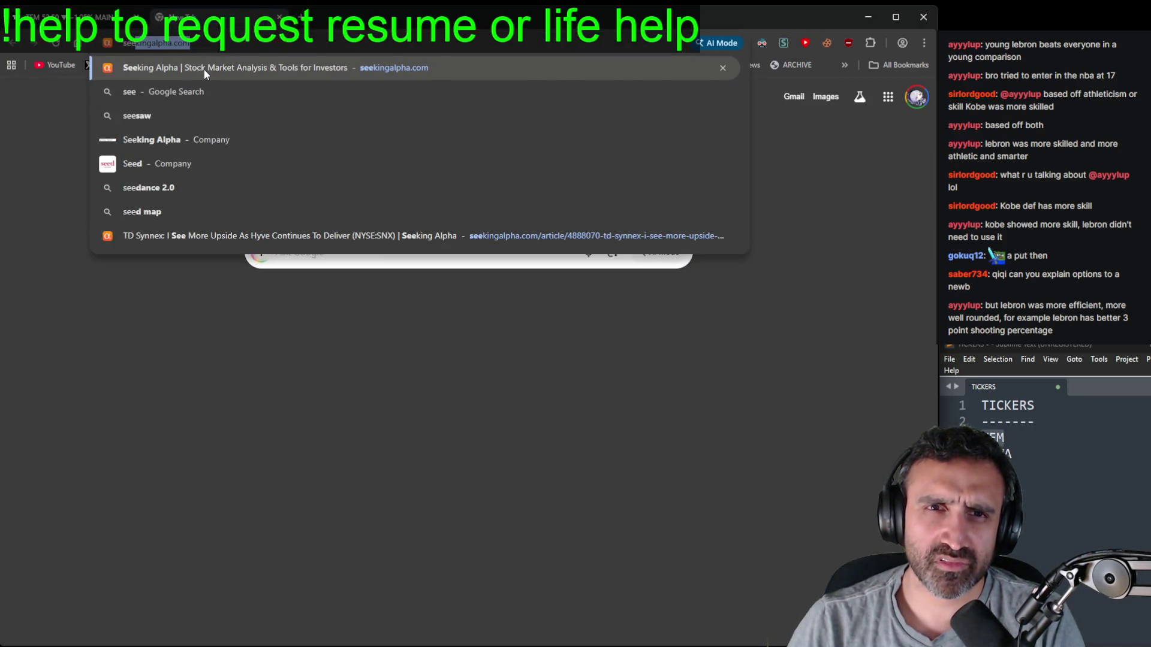
# - Search Seeking Alpha for TEM and open the 'Tempus AI: A Dual-Engine AI Model' article
pyautogui.click(203, 73)
pyautogui.click(281, 102)
pyautogui.write('tem')
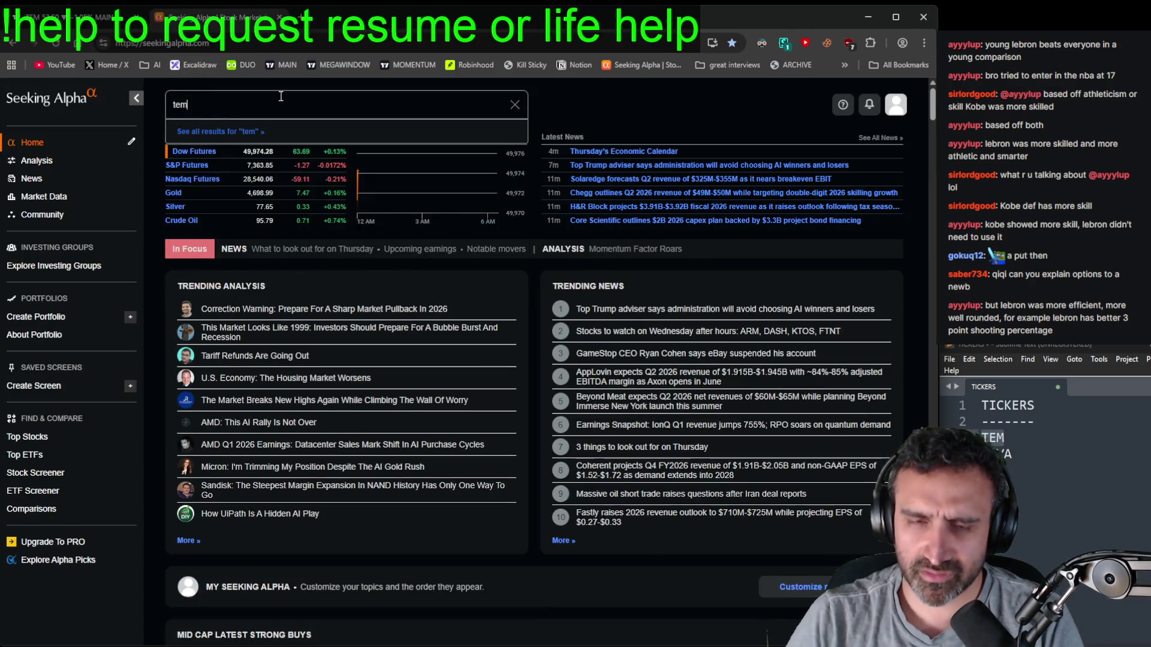
pyautogui.press('Return')
pyautogui.scroll(-1, 376, 490)
pyautogui.click(360, 397)
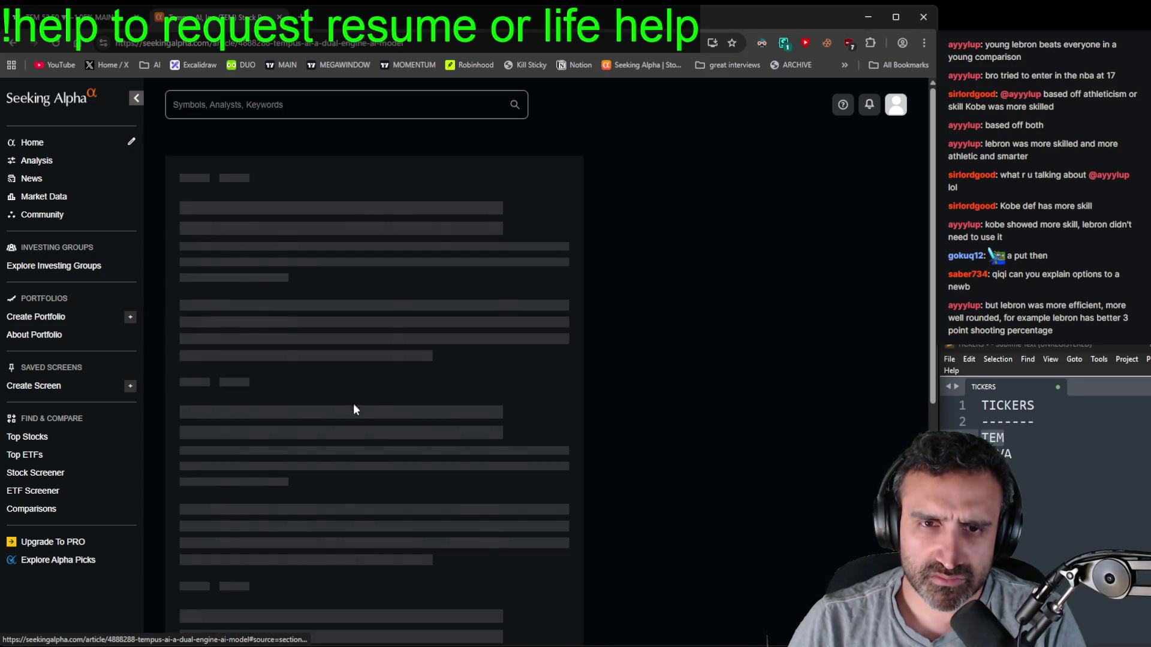
# - Read through the Tempus AI article's summary and results
pyautogui.scroll(-5, 384, 461)
pyautogui.scroll(-1, 384, 462)
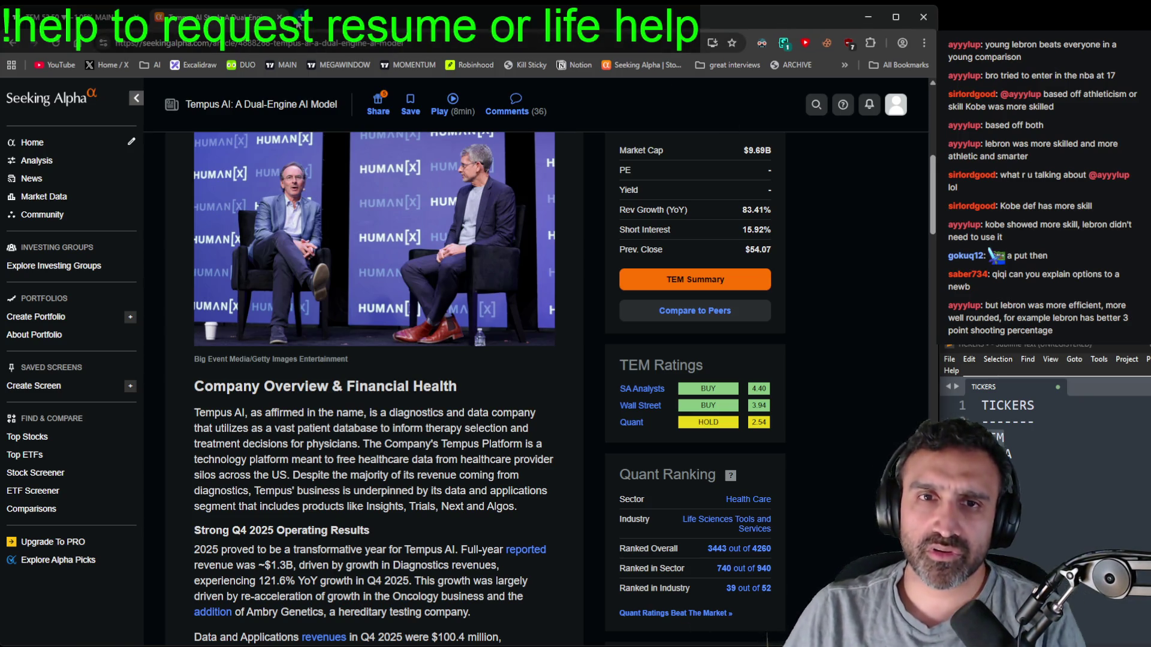
pyautogui.scroll(5, 453, 227)
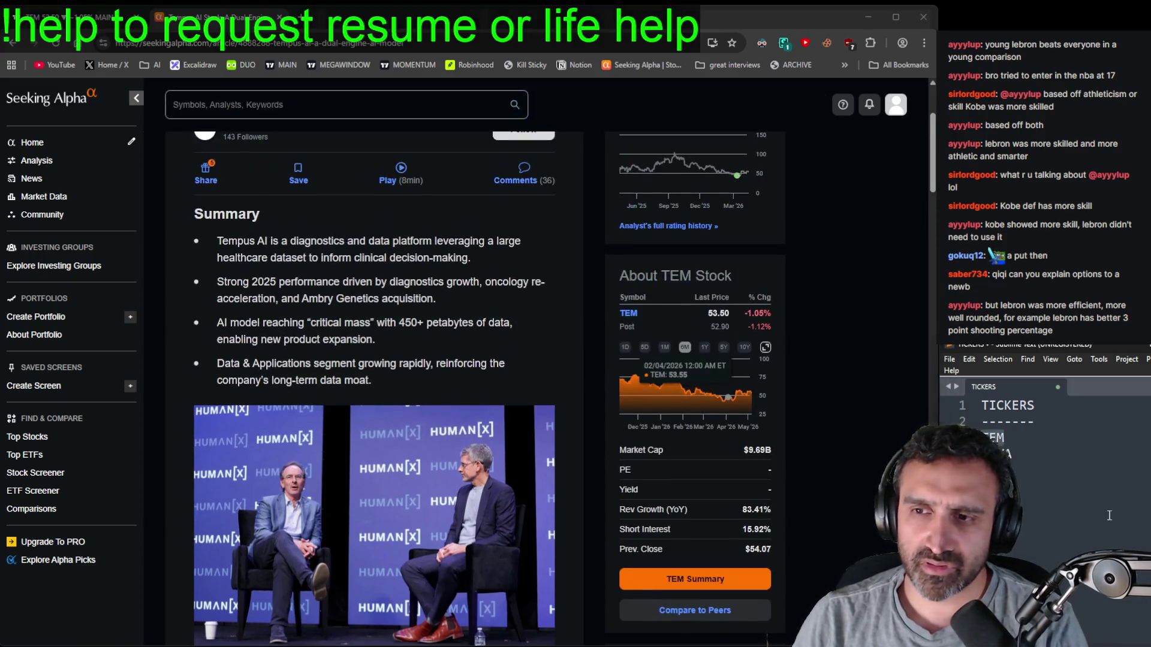
pyautogui.click(1110, 518)
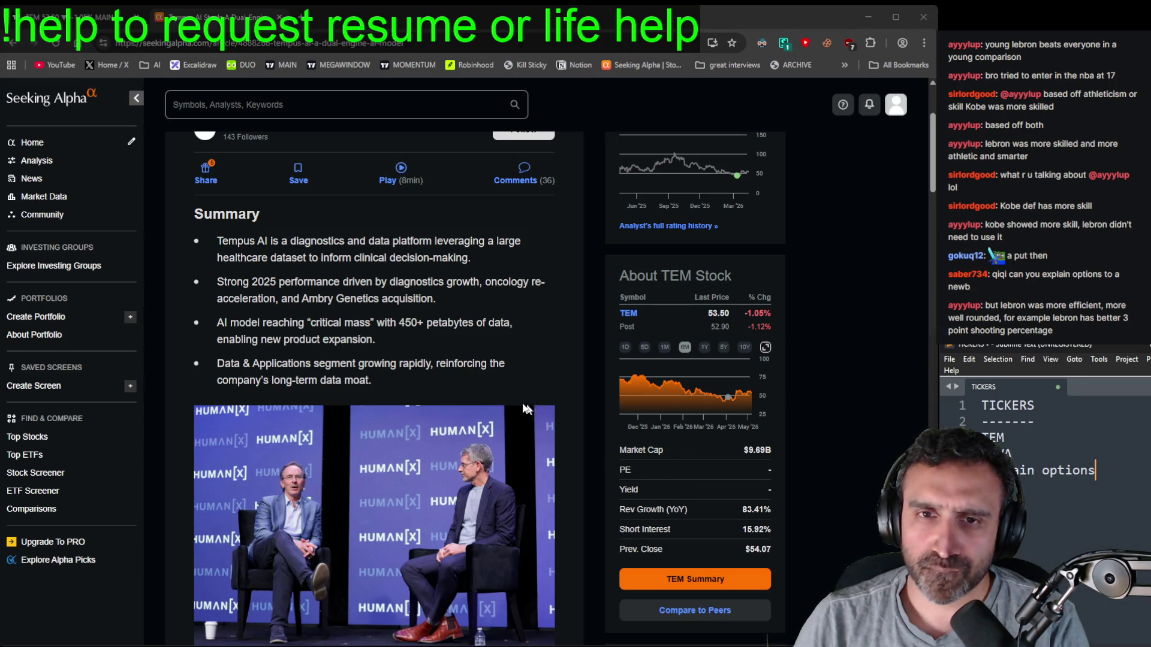
pyautogui.scroll(3, 534, 408)
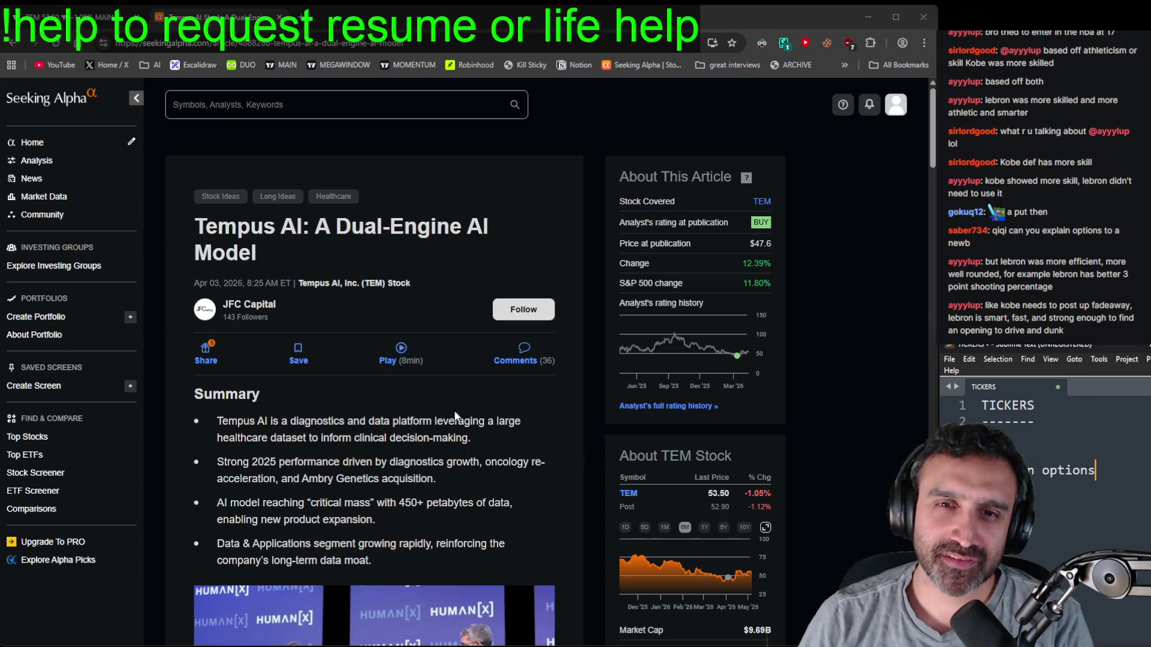
pyautogui.scroll(-2, 478, 453)
pyautogui.scroll(-1, 246, 277)
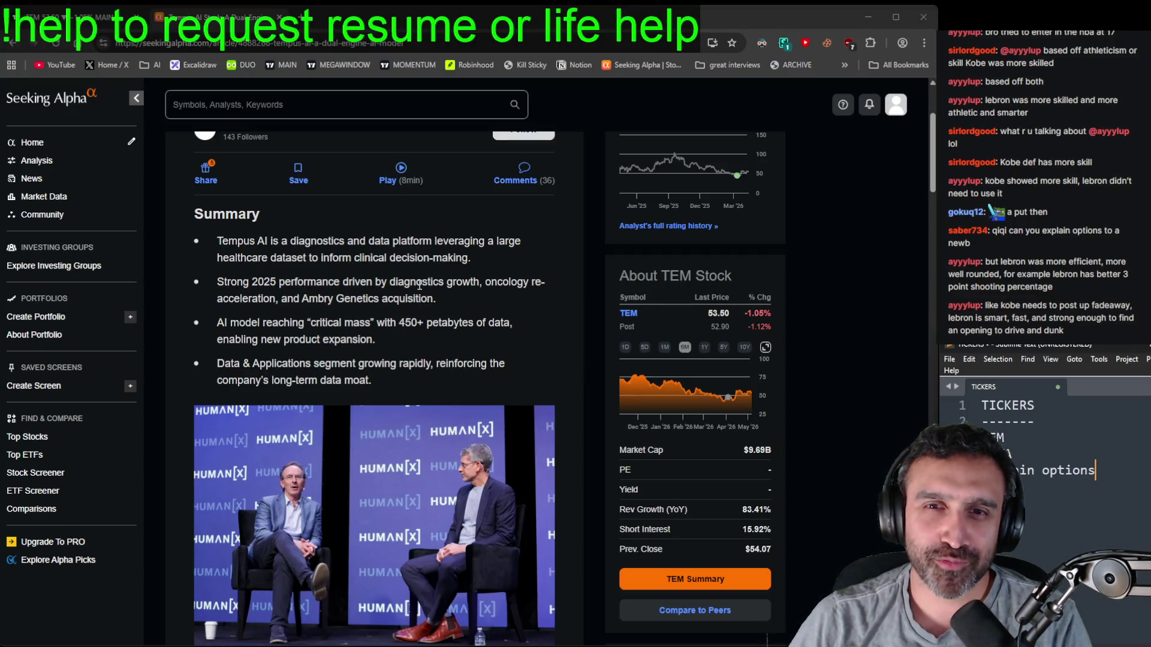
pyautogui.scroll(-1, 557, 337)
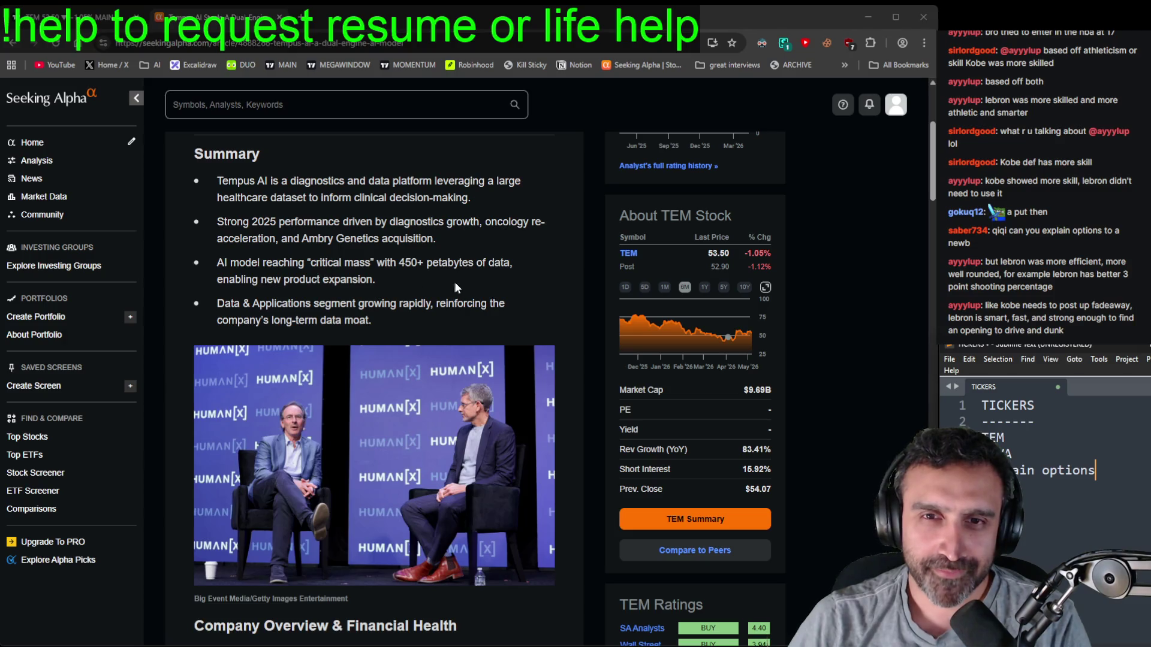
pyautogui.scroll(4, 455, 287)
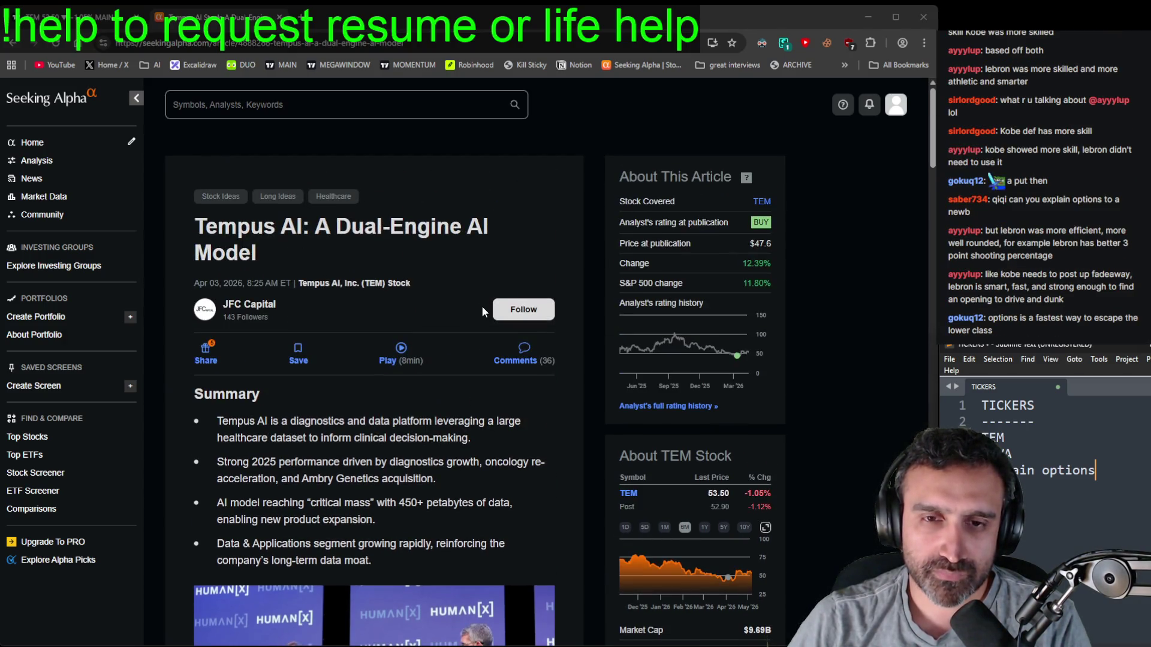
pyautogui.scroll(-4, 481, 311)
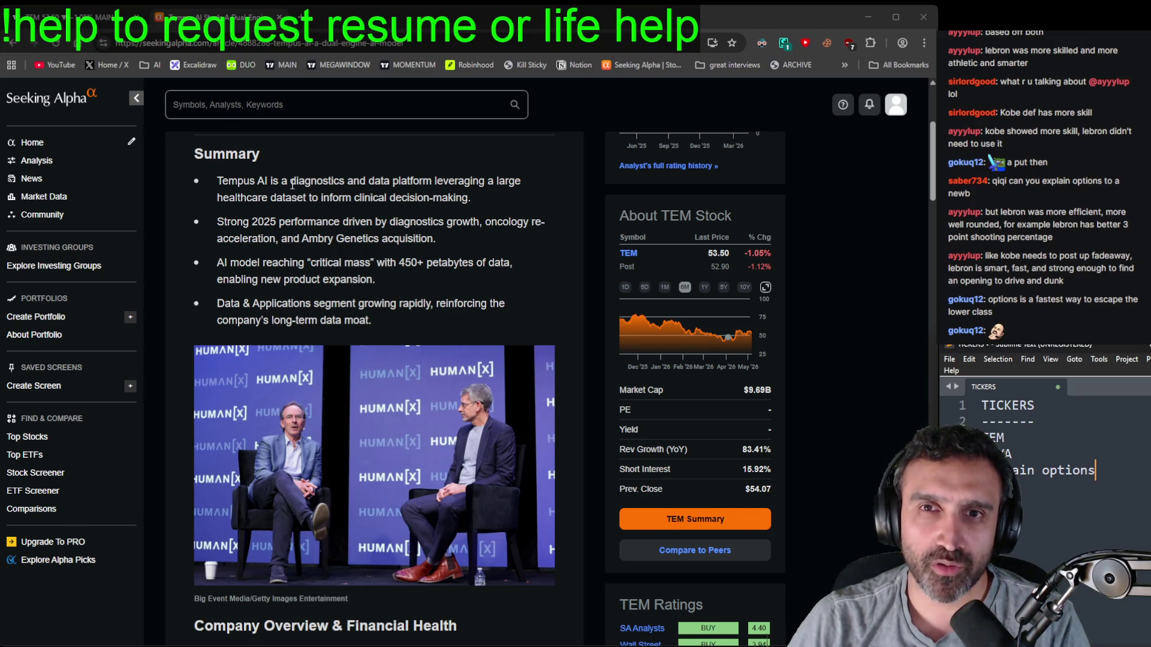
pyautogui.scroll(-15, 292, 191)
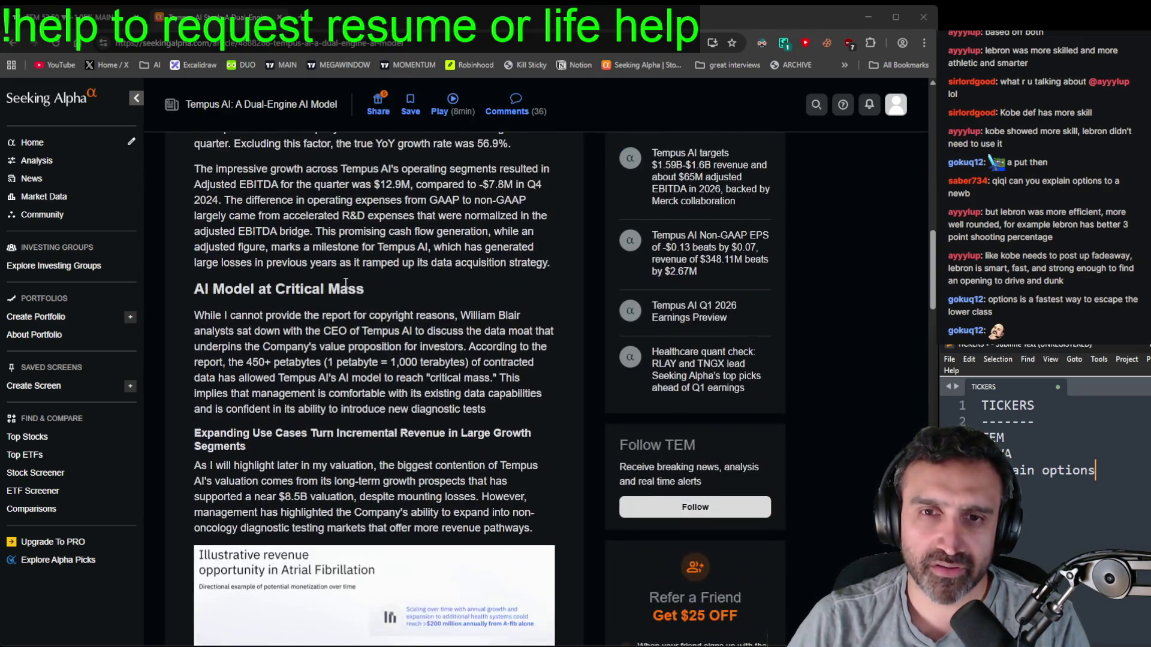
pyautogui.scroll(2, 348, 286)
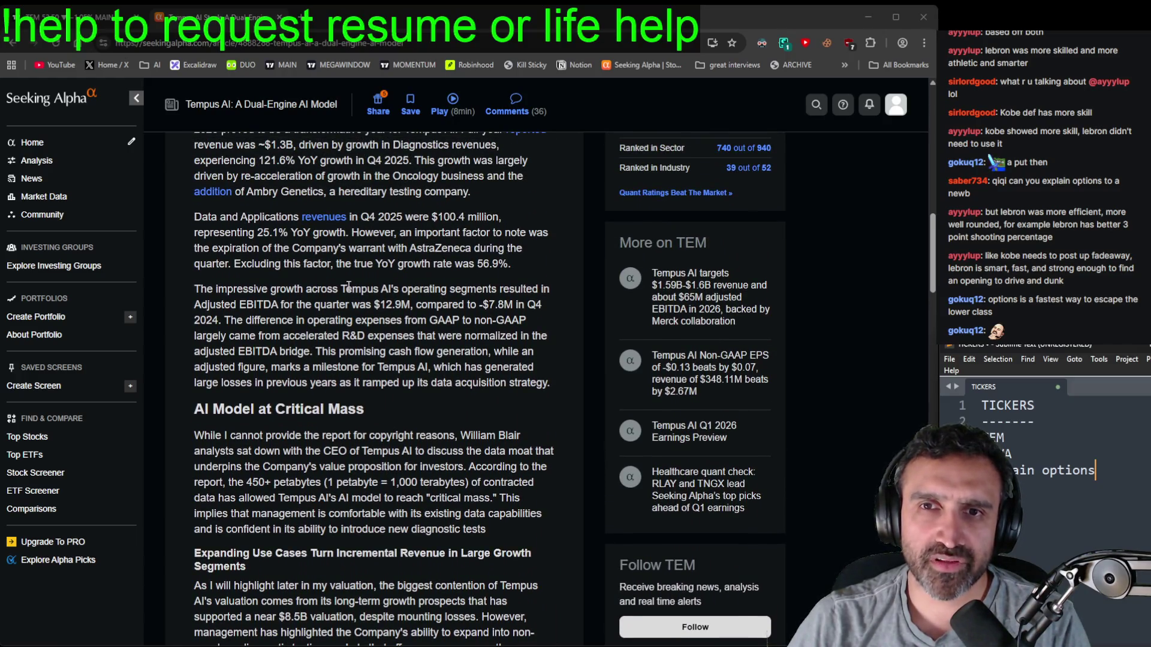
pyautogui.scroll(1, 348, 286)
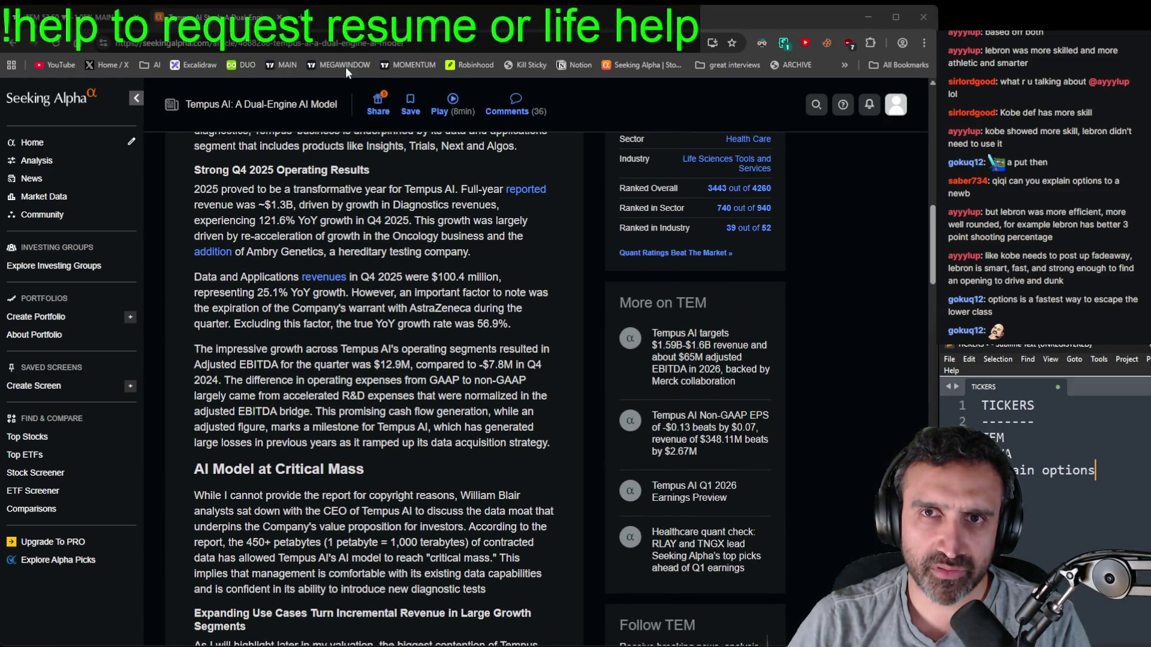
# - Open a fresh browser tab for Grok
pyautogui.hotkey('ctrl', 'n')
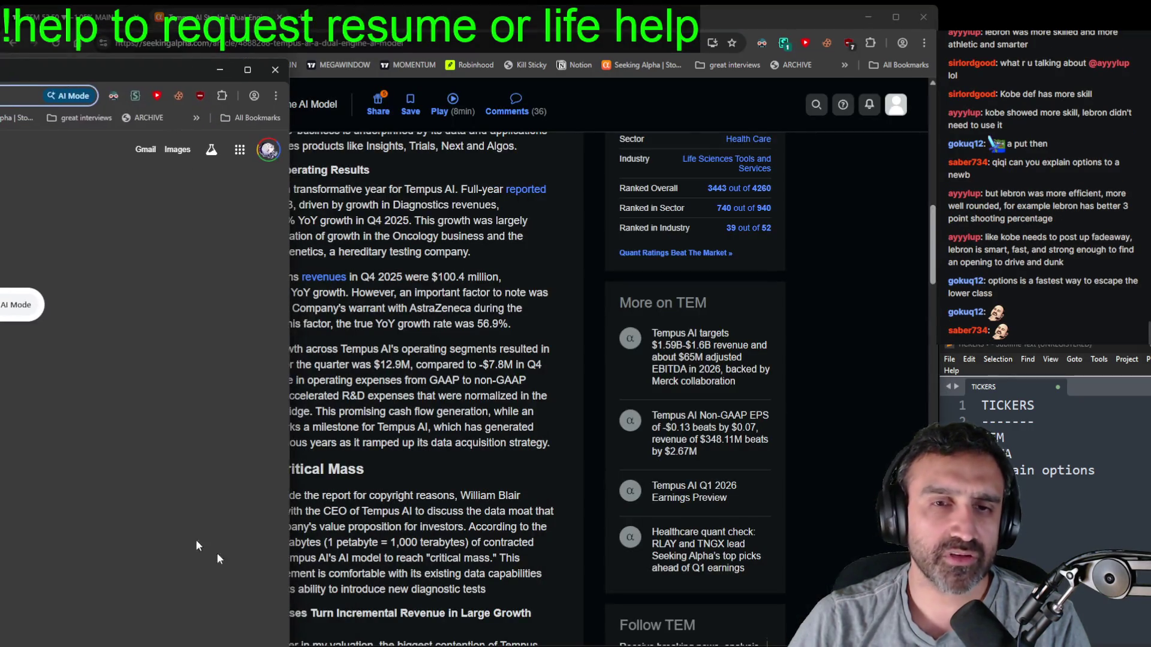
pyautogui.hotkey('ctrl', 'w')
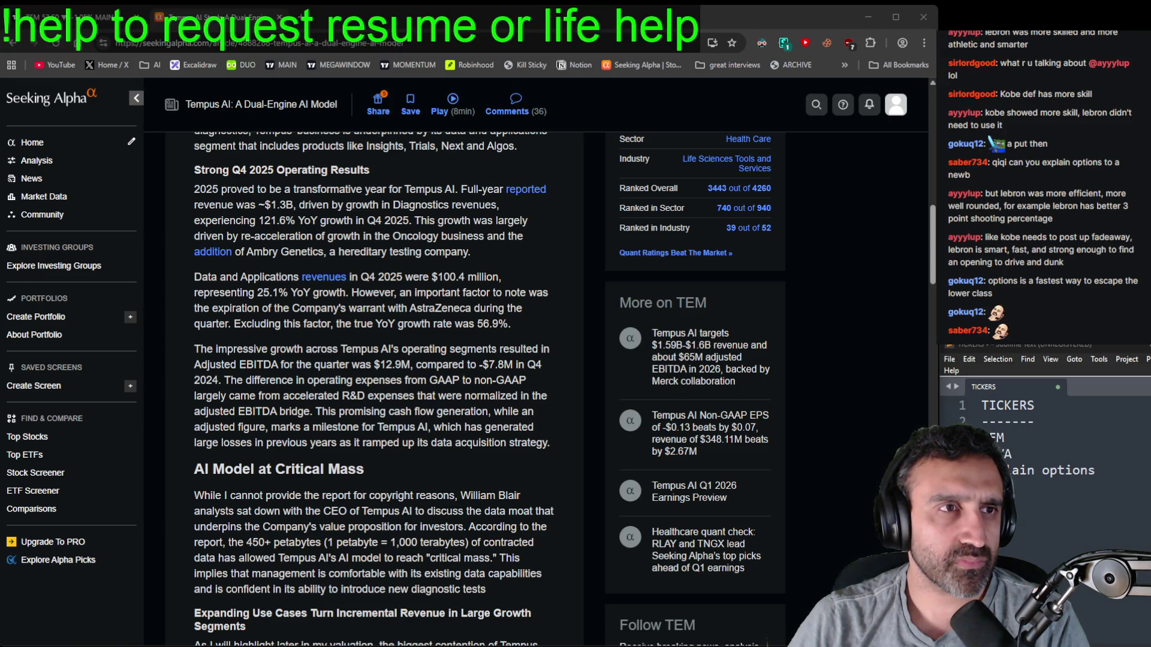
pyautogui.hotkey('ctrl', 't')
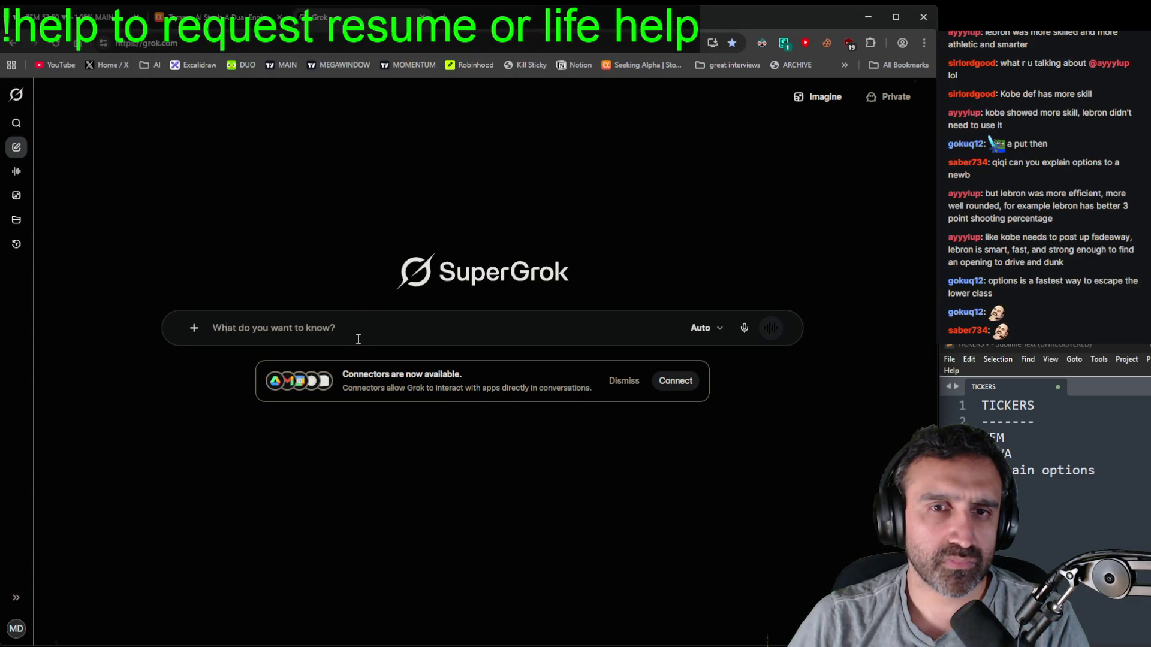
# - Ask Grok 'is tempus ai the market leader in healthcare' and read its precision-oncology answer
pyautogui.write('are')
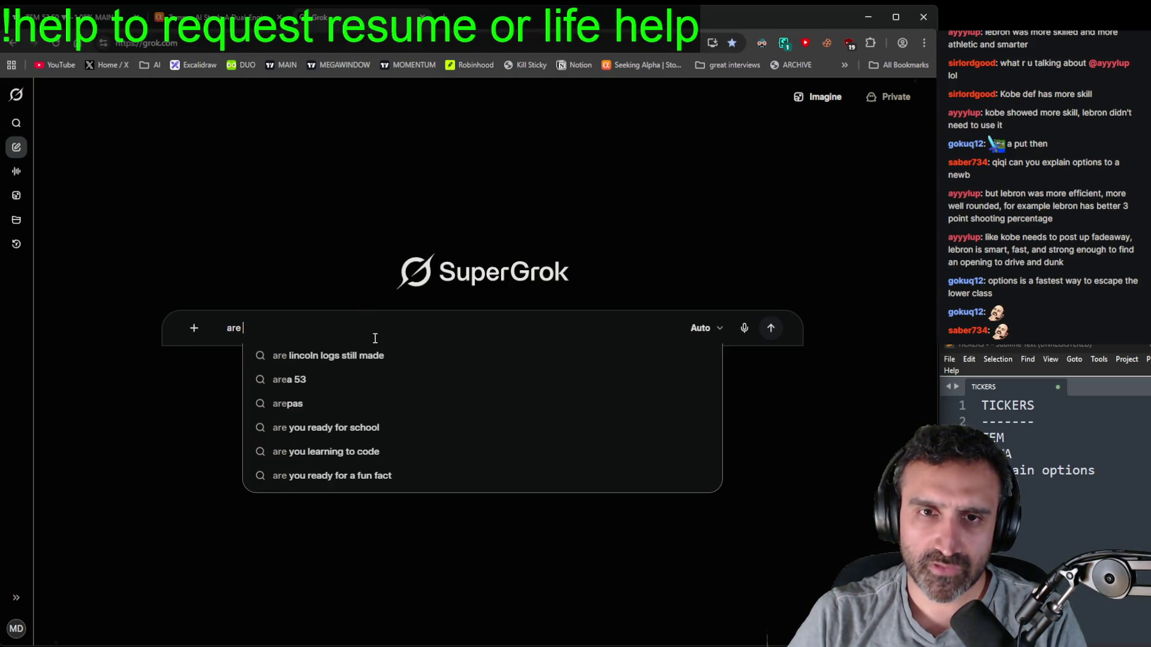
pyautogui.press('BackSpace')
pyautogui.press('BackSpace')
pyautogui.press('BackSpace')
pyautogui.write('is tempus ai the market')
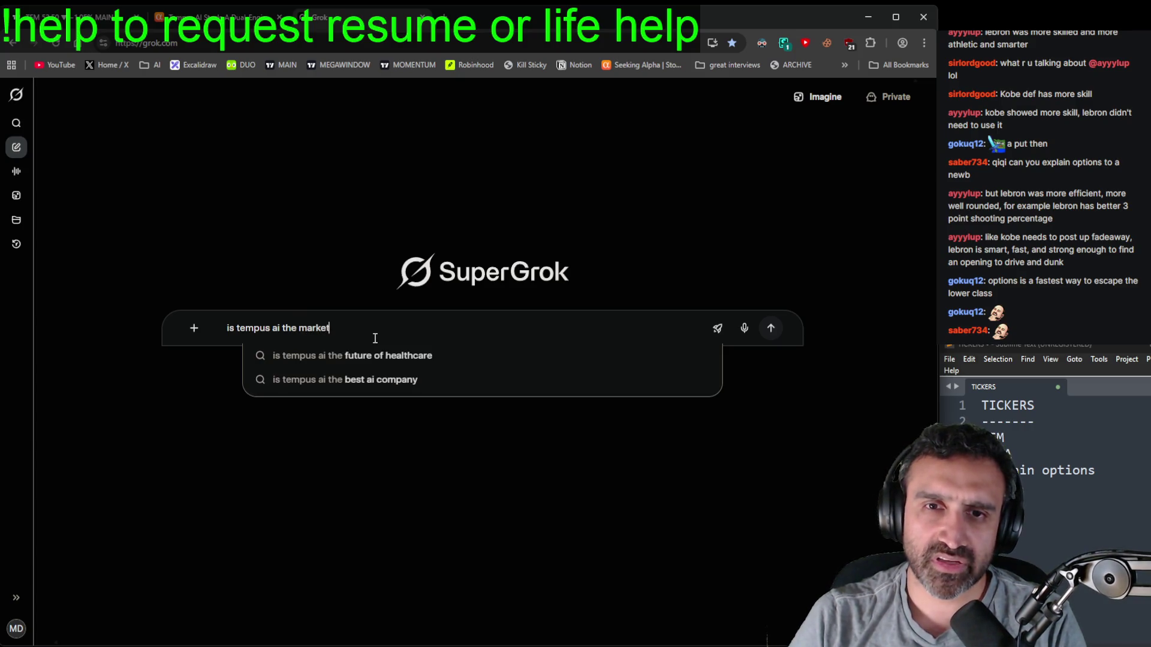
pyautogui.write(' leader in health')
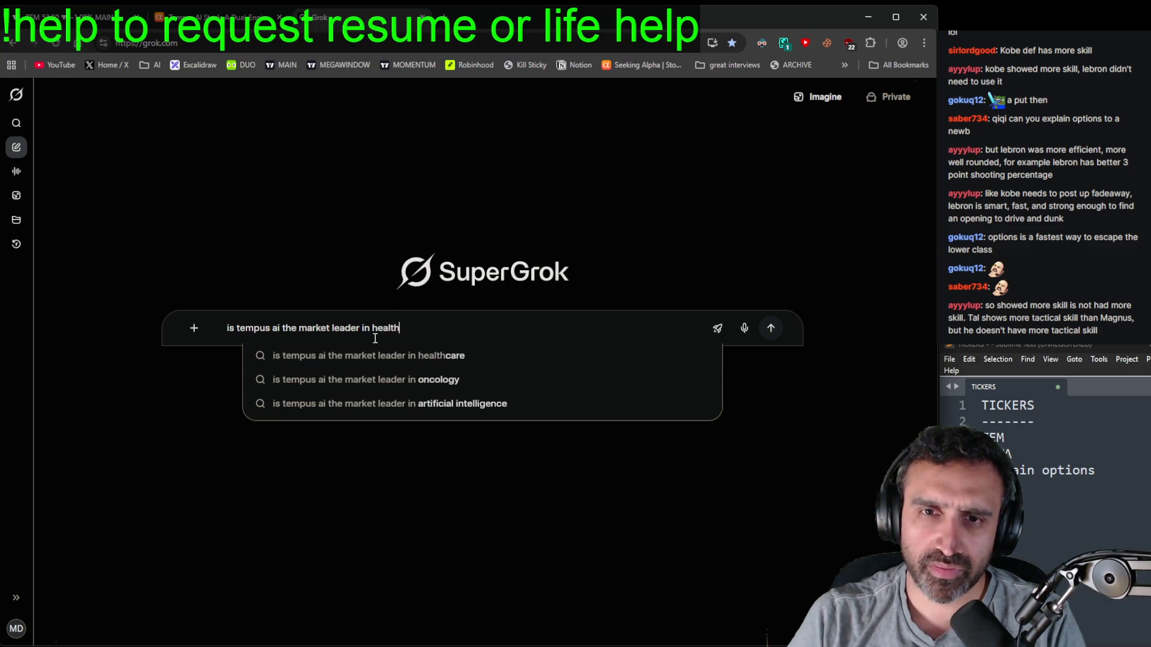
pyautogui.write('ca')
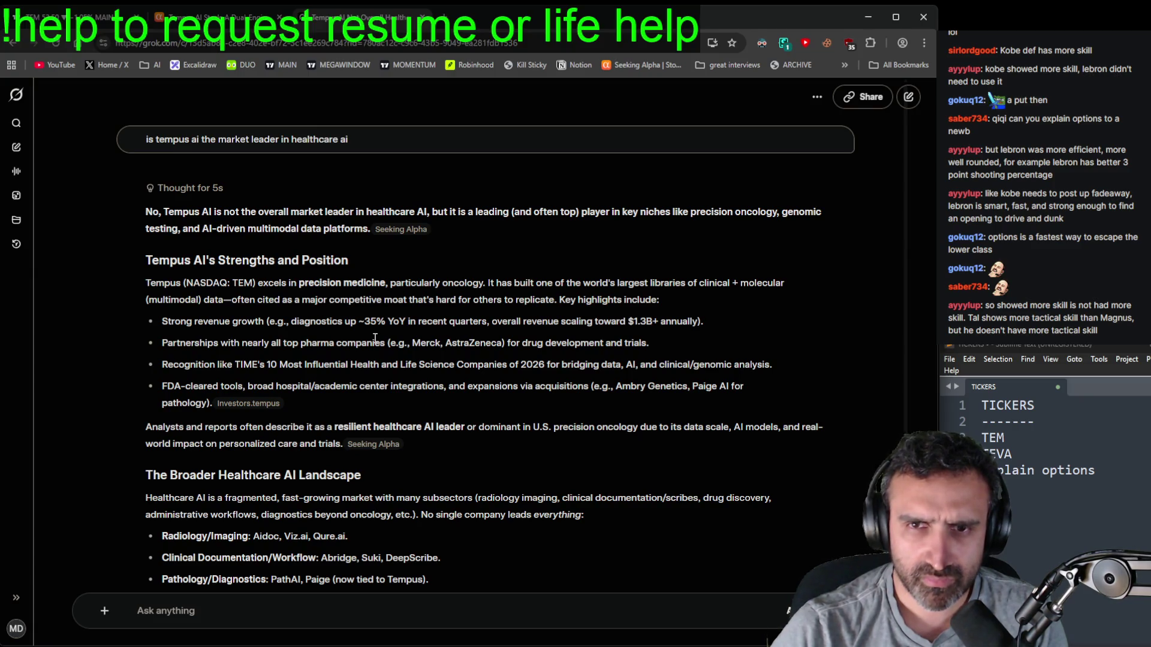
pyautogui.scroll(-2, 444, 426)
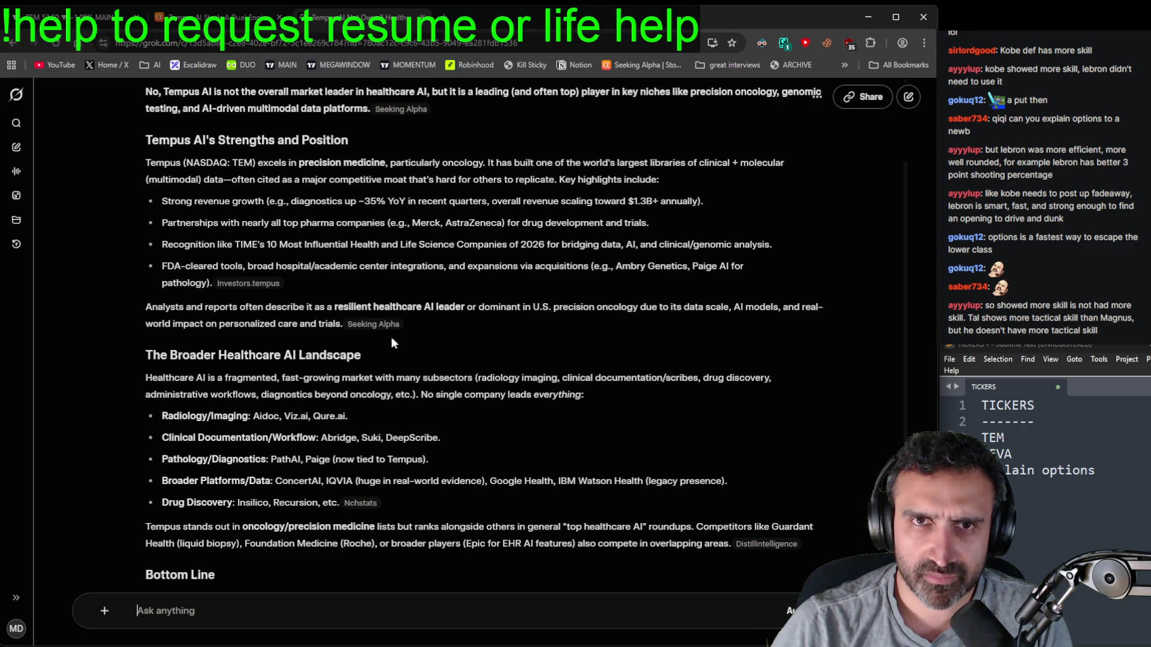
pyautogui.click(189, 16)
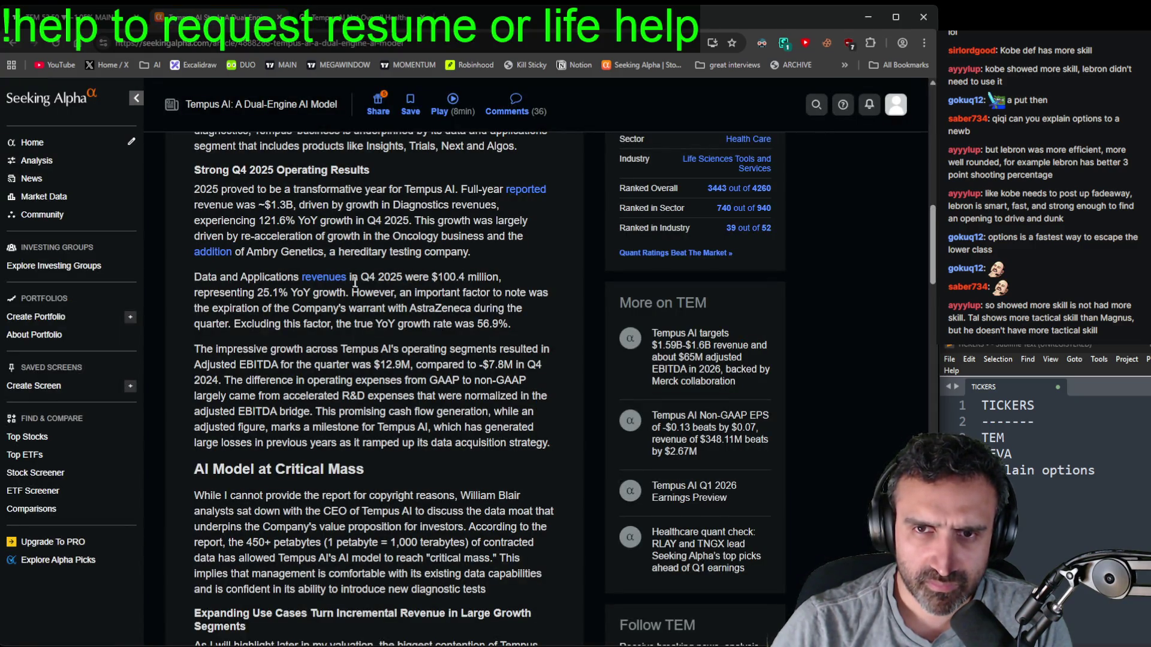
# - Scroll the Tempus AI article down to its perpetuity-growth valuation section
pyautogui.scroll(-2, 354, 281)
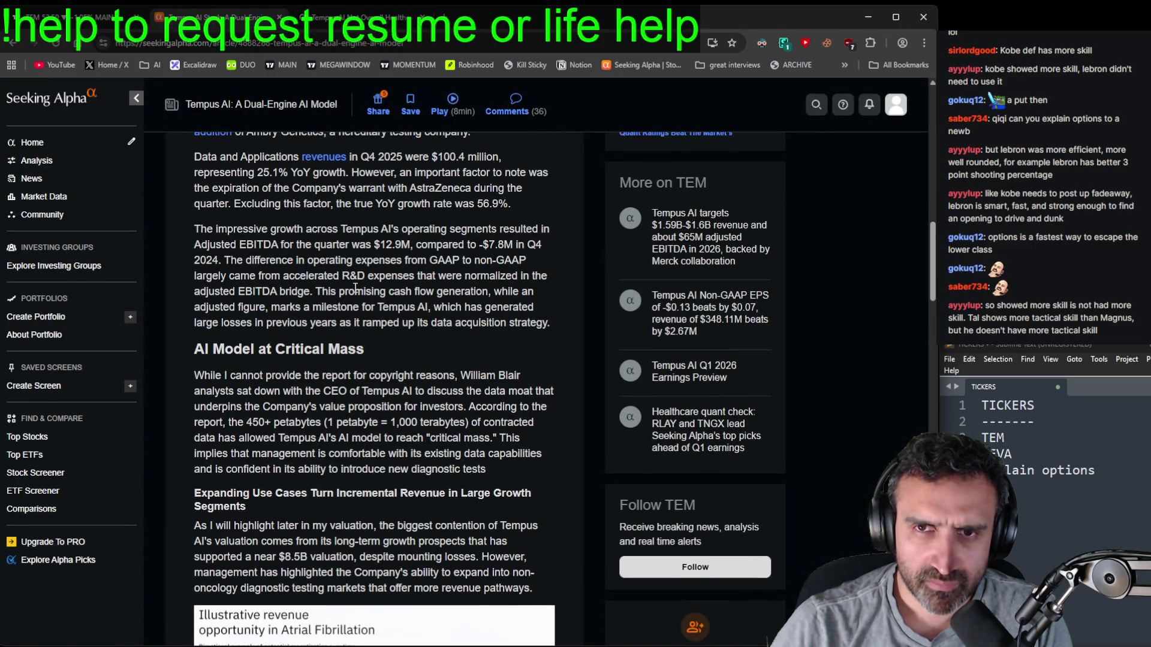
pyautogui.scroll(-10, 356, 289)
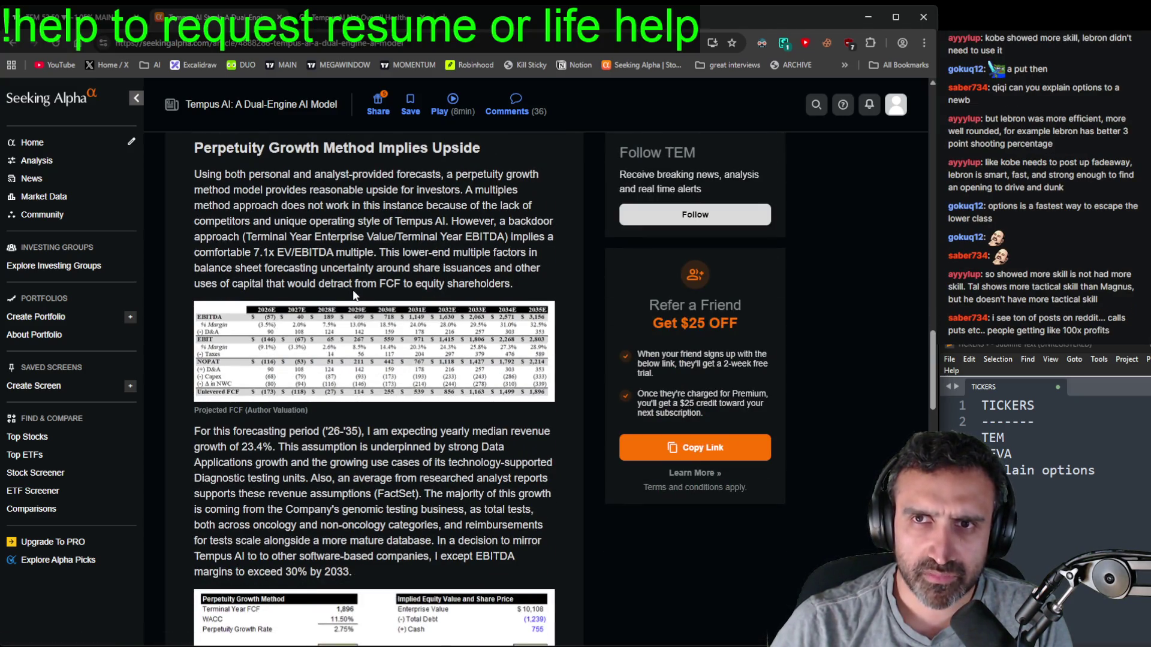
pyautogui.scroll(-6, 354, 295)
pyautogui.click(91, 13)
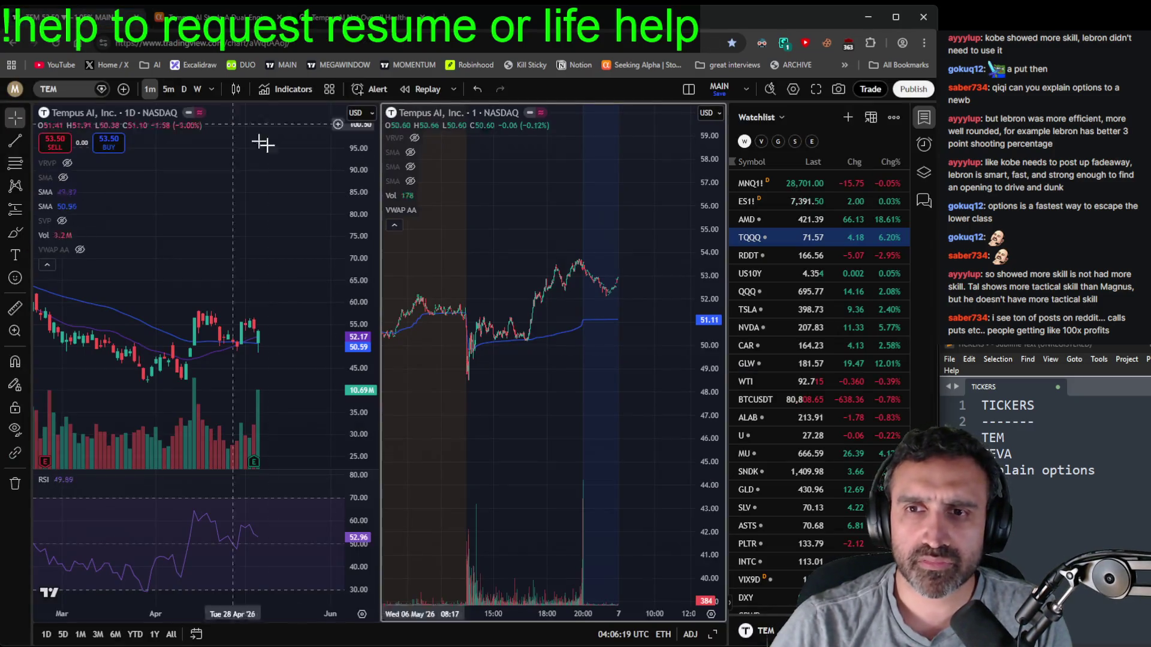
# - Zoom out the daily TEM chart and delete the TEM line from the ticker notes
pyautogui.scroll(-3, 250, 343)
pyautogui.scroll(-2, 250, 343)
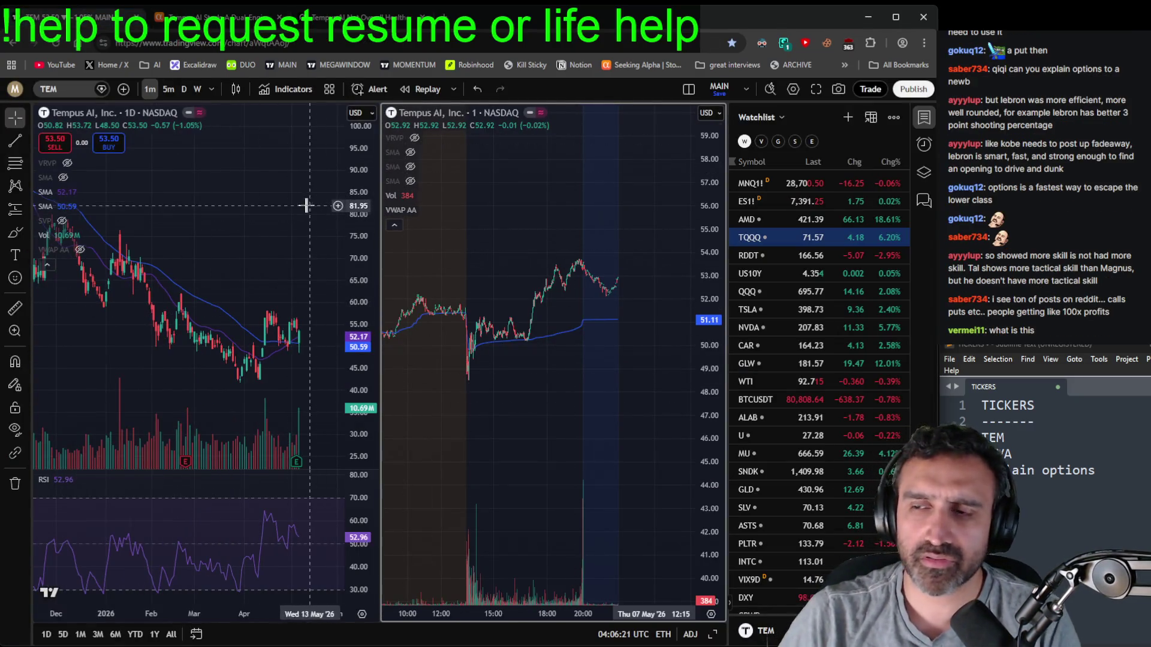
pyautogui.hotkey('alt', 'Tab')
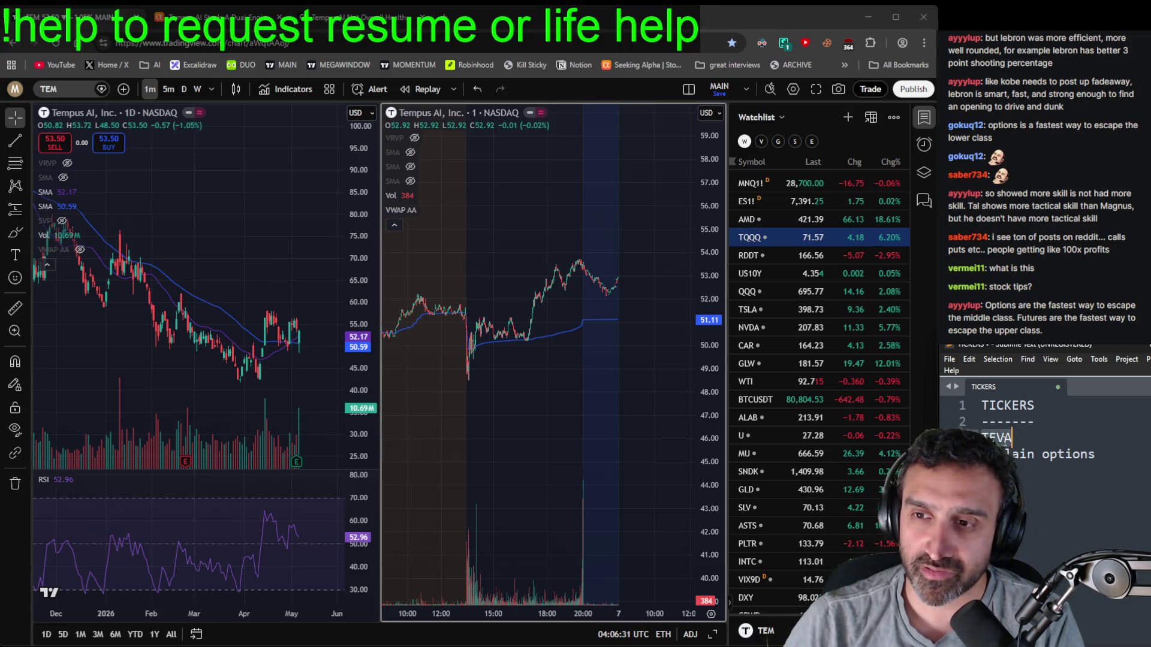
pyautogui.click(67, 92)
# - Load TEVA, Teva Pharmaceutical Industries on NYSE, into both charts
pyautogui.write('TEVA')
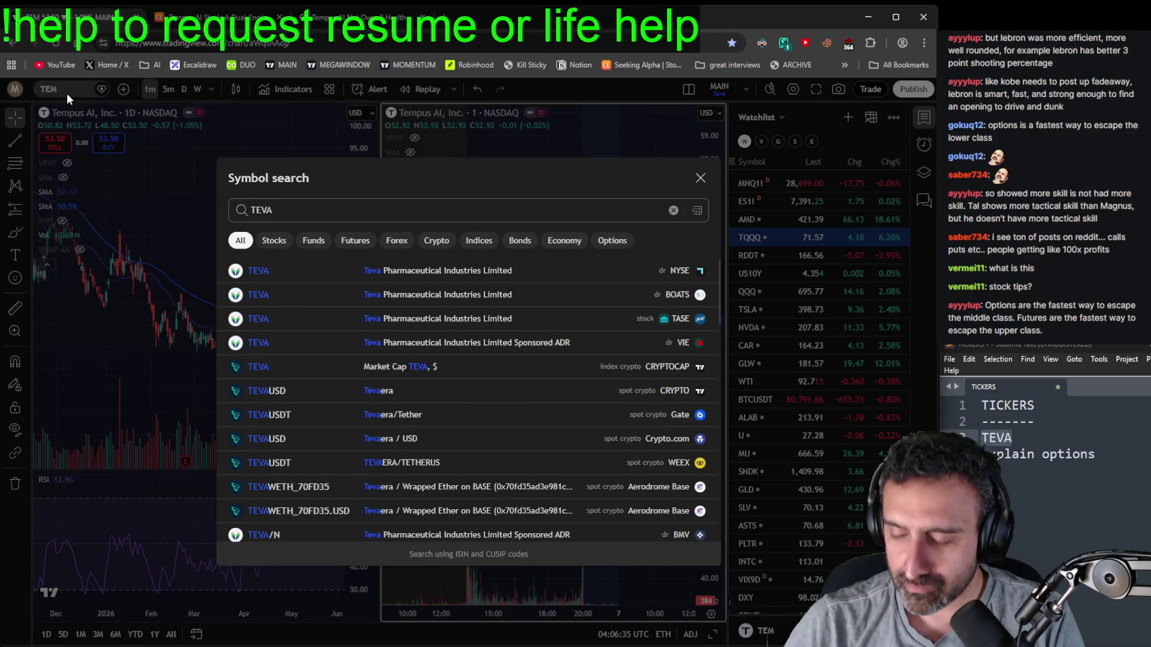
pyautogui.press('Return')
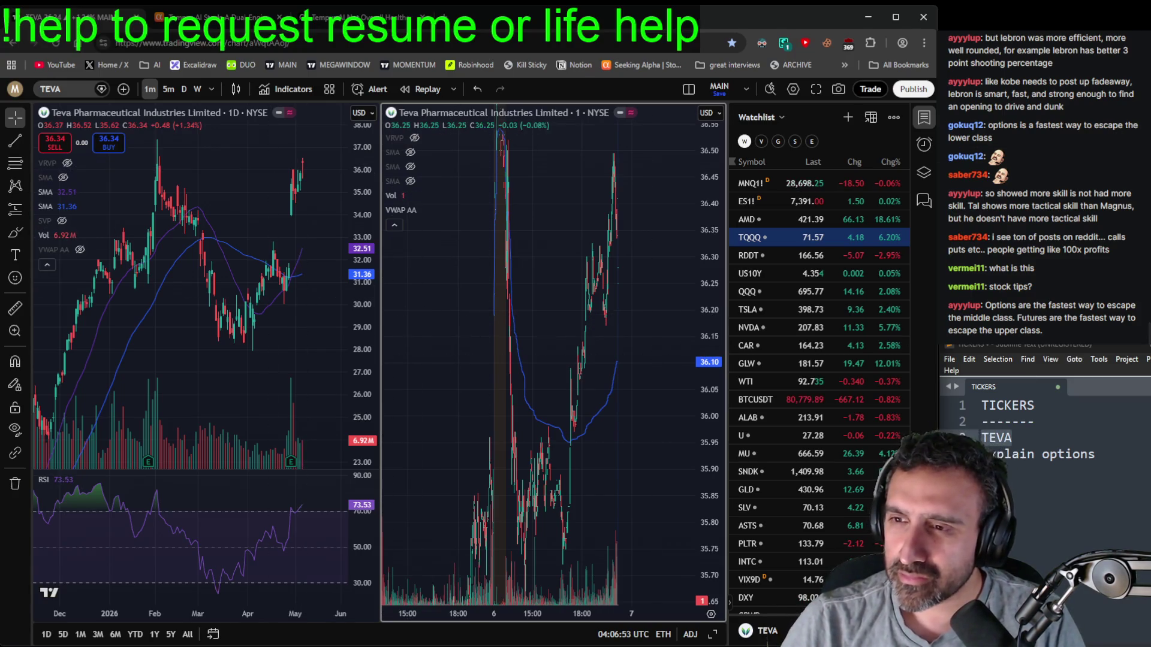
pyautogui.click(1123, 464)
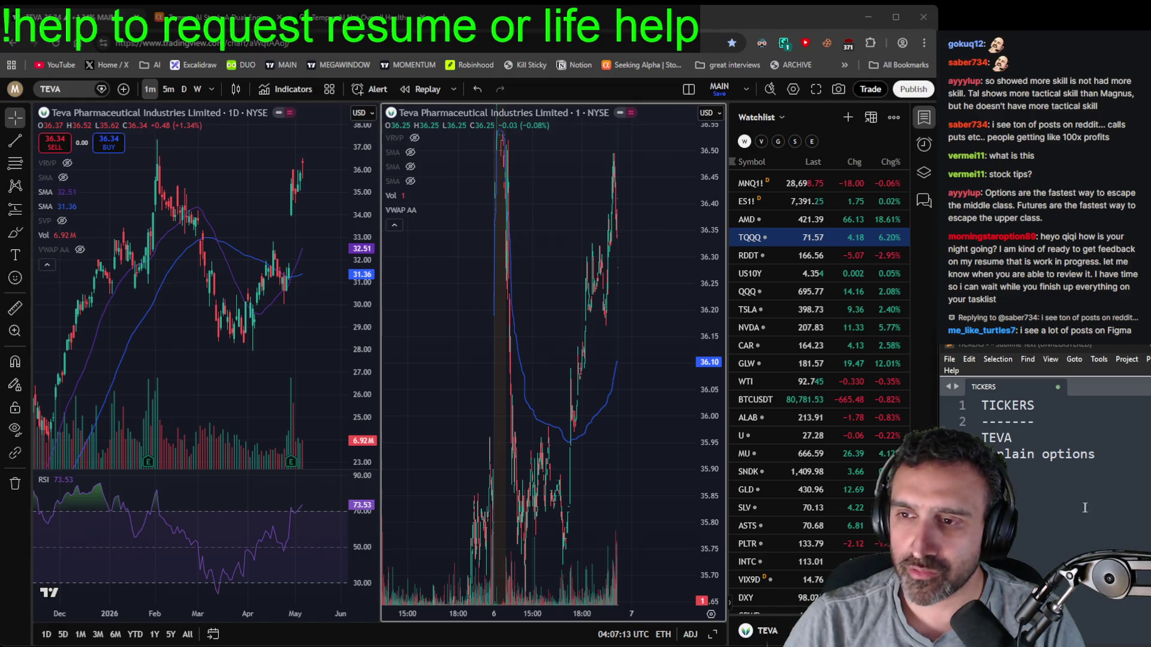
# - Paste the viewer's chat message under 'explain options' and trim it to their username plus '(resume)'
pyautogui.hotkey('ctrl', 'v')
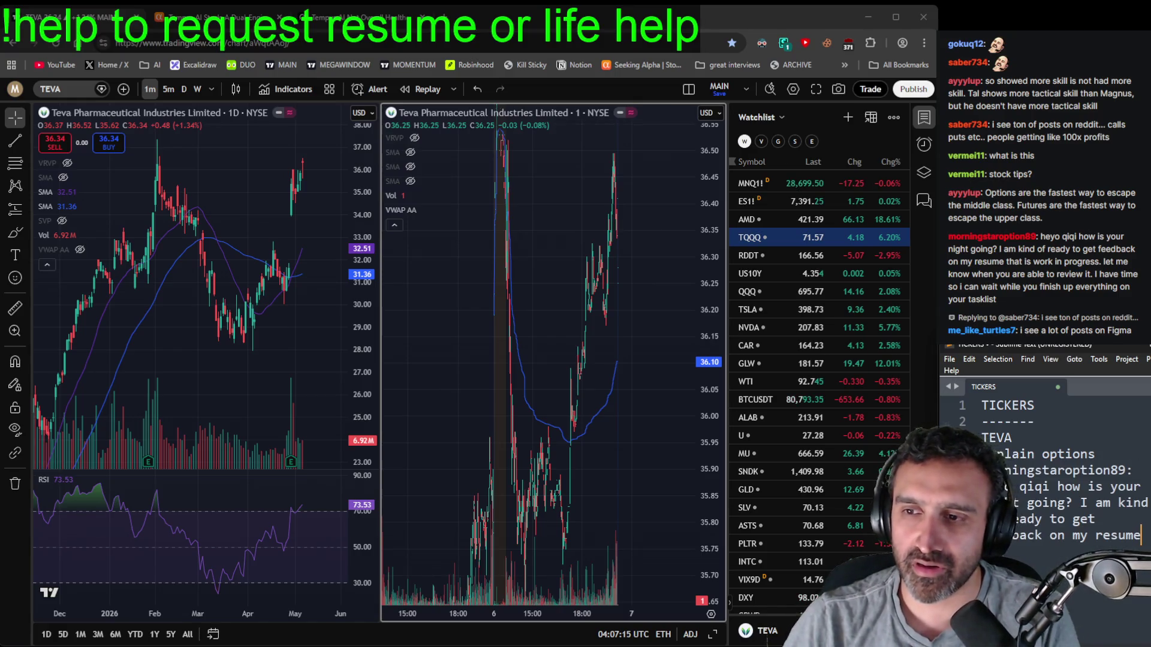
pyautogui.click(1128, 472)
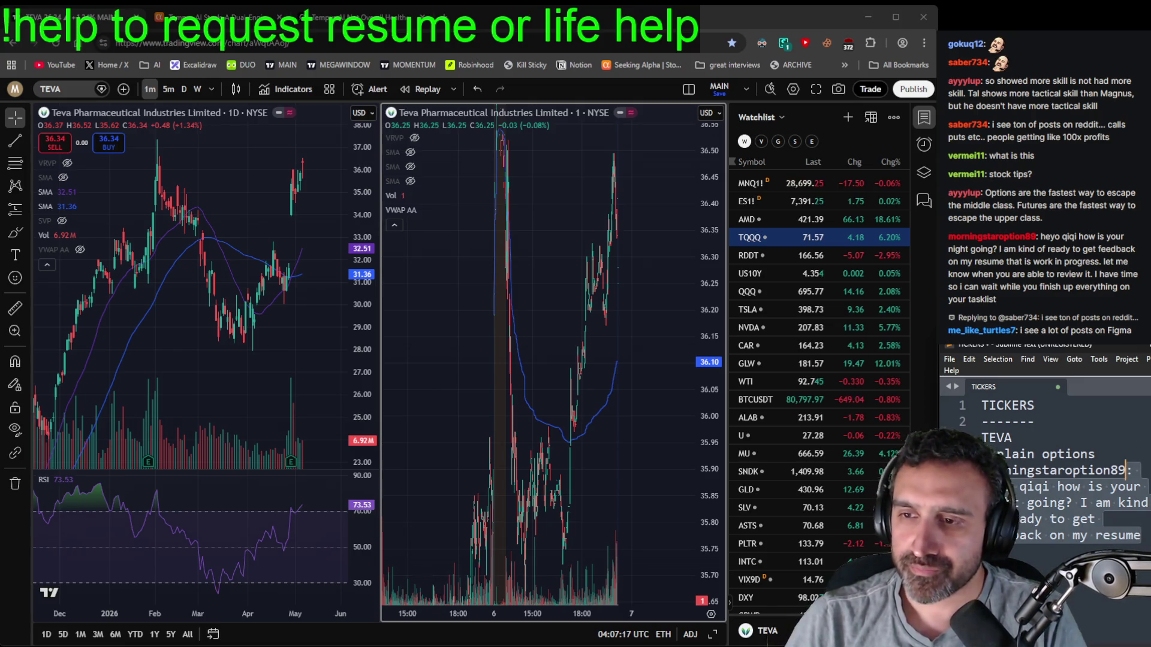
pyautogui.hotkey('ctrl', 'shift', 'End')
pyautogui.press('Delete')
pyautogui.write('(resume)')
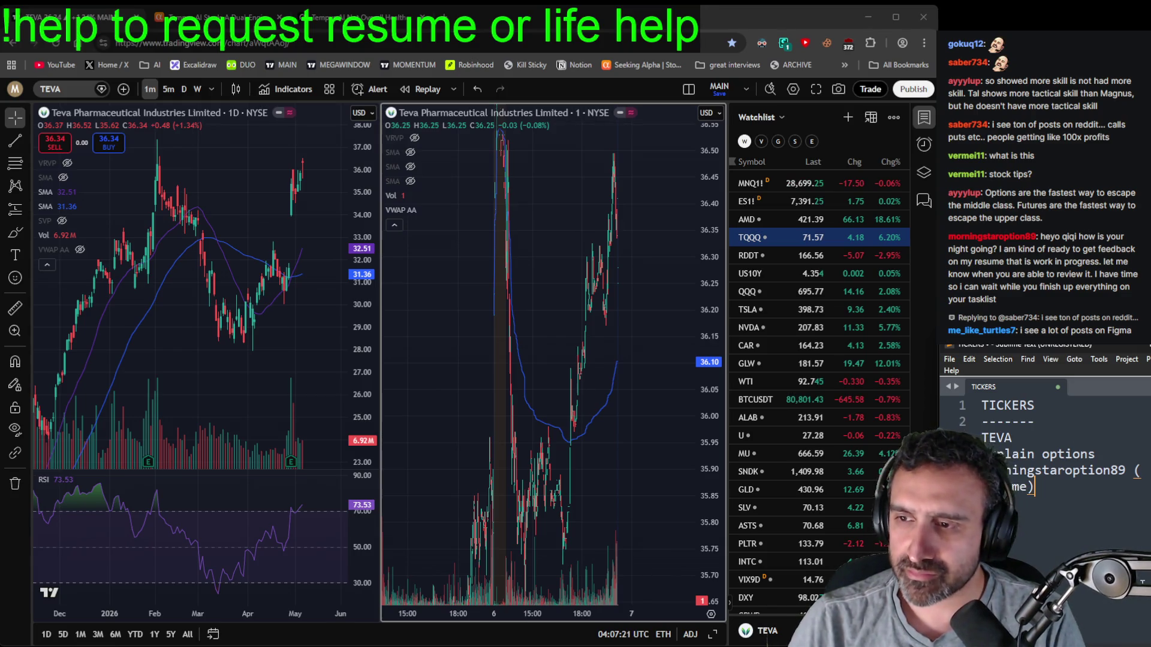
pyautogui.click(1098, 455)
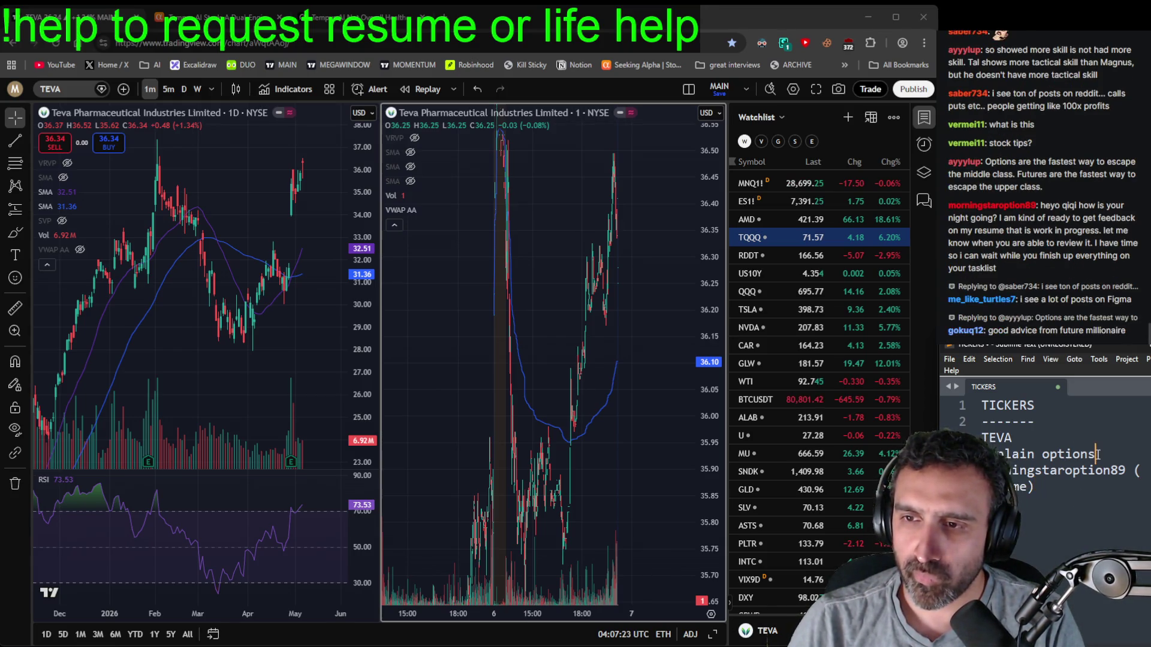
pyautogui.doubleClick(996, 437)
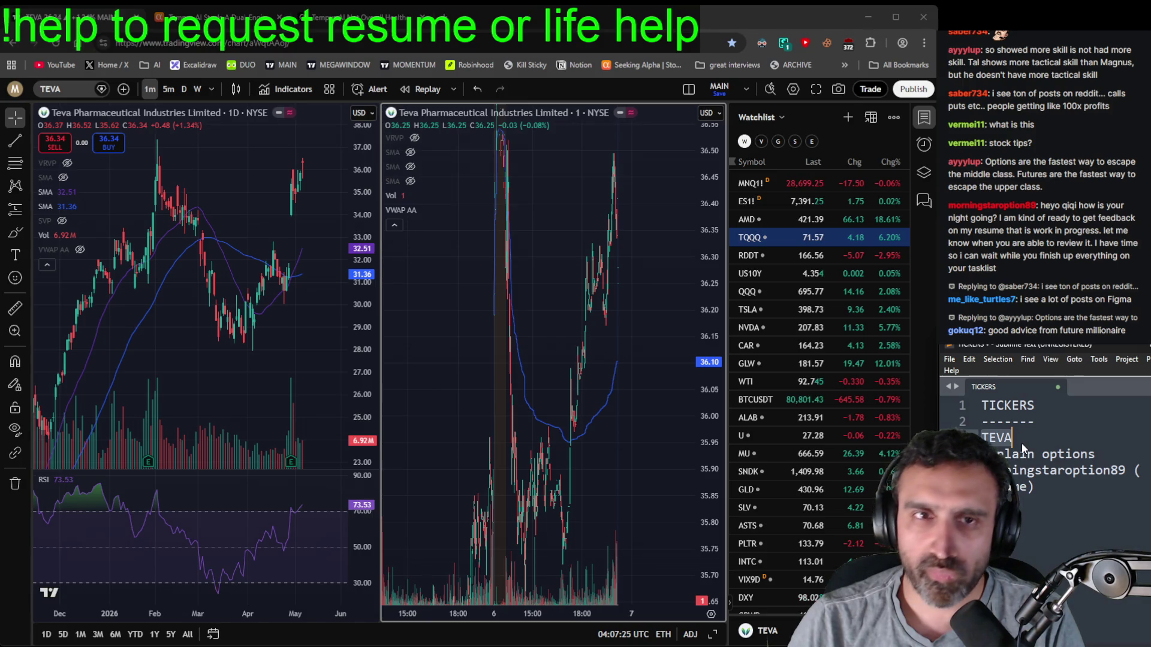
# - Zoom the daily TEVA chart in and out across several years of price history
pyautogui.scroll(-5, 226, 359)
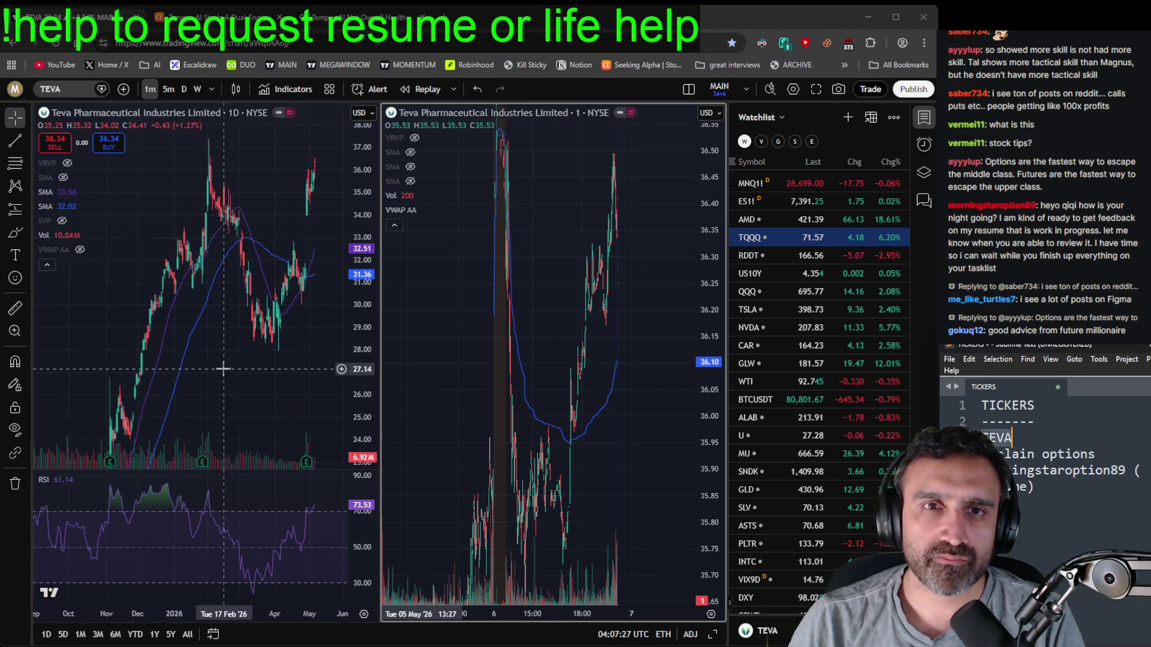
pyautogui.click(309, 376)
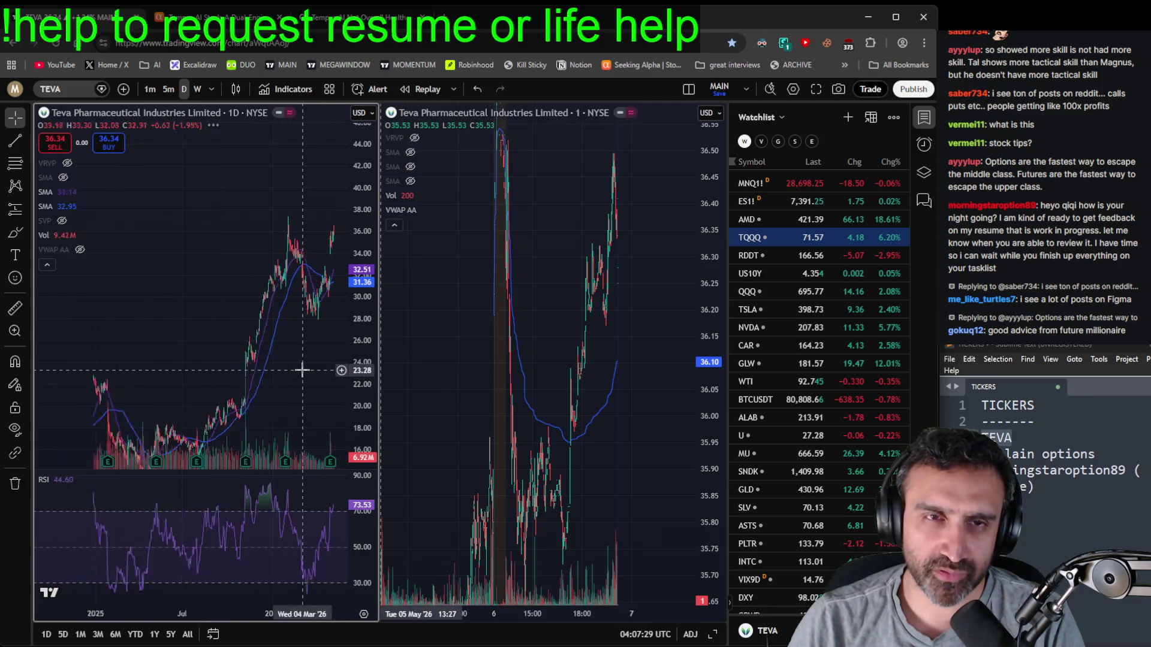
pyautogui.scroll(5, 309, 376)
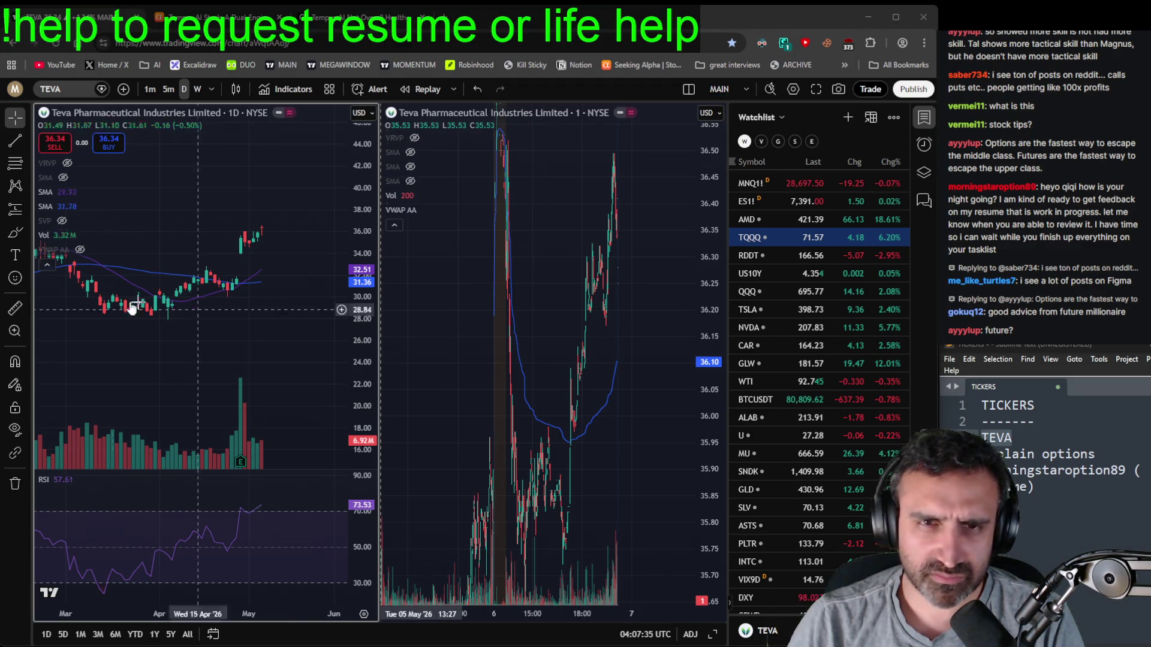
pyautogui.scroll(-6, 122, 324)
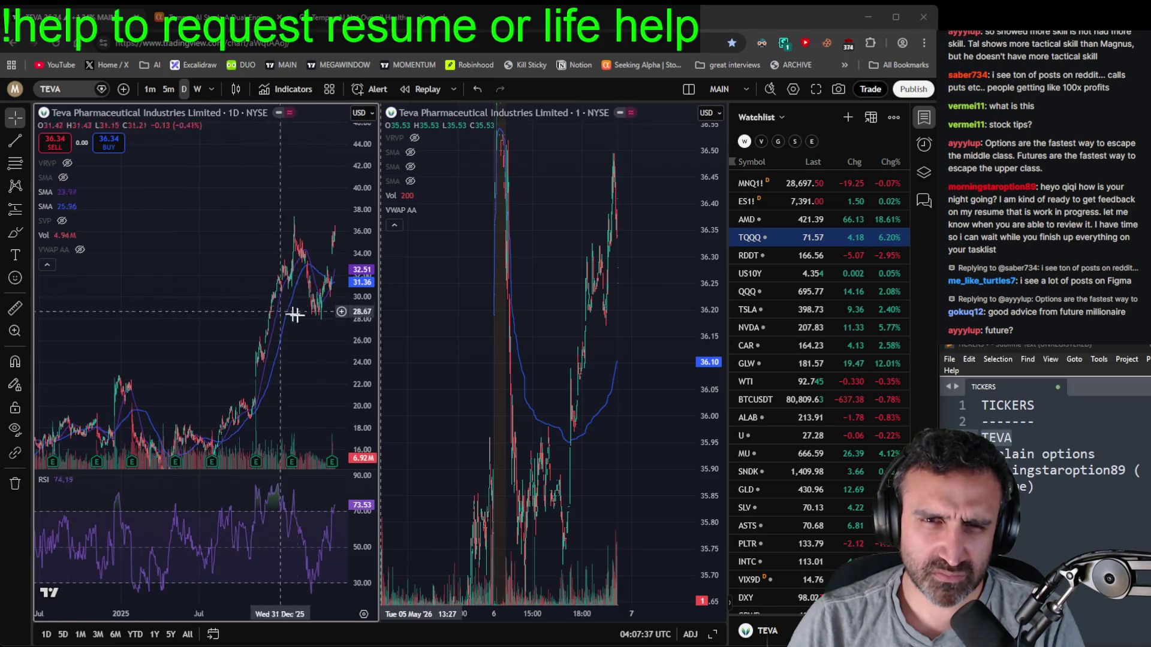
pyautogui.scroll(-3, 345, 299)
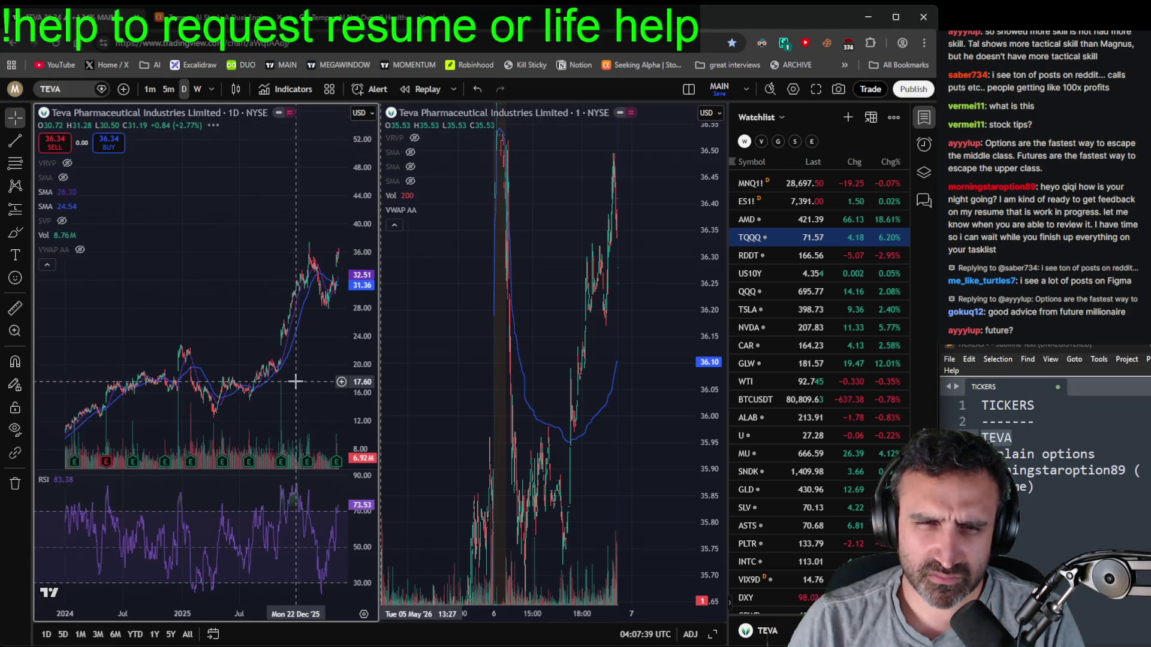
pyautogui.scroll(5, 290, 312)
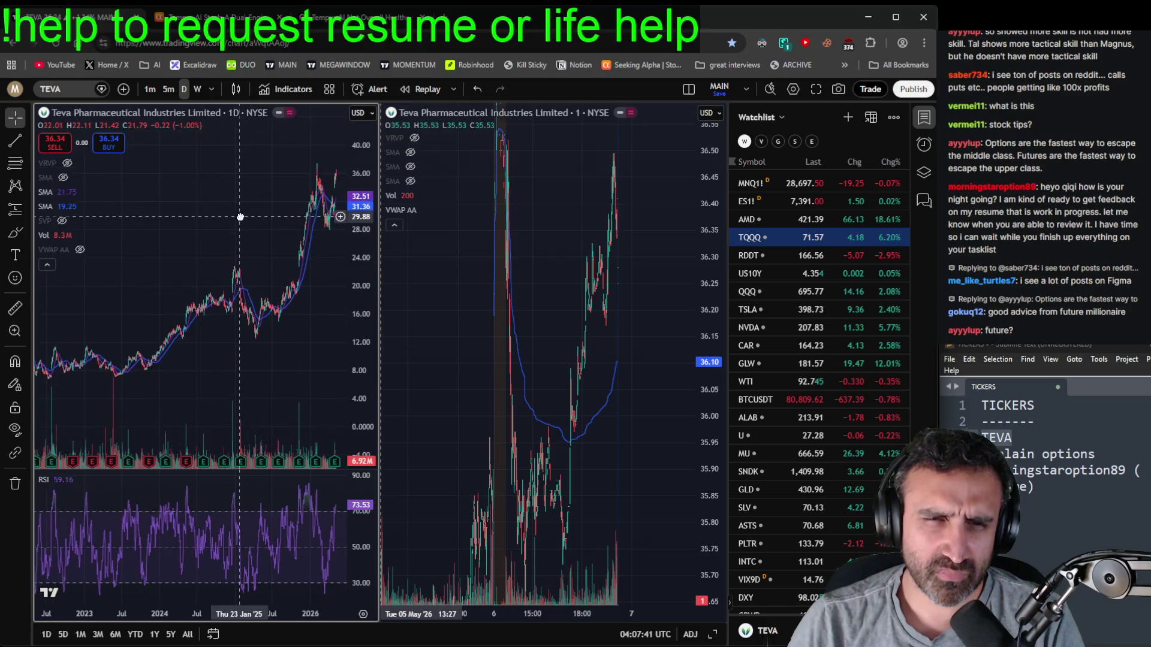
pyautogui.scroll(3, 290, 313)
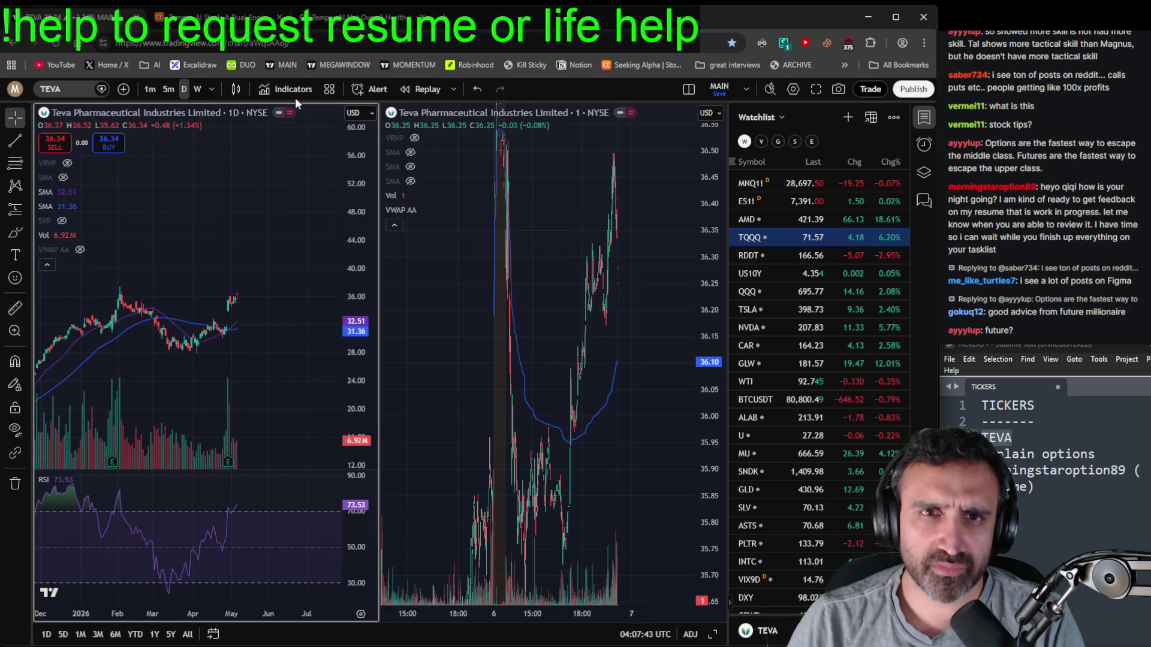
pyautogui.hotkey('ctrl', 'Tab')
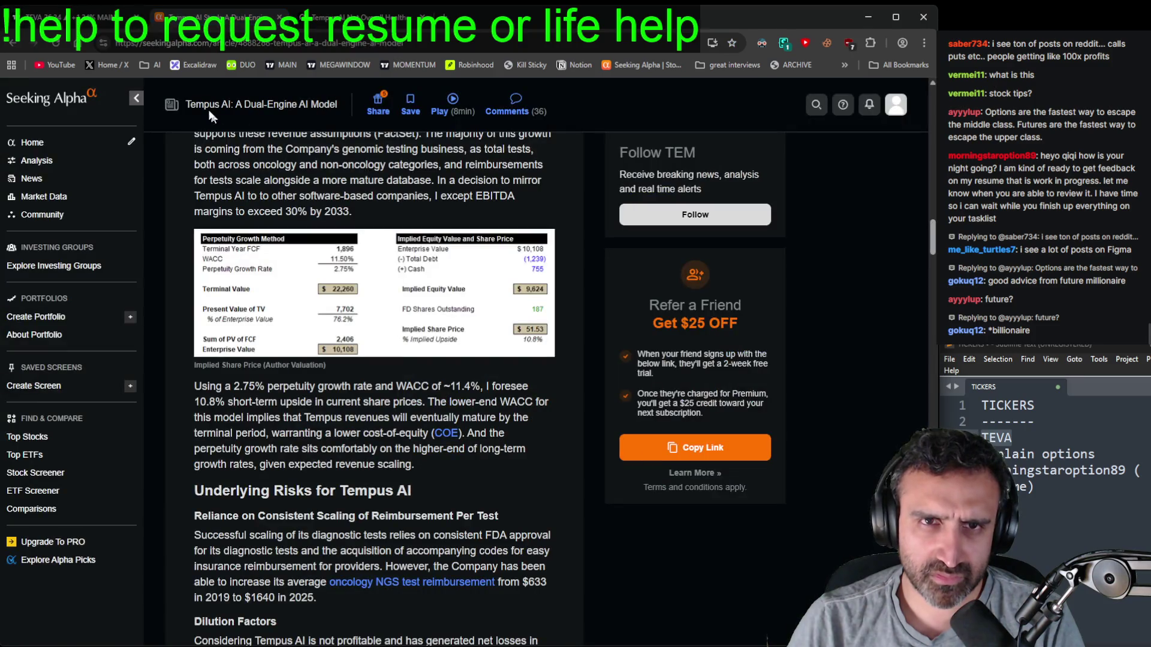
# - Search Seeking Alpha for 'teva', filter to Symbols, and open Teva's symbol page
pyautogui.scroll(20, 265, 187)
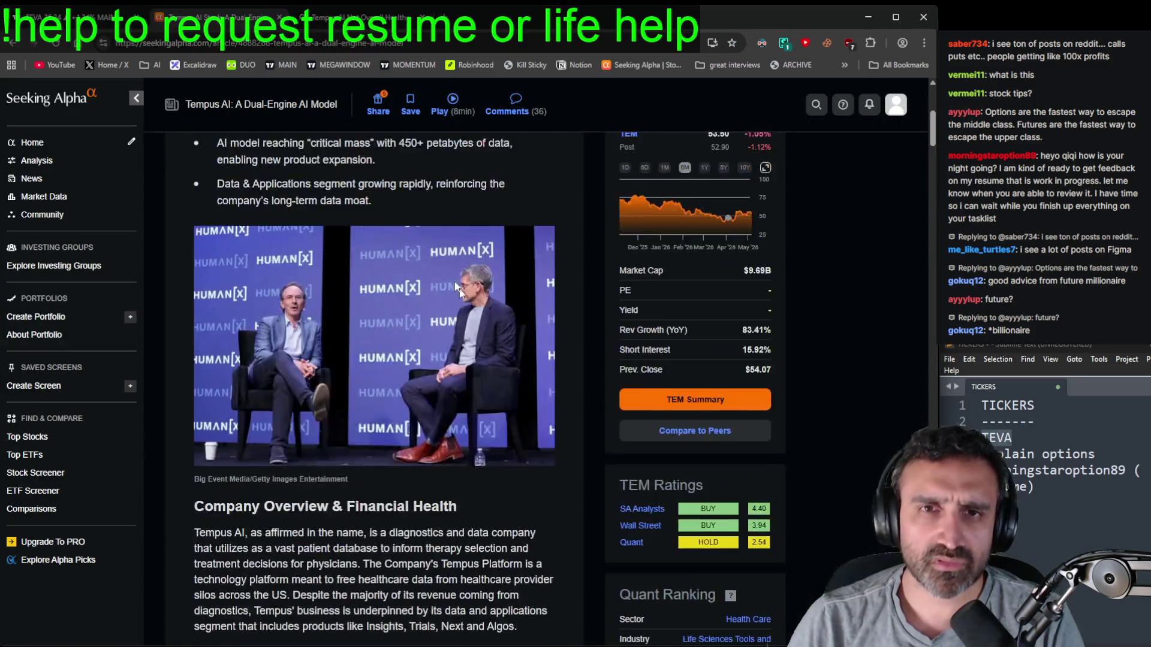
pyautogui.click(242, 111)
pyautogui.write('tev')
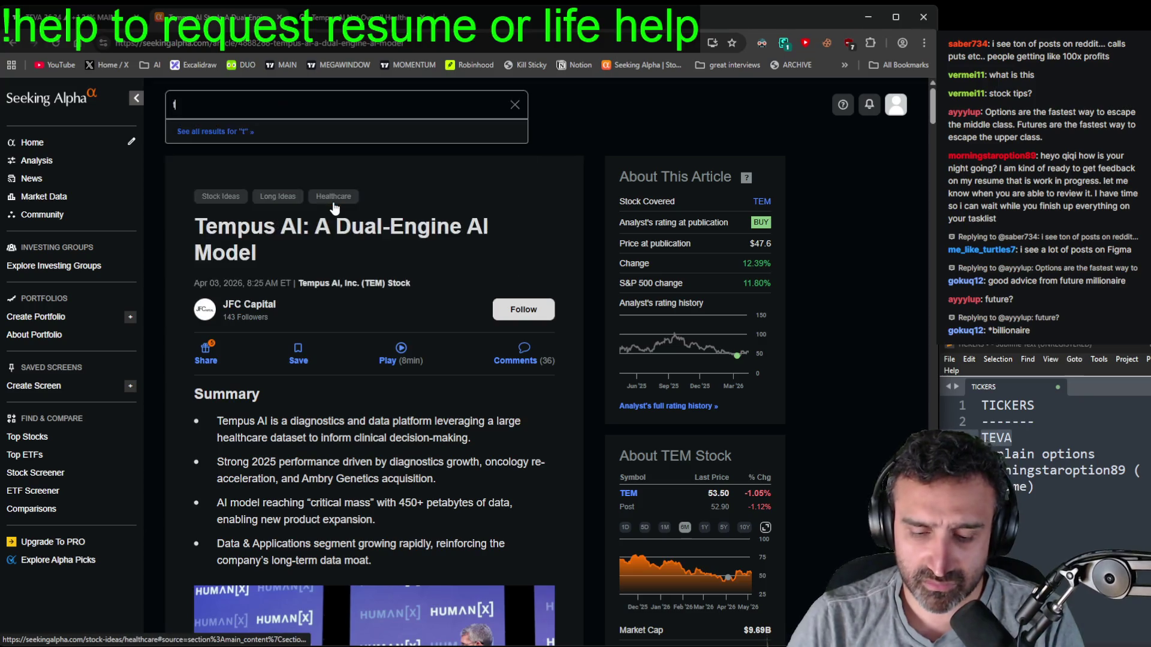
pyautogui.press('Return')
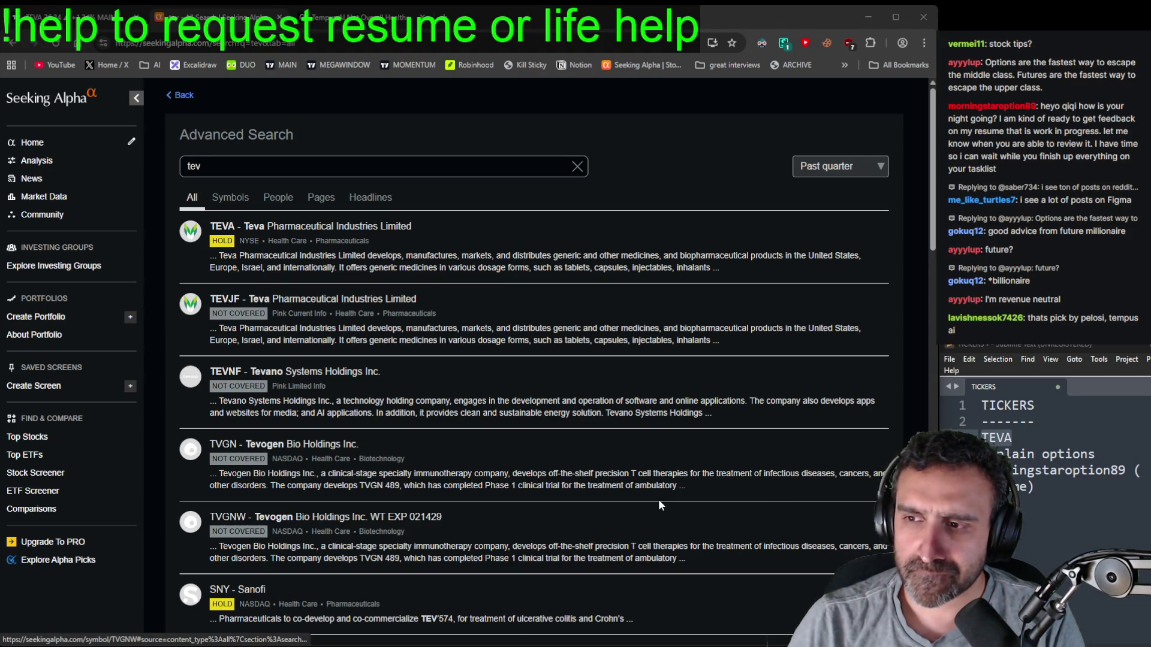
pyautogui.scroll(-2, 626, 478)
pyautogui.scroll(2, 450, 282)
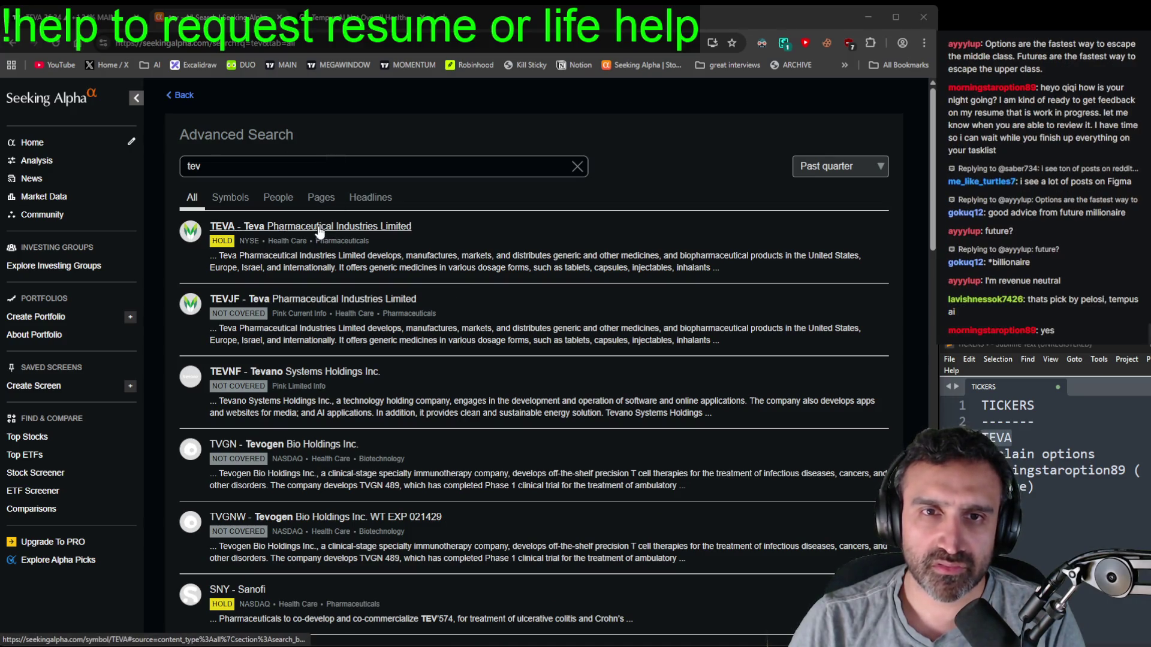
pyautogui.click(268, 171)
pyautogui.write('a')
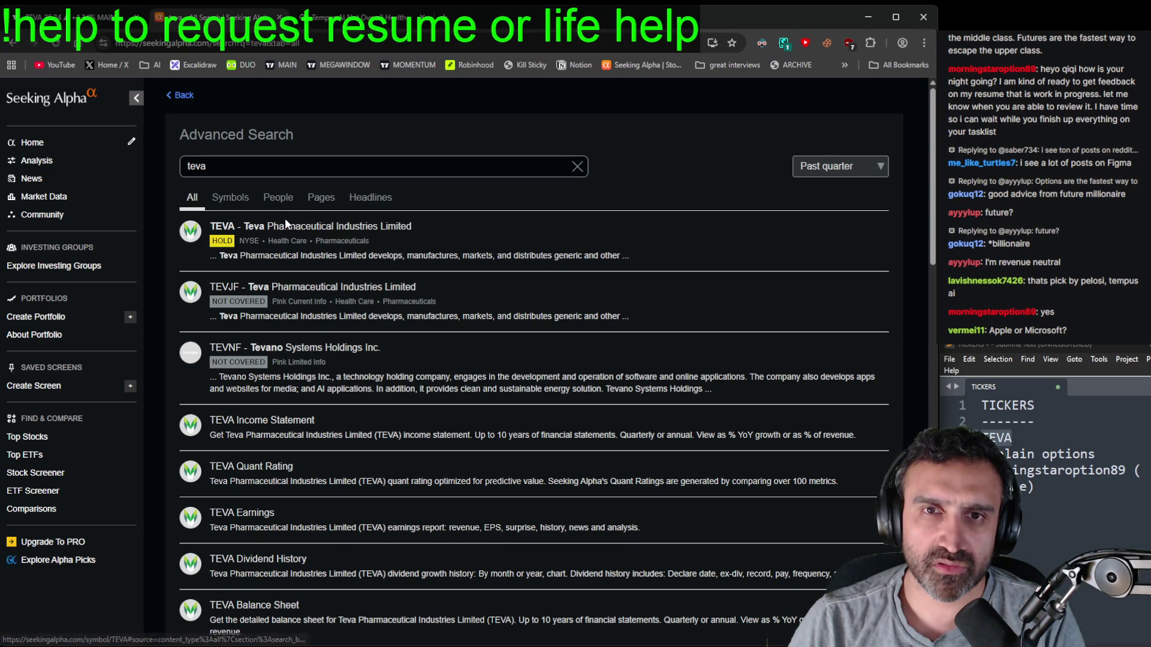
pyautogui.click(230, 197)
pyautogui.click(239, 256)
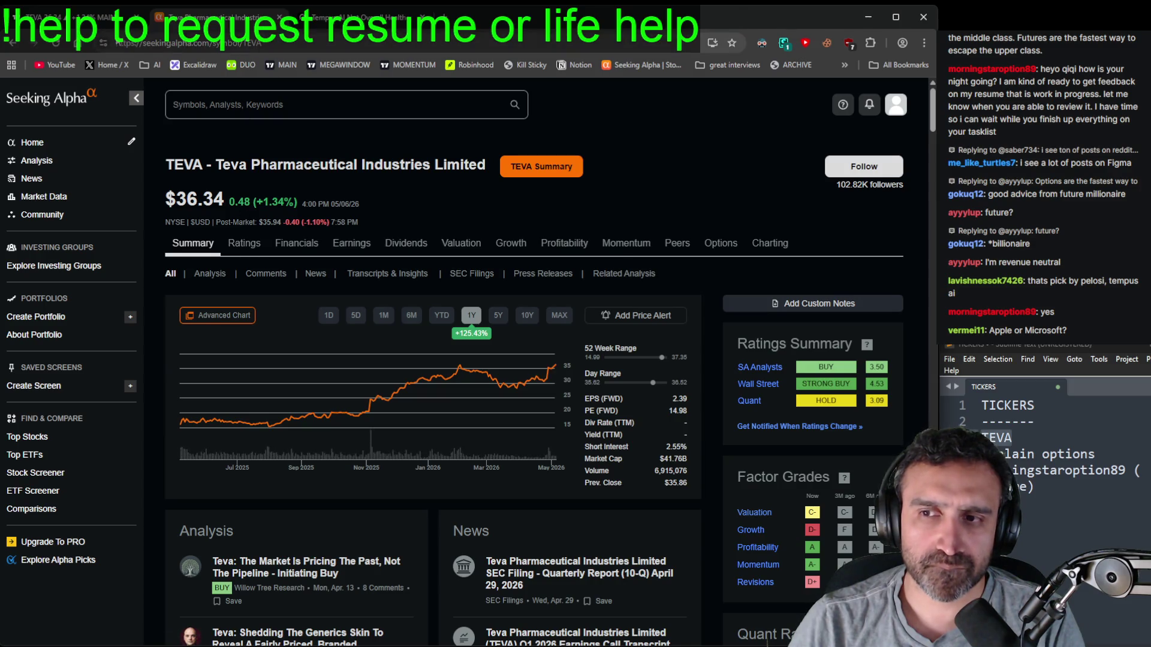
# - Open the first Teva analysis article and scroll through its maintenance tables
pyautogui.scroll(-3, 412, 391)
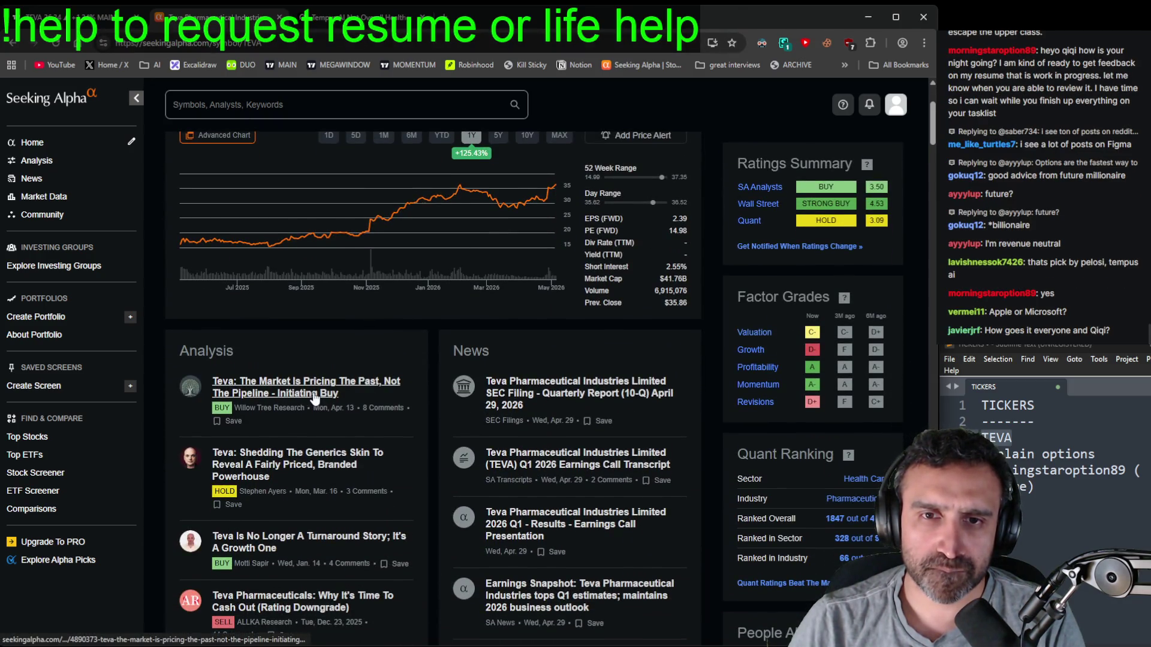
pyautogui.click(314, 396)
pyautogui.scroll(-3, 317, 388)
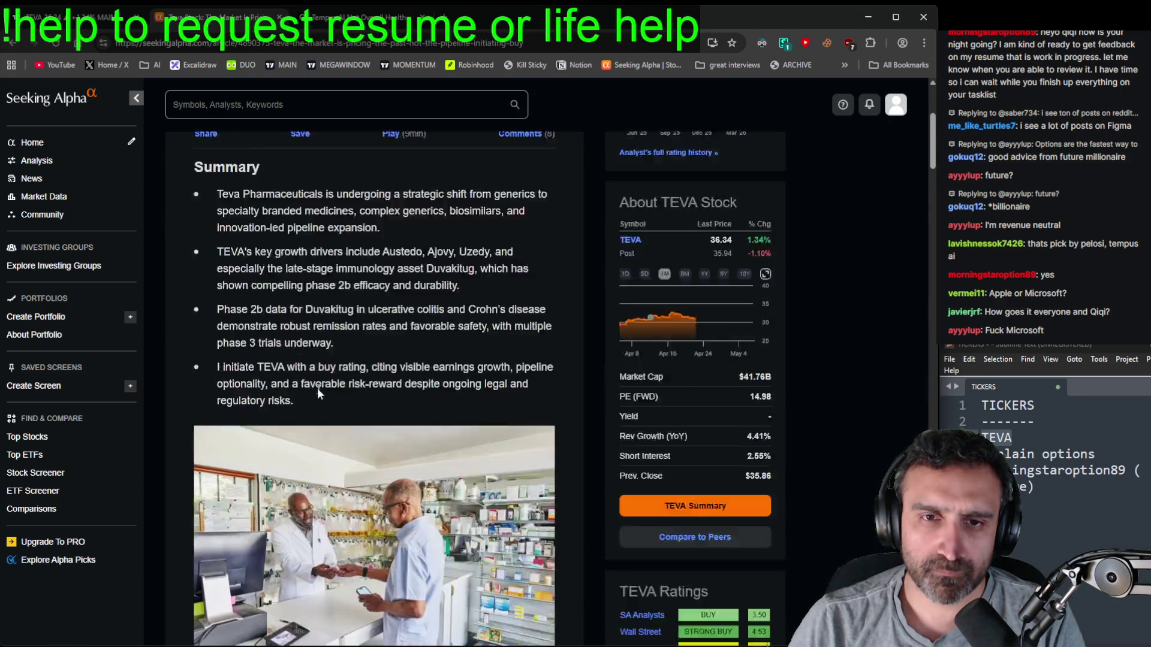
pyautogui.scroll(-3, 317, 388)
pyautogui.scroll(2, 318, 387)
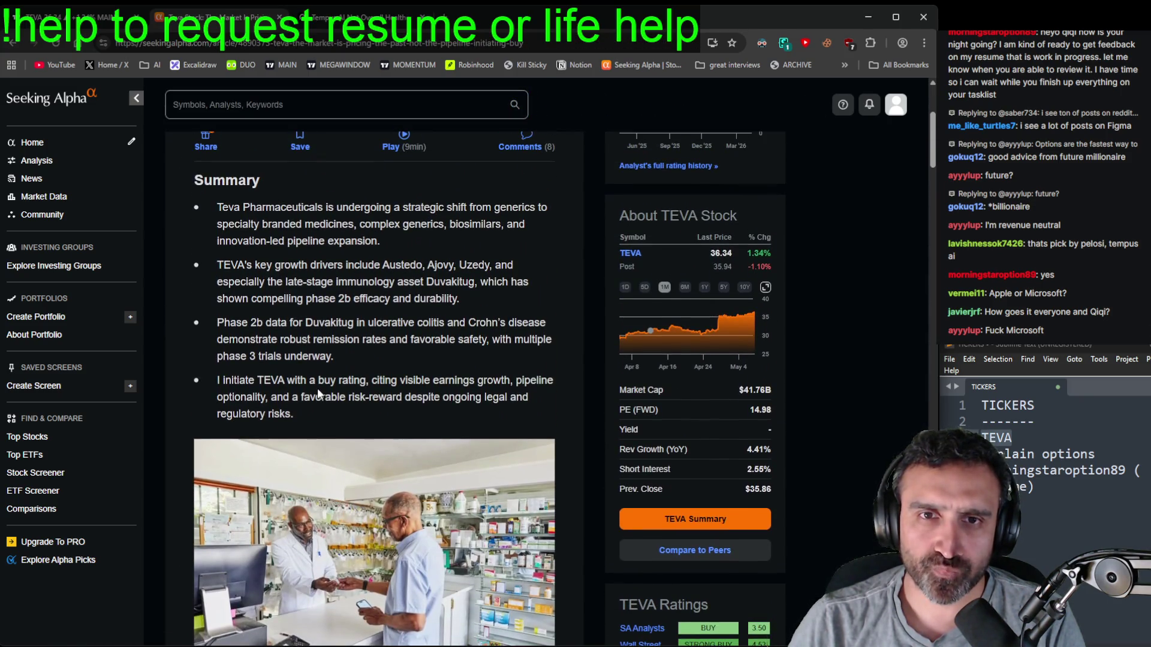
pyautogui.scroll(-6, 322, 386)
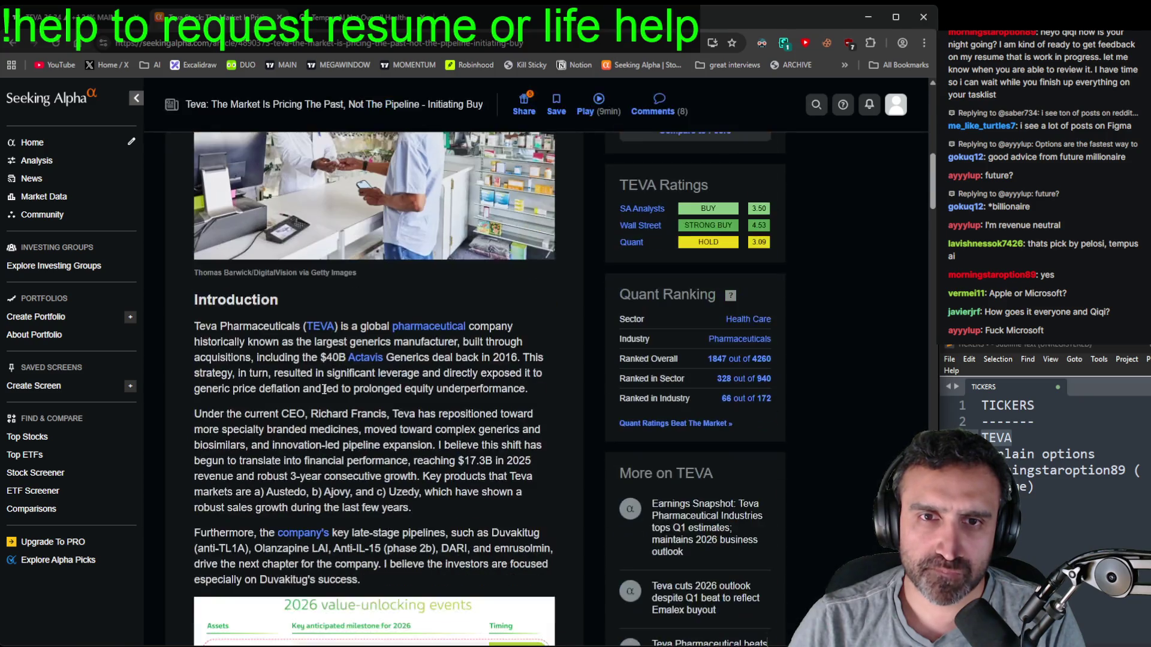
# - Finish the Teva article's maintenance data and return to the TEVA charts in TradingView
pyautogui.scroll(-13, 324, 390)
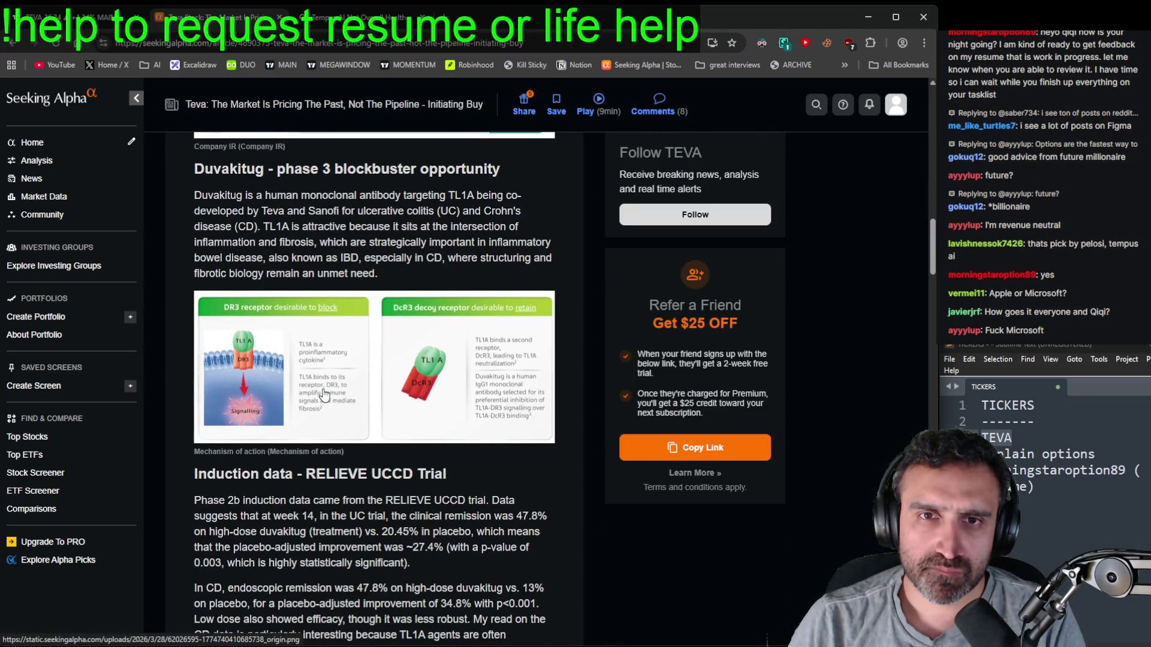
pyautogui.scroll(-15, 323, 395)
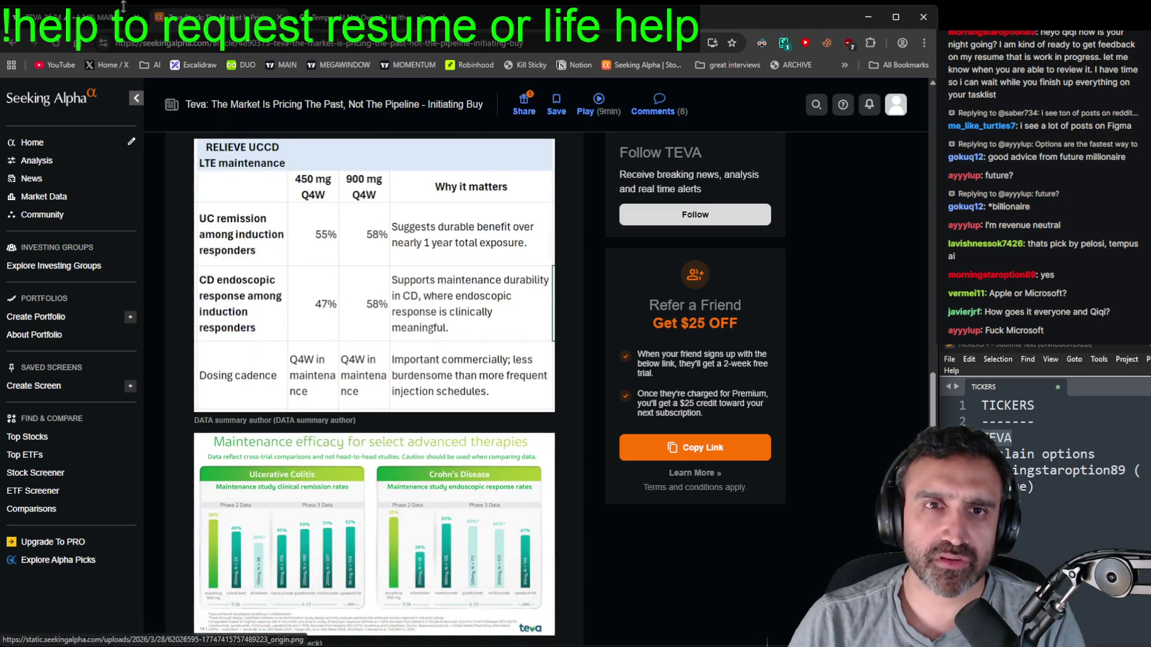
pyautogui.hotkey('ctrl', '1')
pyautogui.scroll(3, 252, 308)
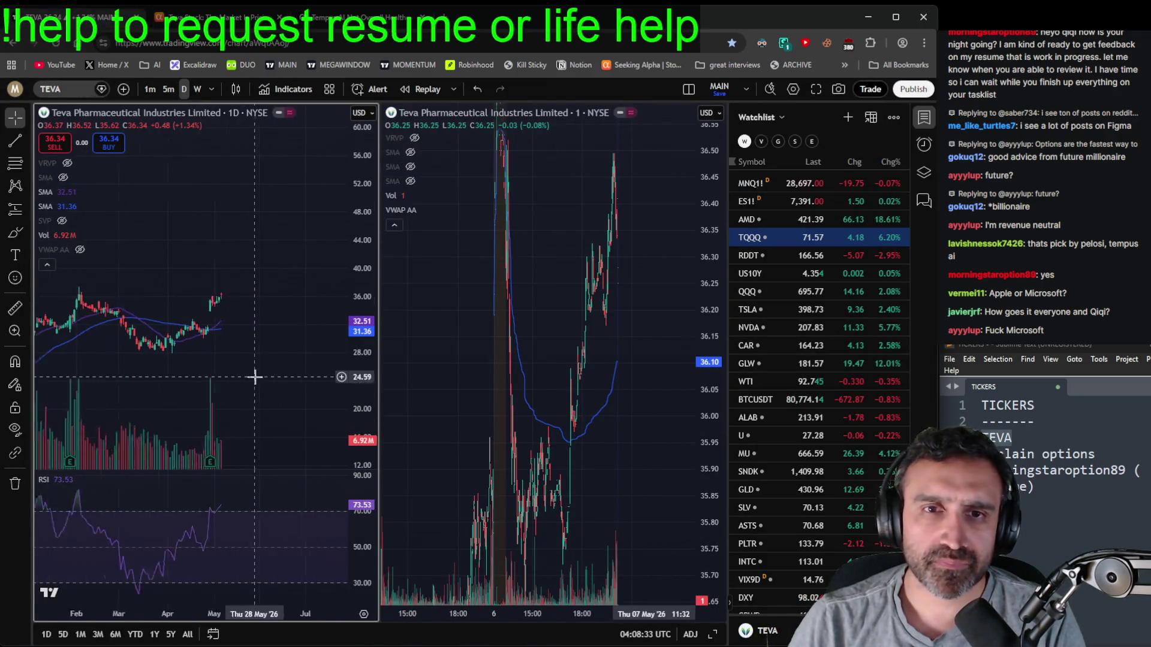
# - Zoom and pan the TEVA daily chart to March–May, and widen the 1-minute chart's price range
pyautogui.scroll(-5, 308, 252)
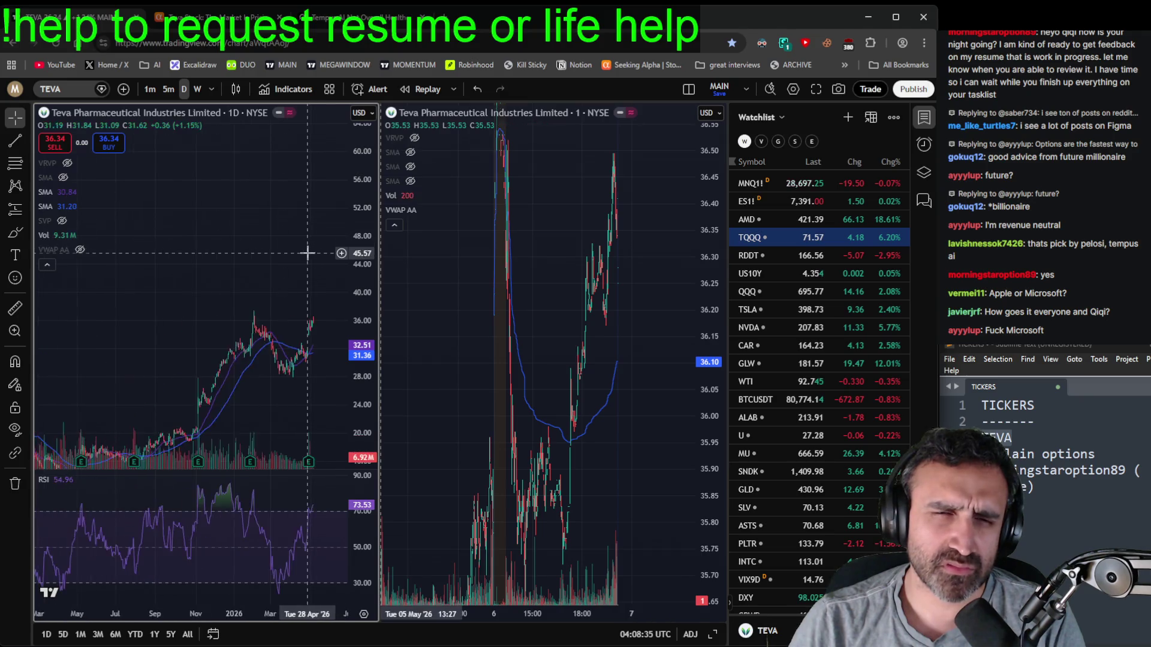
pyautogui.scroll(5, 308, 257)
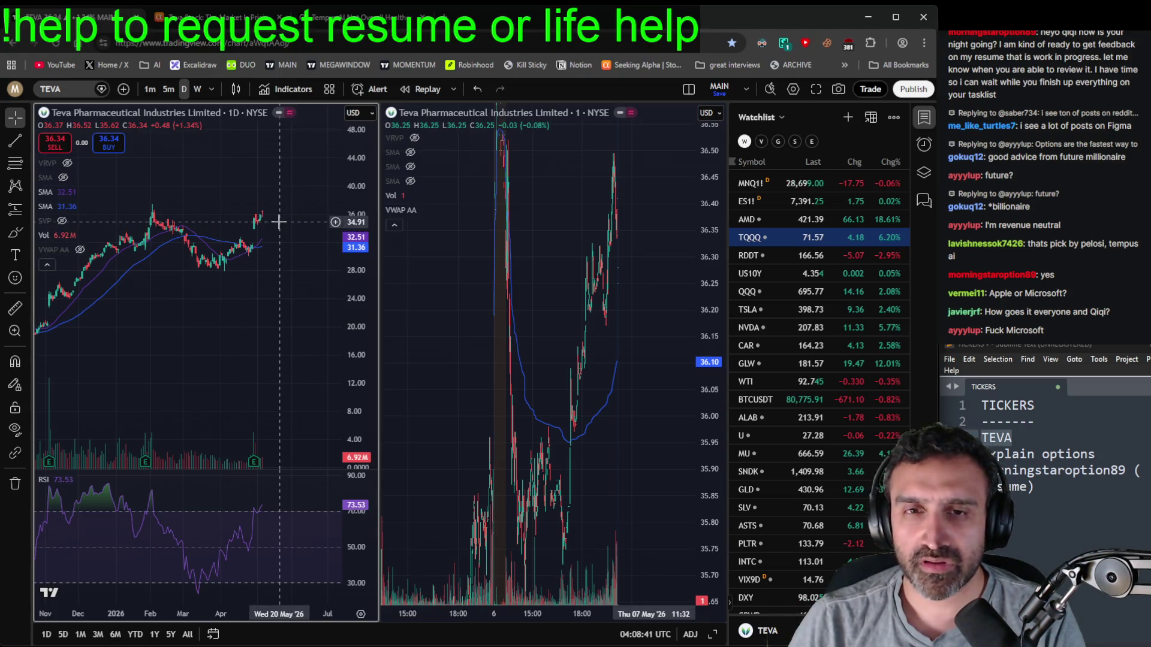
pyautogui.scroll(3, 247, 269)
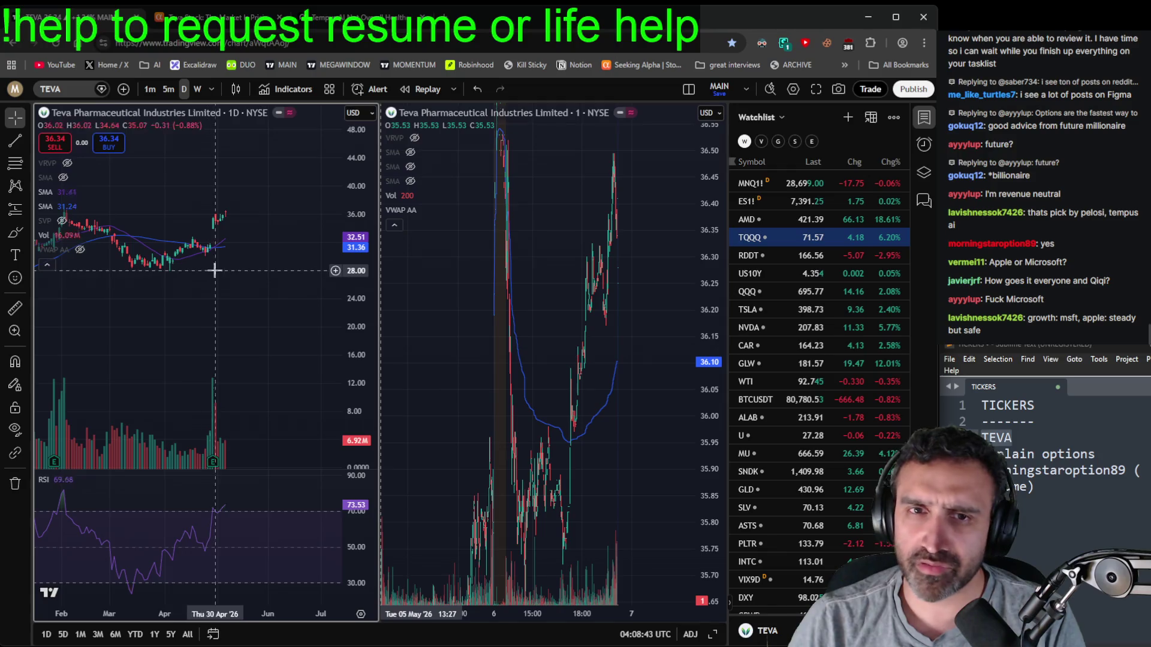
pyautogui.scroll(5, 226, 220)
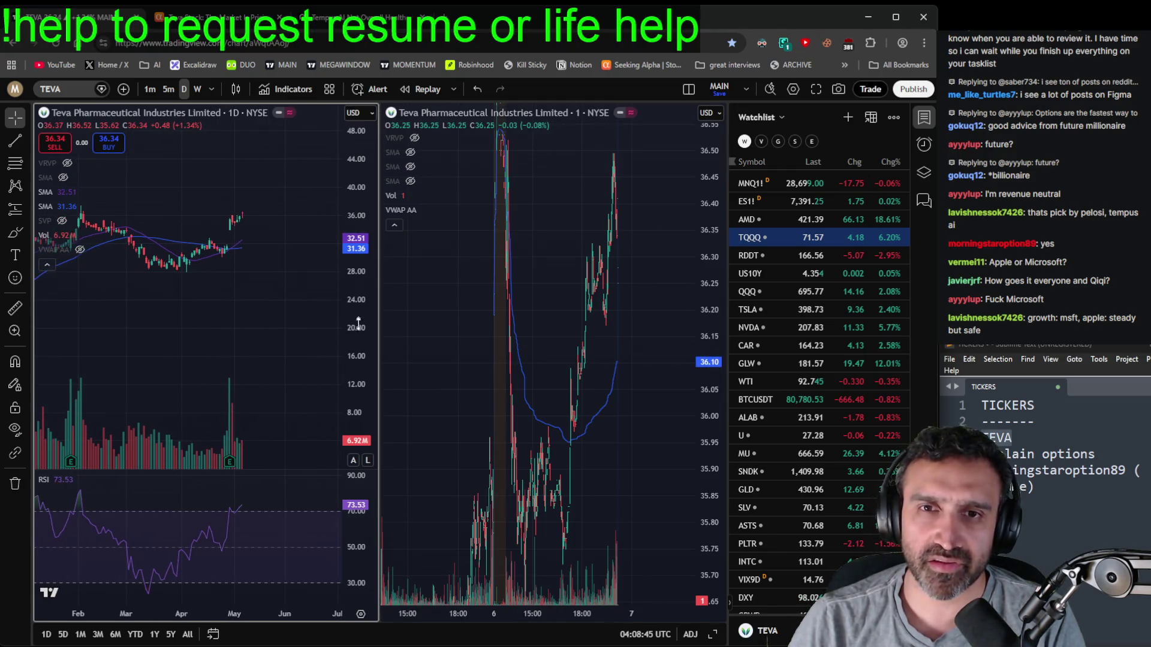
pyautogui.moveTo(301, 342); pyautogui.dragTo(275, 326)
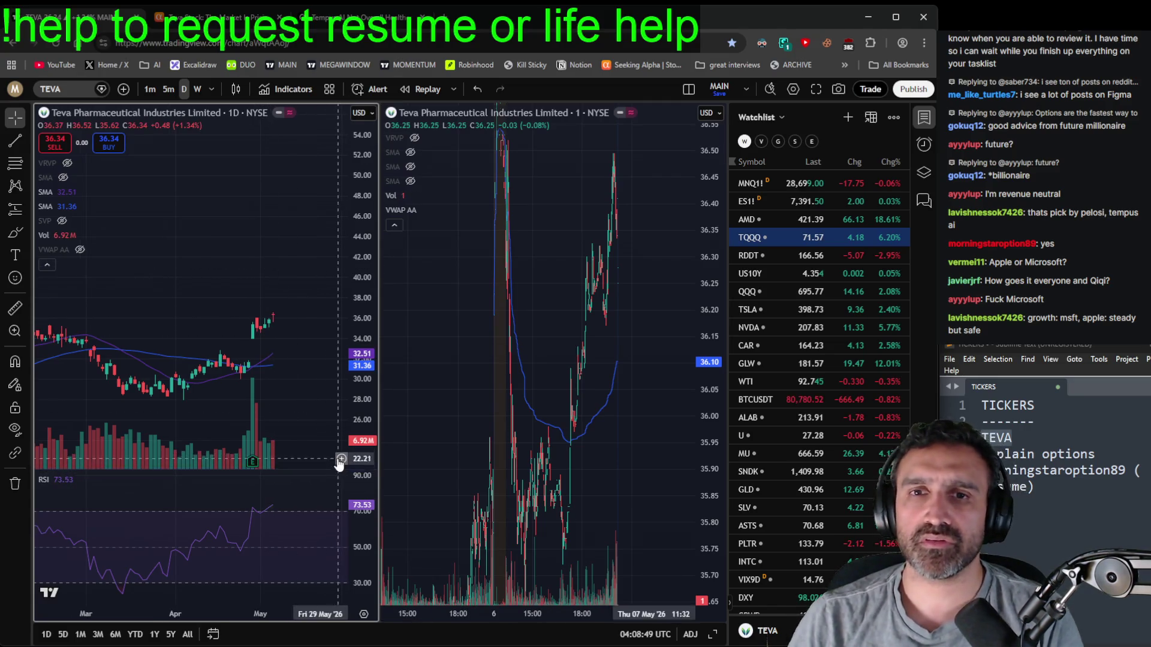
pyautogui.moveTo(711, 491); pyautogui.dragTo(712, 573)
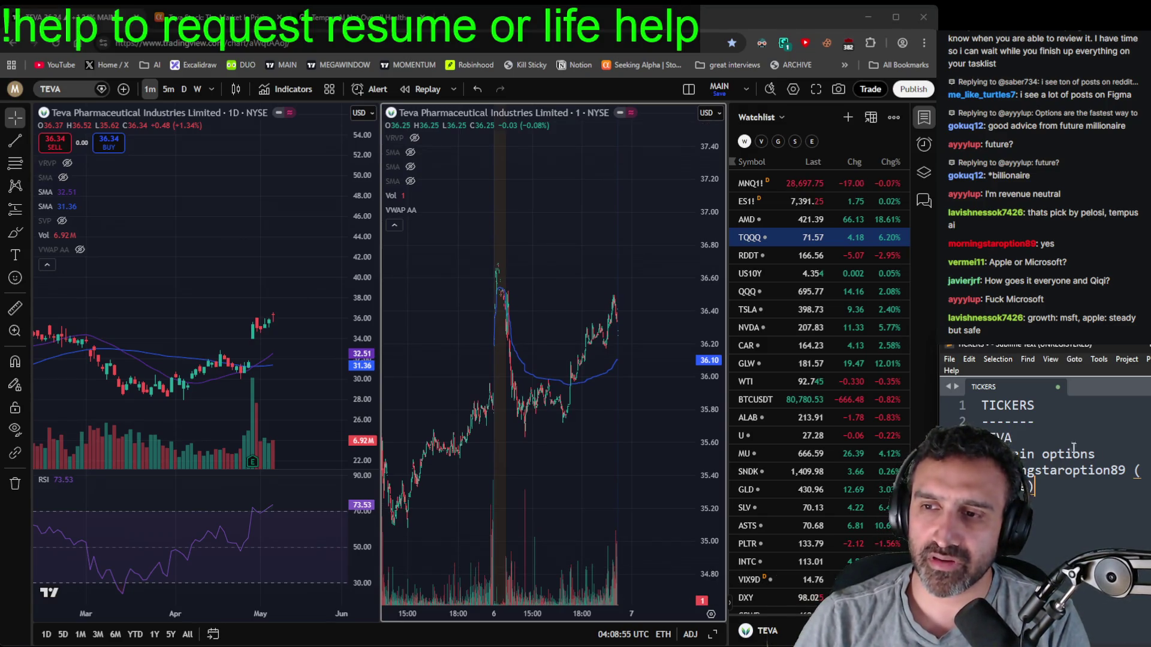
pyautogui.scroll(-5, 826, 466)
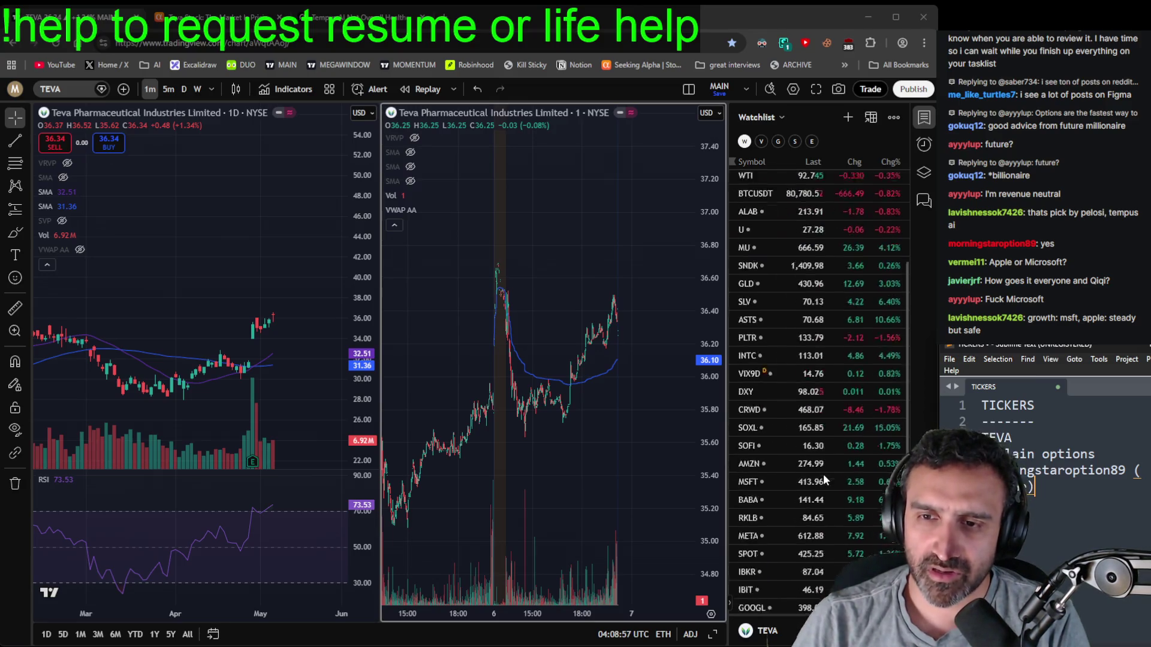
# - Load Apple (AAPL) into both charts and review it
pyautogui.click(803, 591)
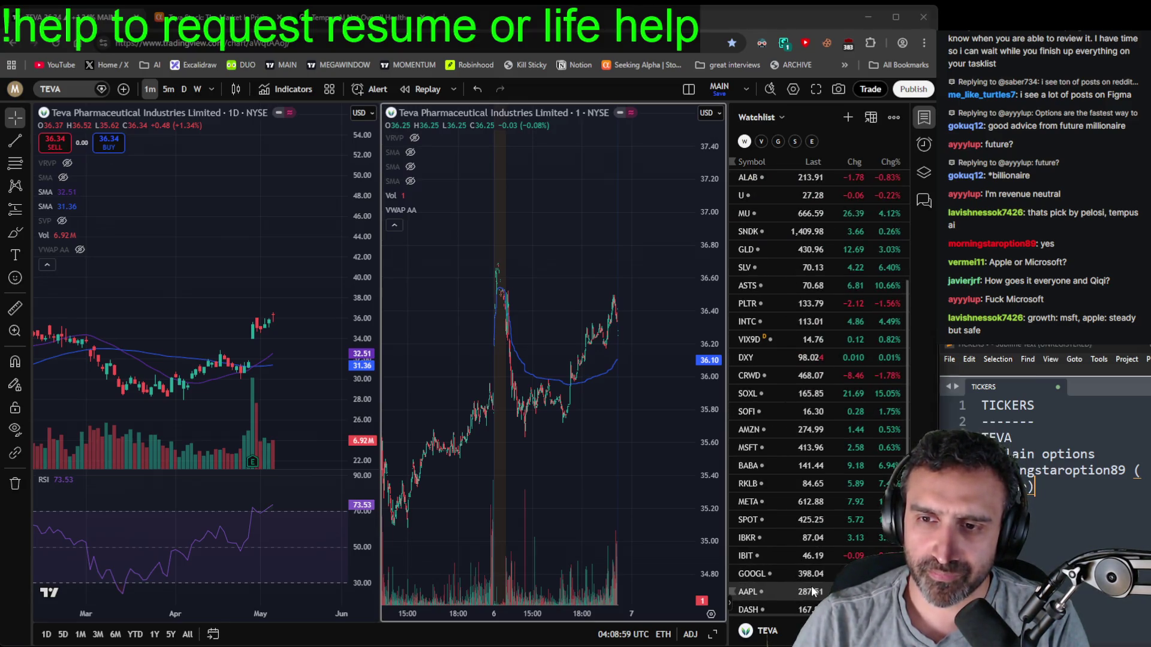
pyautogui.scroll(-4, 244, 339)
pyautogui.scroll(-6, 244, 340)
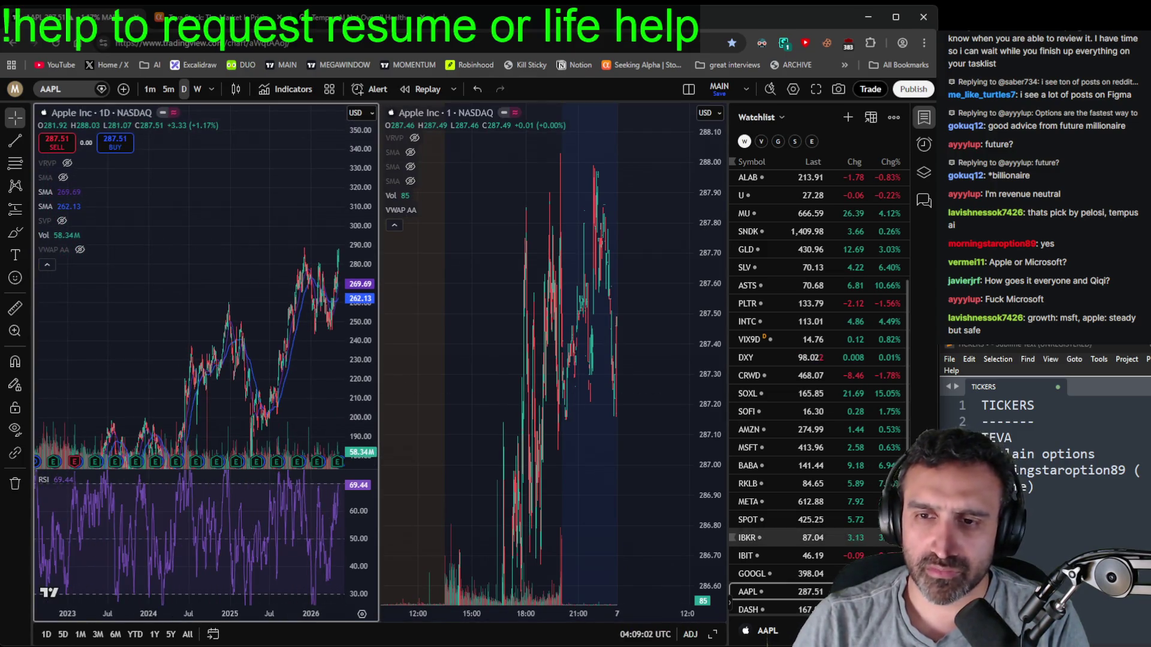
# - Load Microsoft (MSFT) and pan its daily chart to show 2023 onward
pyautogui.click(779, 448)
pyautogui.scroll(8, 239, 402)
pyautogui.scroll(-8, 249, 402)
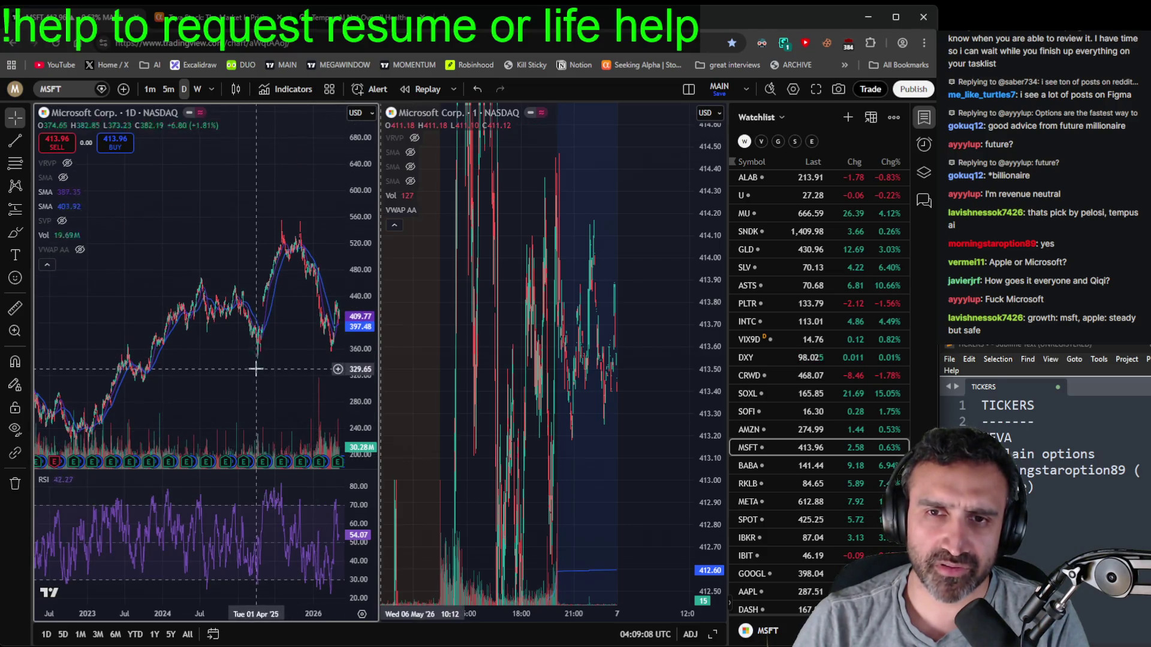
pyautogui.moveTo(256, 366); pyautogui.dragTo(226, 354)
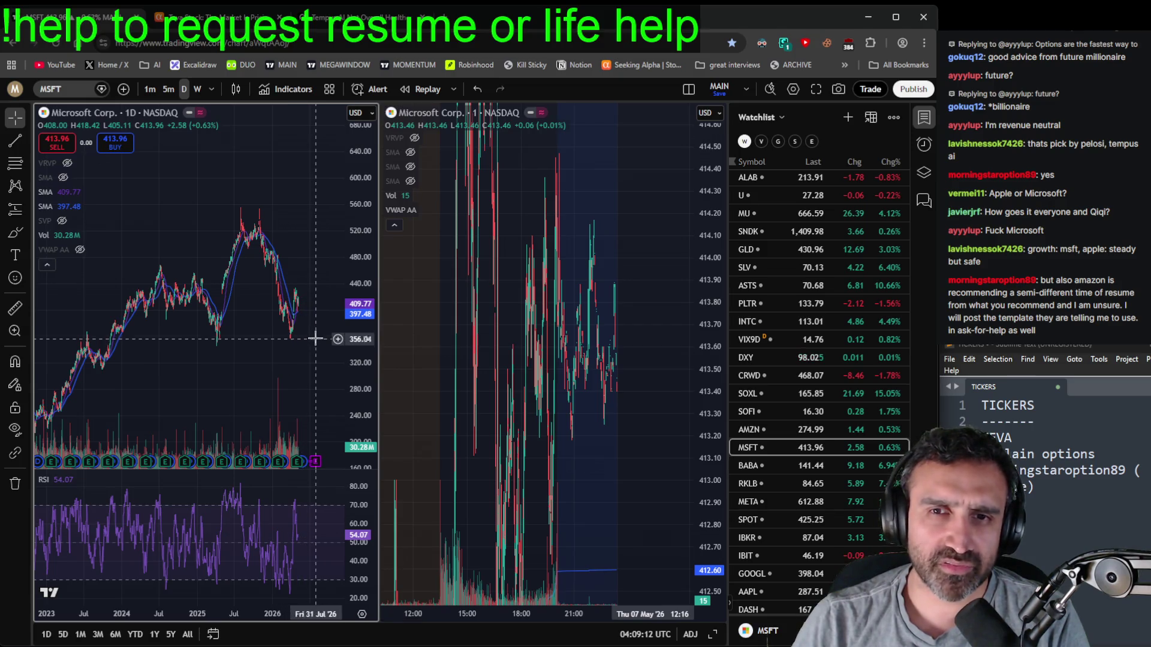
pyautogui.scroll(4, 288, 318)
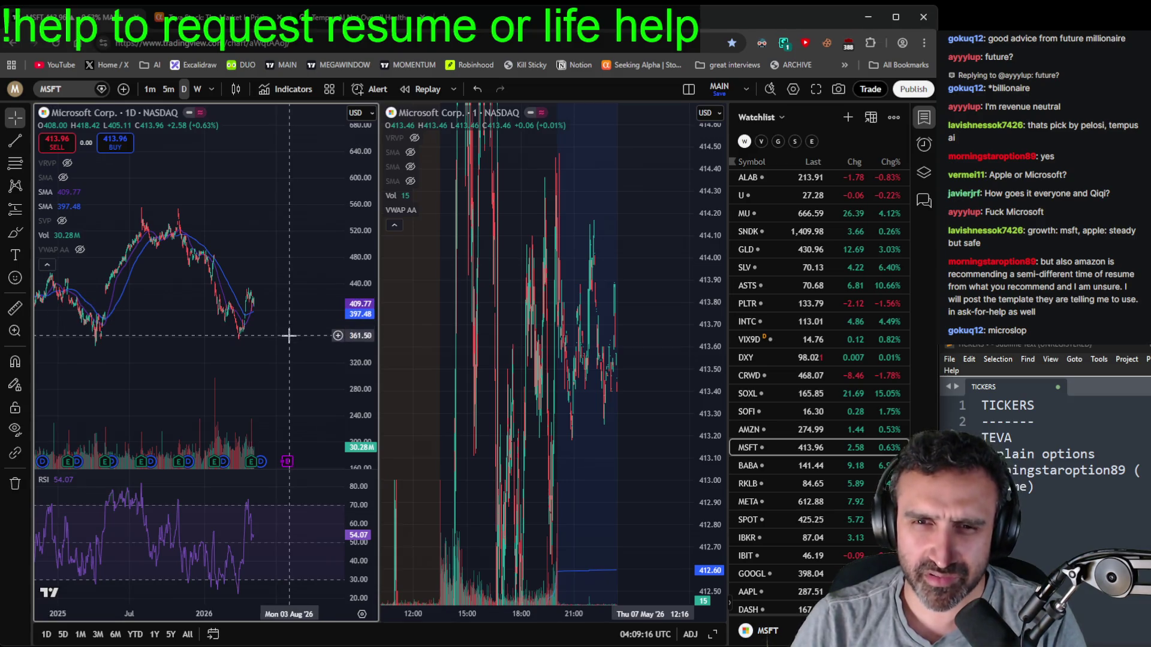
pyautogui.scroll(5, 289, 334)
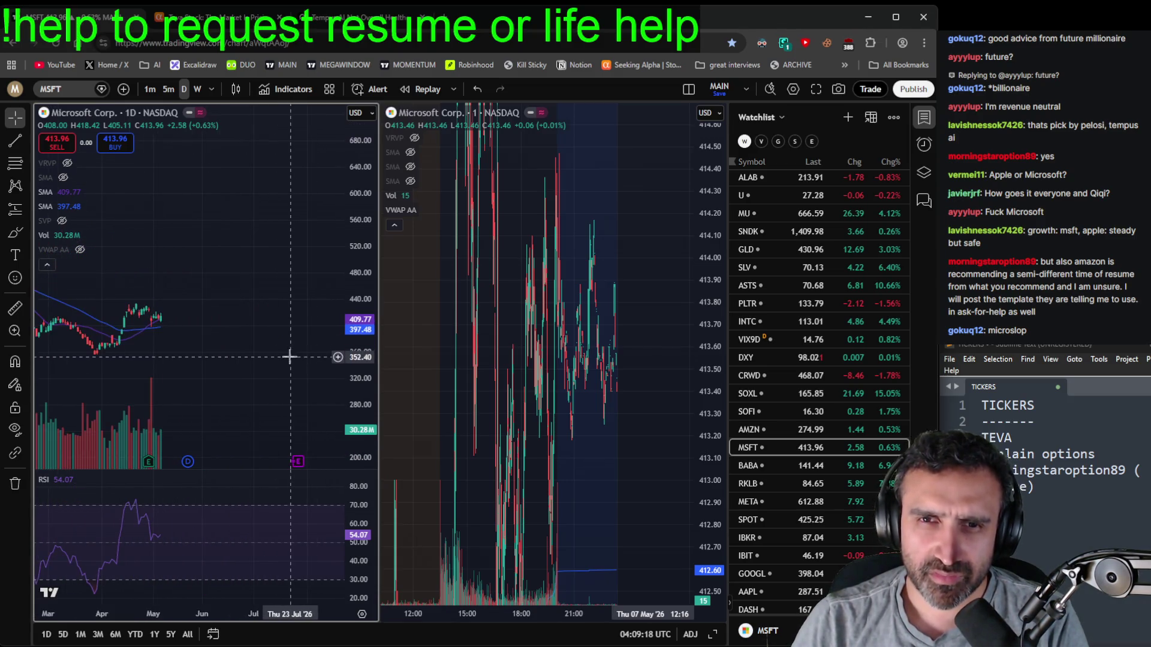
pyautogui.scroll(-4, 289, 356)
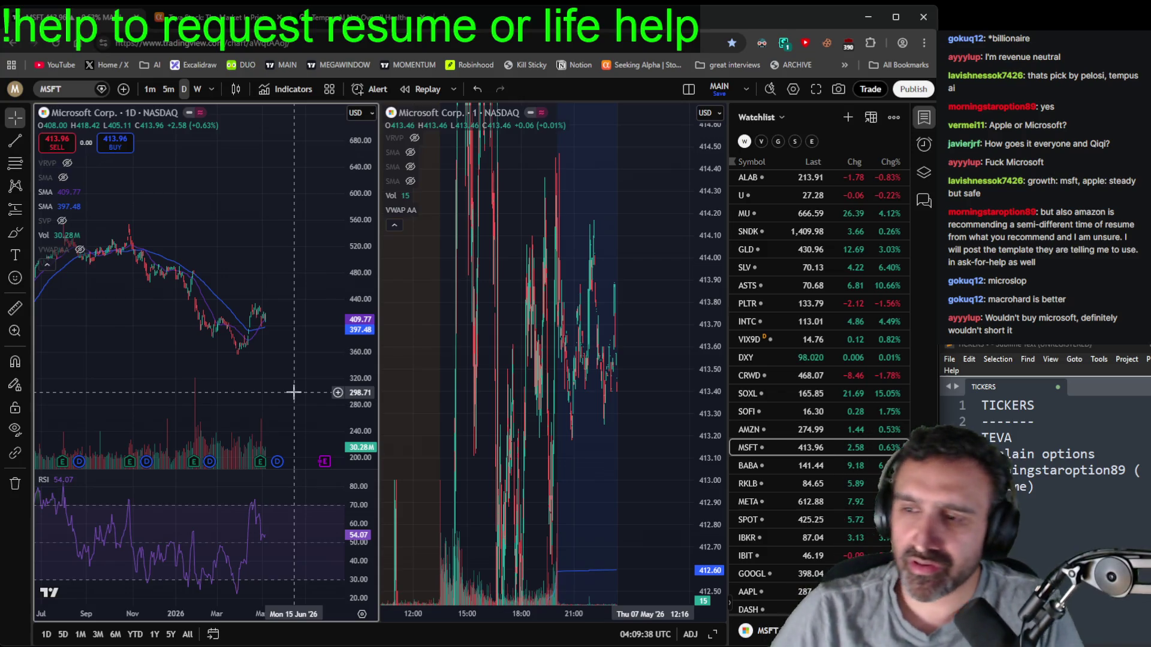
# - Delete the TEVA line from the ticker notes and open a new browser tab
pyautogui.click(1091, 439)
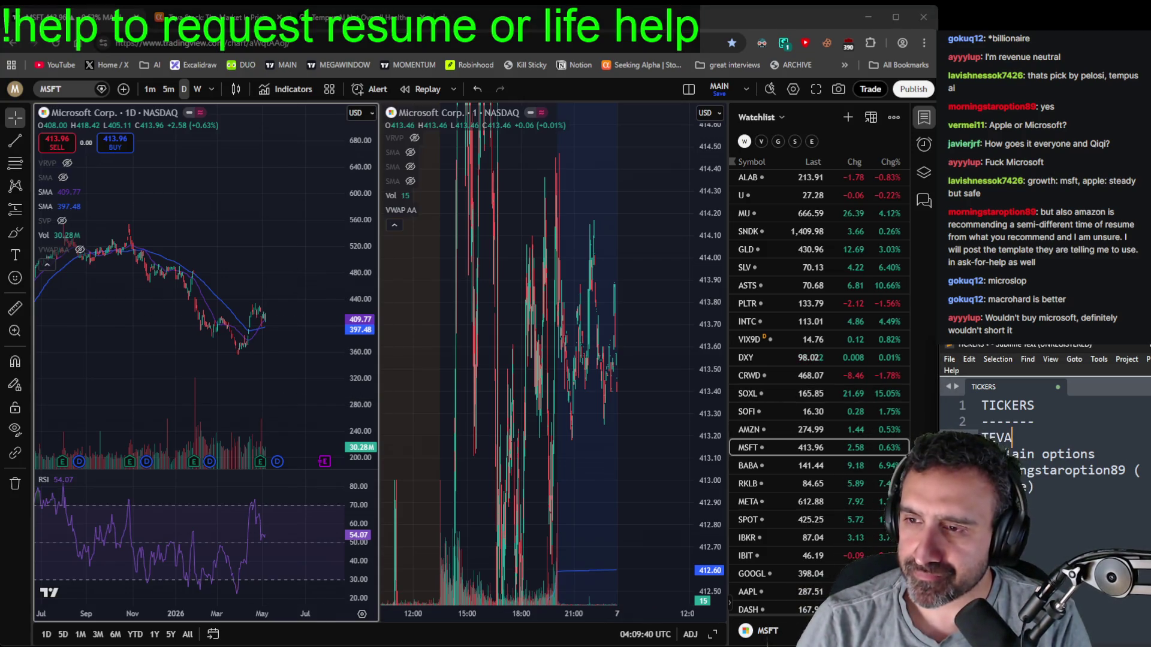
pyautogui.click(1100, 430)
pyautogui.press('Down')
pyautogui.hotkey('ctrl', 'shift', 'k')
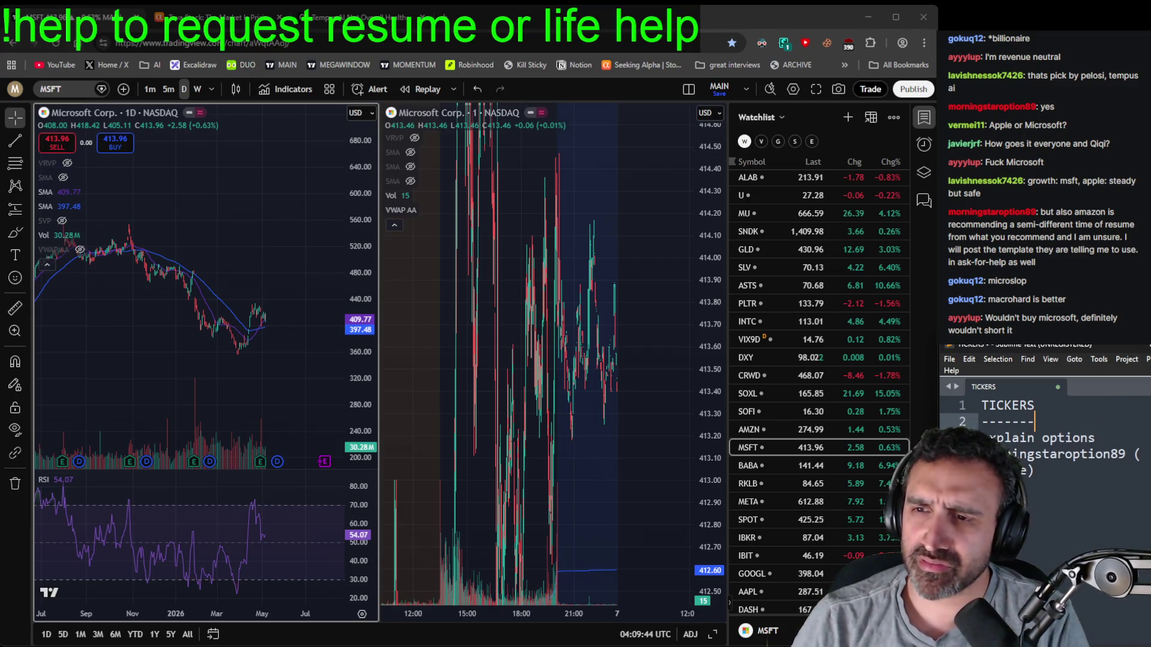
pyautogui.click(1057, 453)
pyautogui.click(1080, 438)
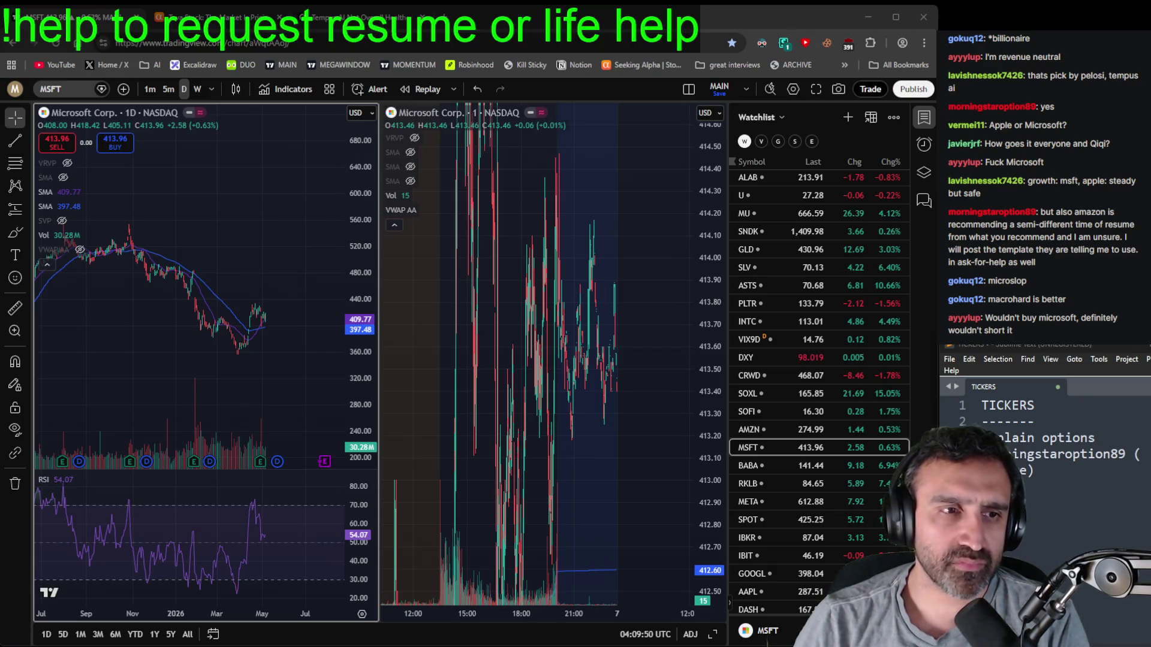
pyautogui.click(451, 17)
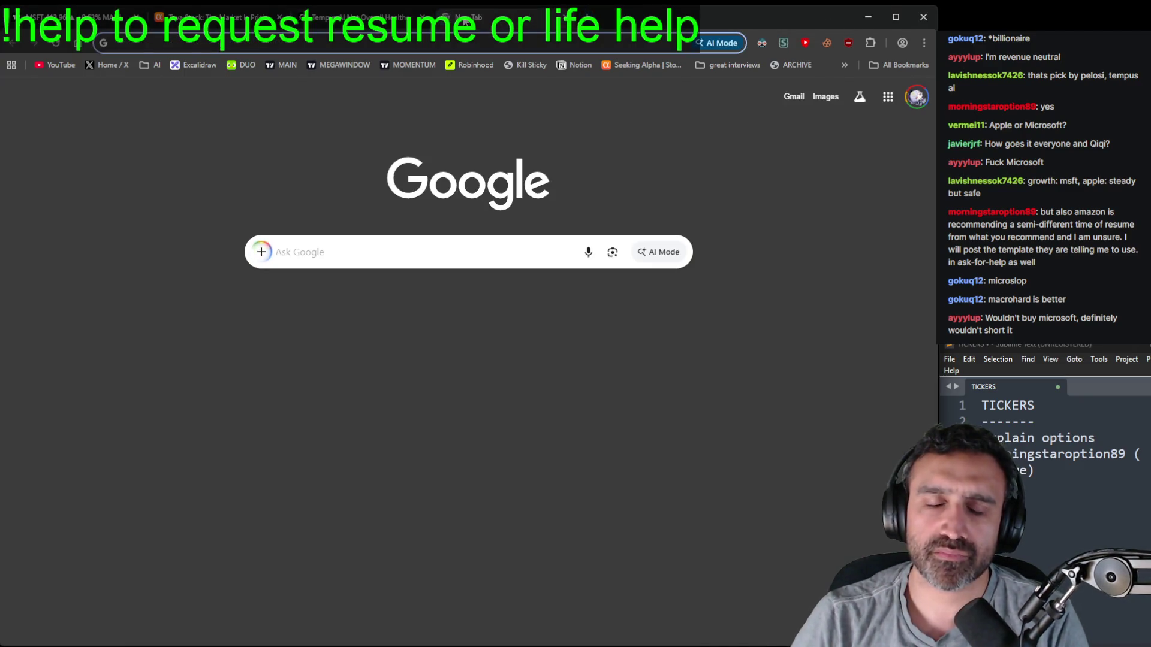
# - Open the Excalidraw whiteboard and delete every old drawing from the canvas
pyautogui.click(189, 64)
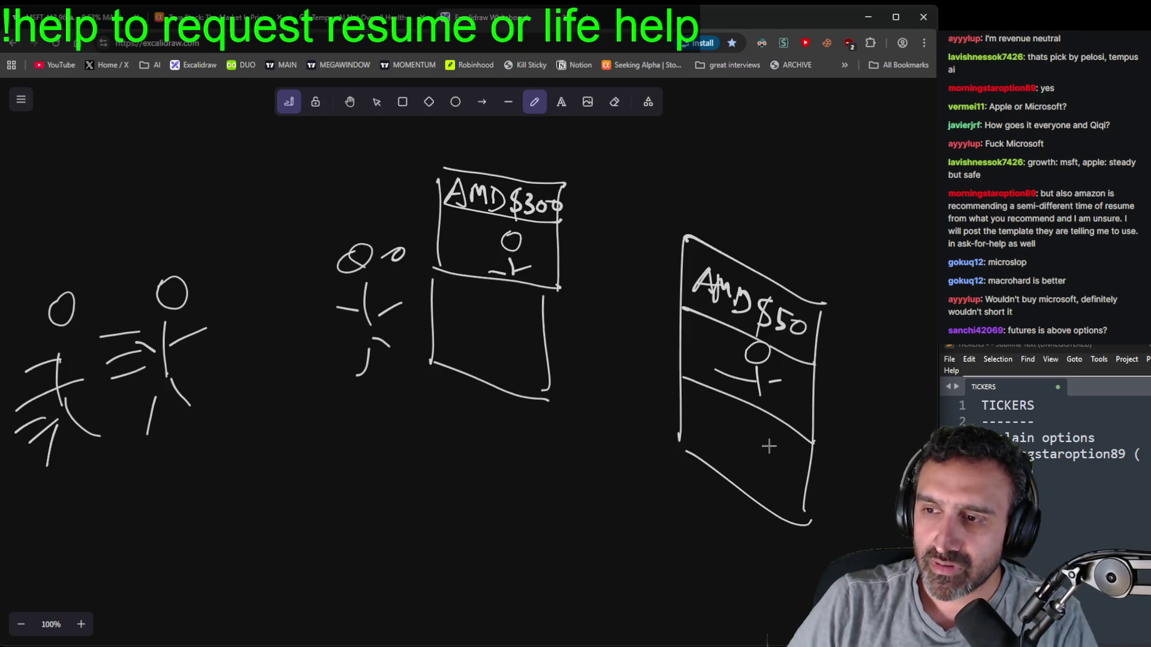
pyautogui.hotkey('ctrl', 'a')
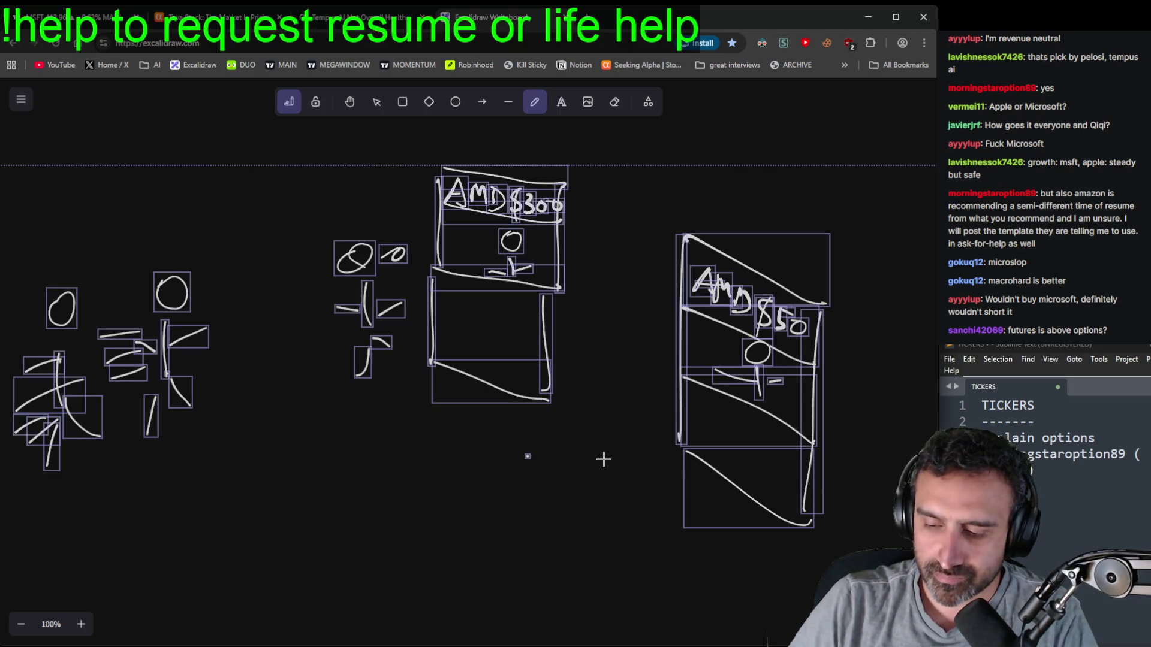
pyautogui.press('Delete')
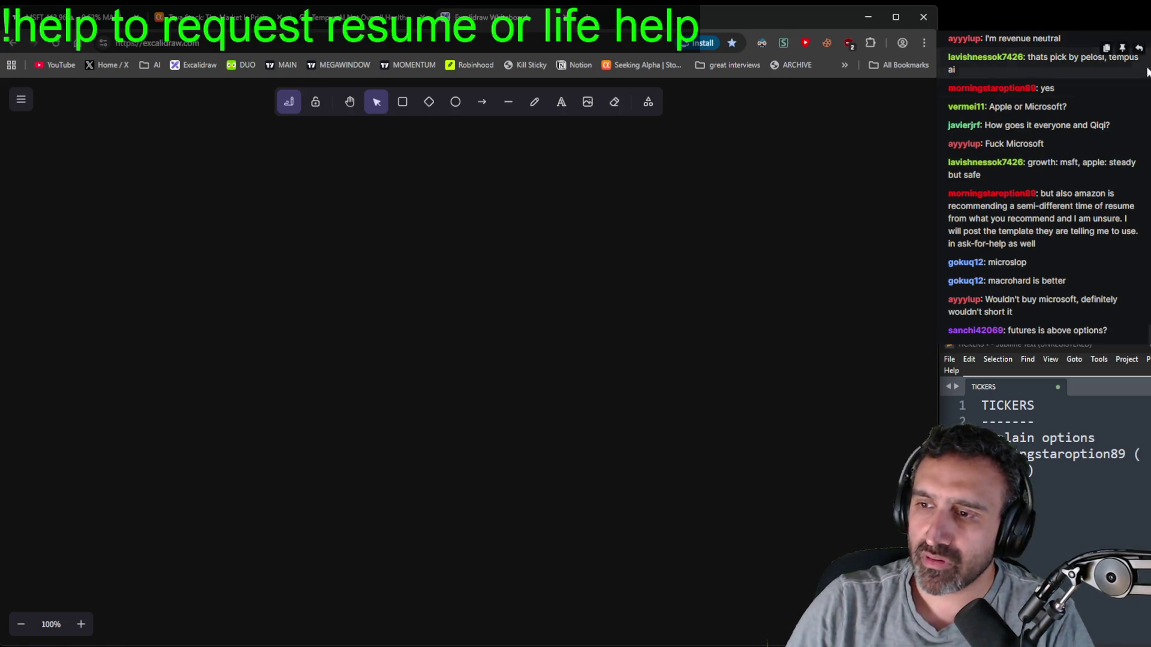
pyautogui.click(530, 103)
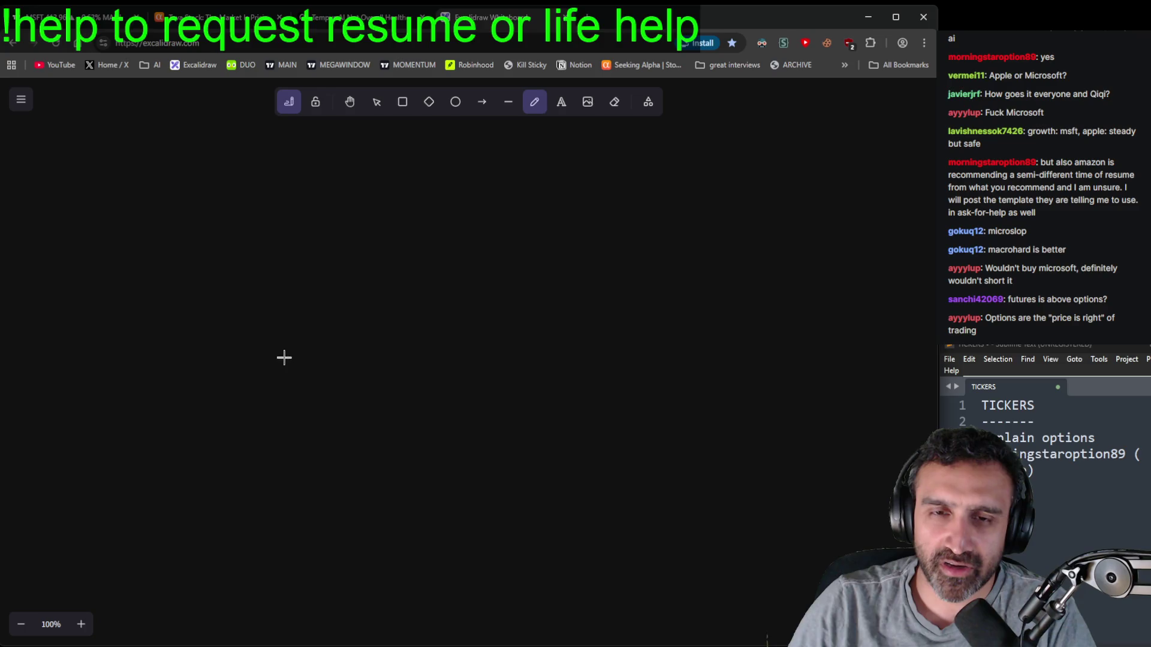
# - Handwrite 'call option' with 'strike $X' on the line below
pyautogui.moveTo(168, 235); pyautogui.dragTo(166, 256)
pyautogui.moveTo(192, 240)
pyautogui.mouseDown()
pyautogui.moveTo(250, 263)
pyautogui.moveTo(516, 232)
pyautogui.moveTo(584, 249)
pyautogui.moveTo(688, 233)
pyautogui.mouseUp()
pyautogui.moveTo(168, 302); pyautogui.dragTo(280, 329)
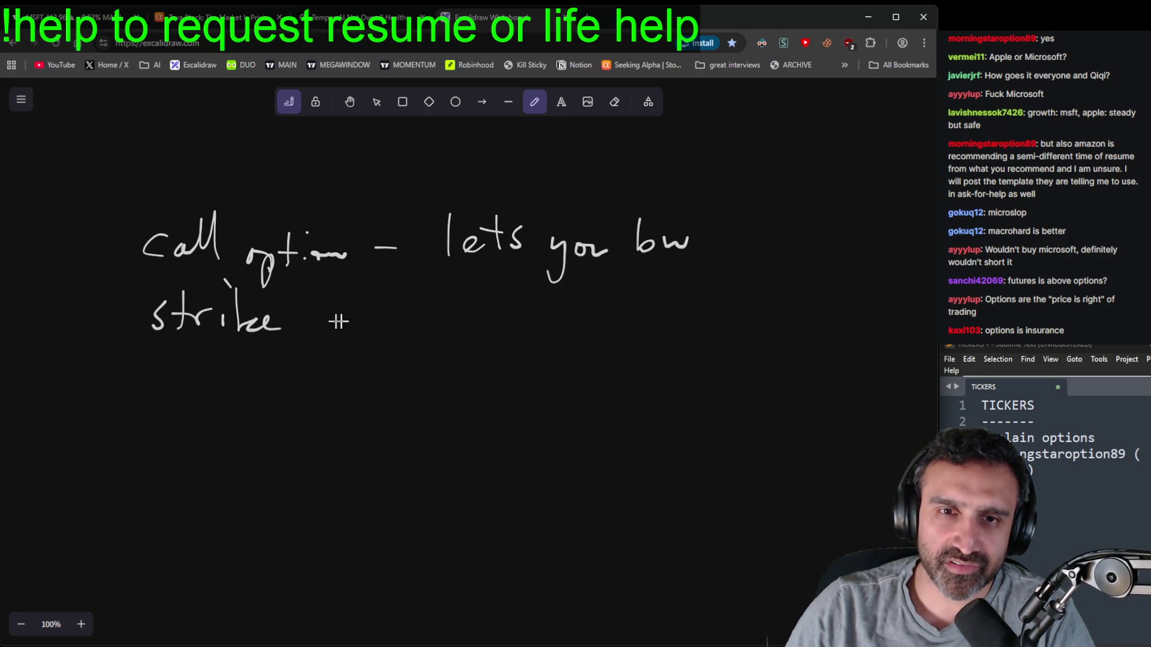
pyautogui.moveTo(321, 295); pyautogui.dragTo(303, 326)
pyautogui.moveTo(317, 282)
pyautogui.mouseDown()
pyautogui.moveTo(314, 334)
pyautogui.moveTo(359, 331)
pyautogui.mouseUp()
pyautogui.moveTo(349, 286); pyautogui.dragTo(331, 336)
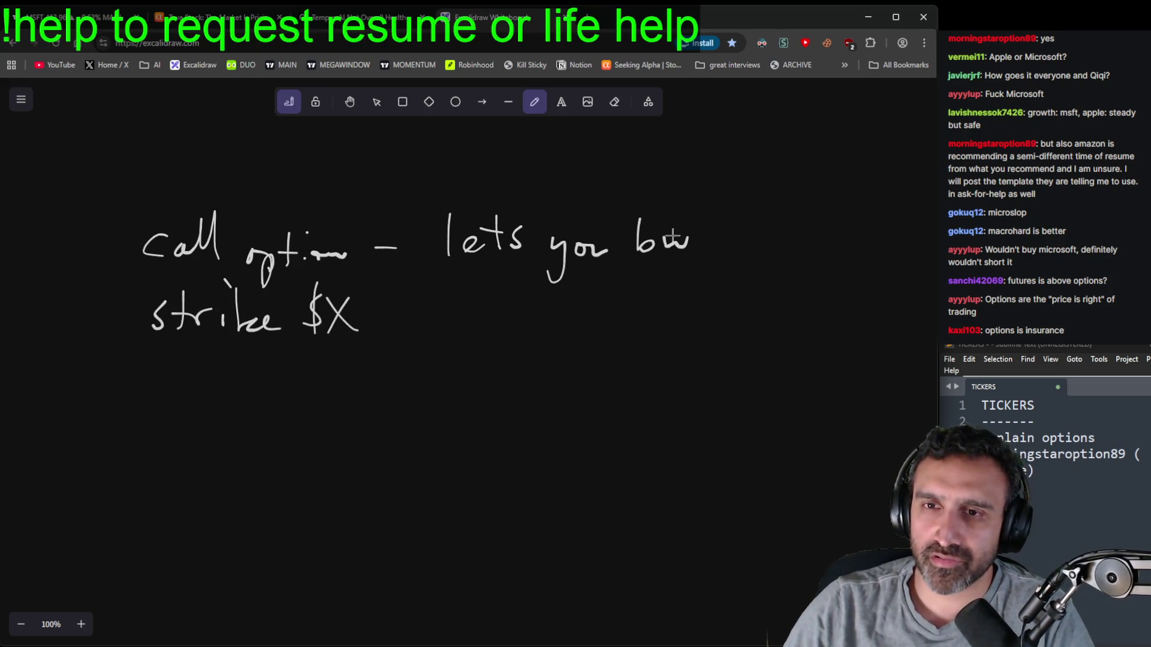
# - Erase the unfinished 'lets you bw' phrase and write 'gives you the' after the dash
pyautogui.click(614, 102)
pyautogui.moveTo(690, 241)
pyautogui.mouseDown()
pyautogui.moveTo(441, 239)
pyautogui.moveTo(446, 273)
pyautogui.mouseUp()
pyautogui.click(534, 102)
pyautogui.moveTo(474, 213); pyautogui.dragTo(477, 226)
pyautogui.moveTo(477, 232)
pyautogui.mouseDown()
pyautogui.moveTo(480, 249)
pyautogui.moveTo(591, 252)
pyautogui.mouseUp()
pyautogui.moveTo(594, 234)
pyautogui.mouseDown()
pyautogui.moveTo(585, 276)
pyautogui.moveTo(639, 245)
pyautogui.moveTo(658, 249)
pyautogui.mouseUp()
pyautogui.moveTo(651, 242); pyautogui.dragTo(723, 252)
# - Write 'option to buy' underneath, underlining 'option'
pyautogui.moveTo(477, 308); pyautogui.dragTo(579, 312)
pyautogui.moveTo(495, 334); pyautogui.dragTo(582, 323)
pyautogui.moveTo(615, 278)
pyautogui.mouseDown()
pyautogui.moveTo(610, 322)
pyautogui.moveTo(623, 298)
pyautogui.mouseUp()
pyautogui.moveTo(629, 300); pyautogui.dragTo(640, 311)
pyautogui.moveTo(672, 279)
pyautogui.mouseDown()
pyautogui.moveTo(671, 313)
pyautogui.moveTo(730, 312)
pyautogui.mouseUp()
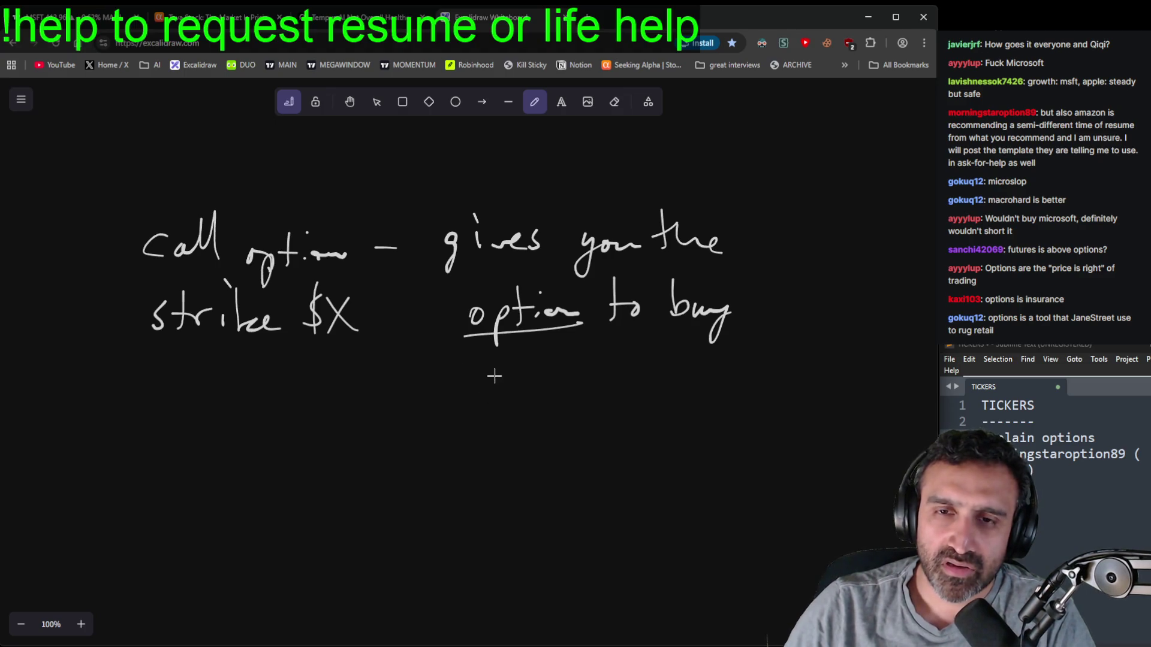
# - Finish the definition with 'a share of stock for $X.'
pyautogui.moveTo(480, 385)
pyautogui.mouseDown()
pyautogui.moveTo(516, 369)
pyautogui.moveTo(635, 378)
pyautogui.mouseUp()
pyautogui.moveTo(655, 351)
pyautogui.mouseDown()
pyautogui.moveTo(641, 399)
pyautogui.moveTo(674, 384)
pyautogui.mouseUp()
pyautogui.moveTo(696, 345)
pyautogui.mouseDown()
pyautogui.moveTo(704, 380)
pyautogui.moveTo(722, 369)
pyautogui.mouseUp()
pyautogui.moveTo(734, 368); pyautogui.dragTo(760, 383)
pyautogui.moveTo(750, 344); pyautogui.dragTo(778, 378)
pyautogui.moveTo(511, 413)
pyautogui.mouseDown()
pyautogui.moveTo(498, 439)
pyautogui.moveTo(593, 420)
pyautogui.moveTo(645, 441)
pyautogui.mouseUp()
pyautogui.click(654, 442)
# - Pan the canvas up and right to make room for the graph
pyautogui.click(349, 101)
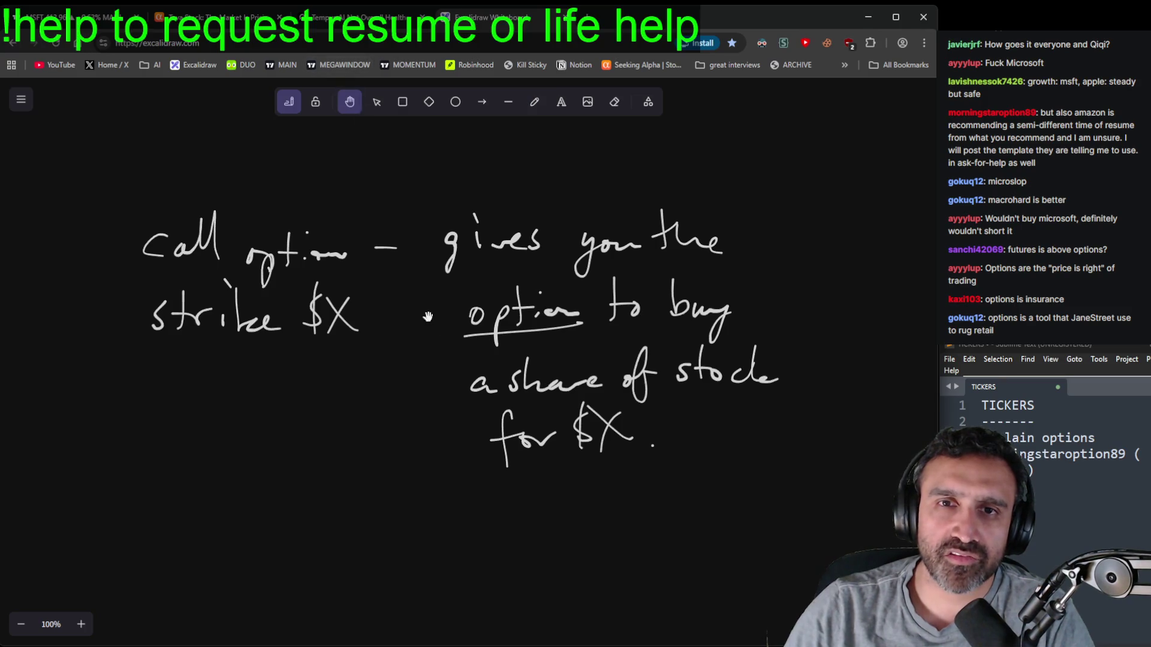
pyautogui.moveTo(441, 439); pyautogui.dragTo(494, 293)
pyautogui.scroll(-5, 499, 385)
pyautogui.scroll(5, 558, 318)
pyautogui.scroll(-3, 584, 389)
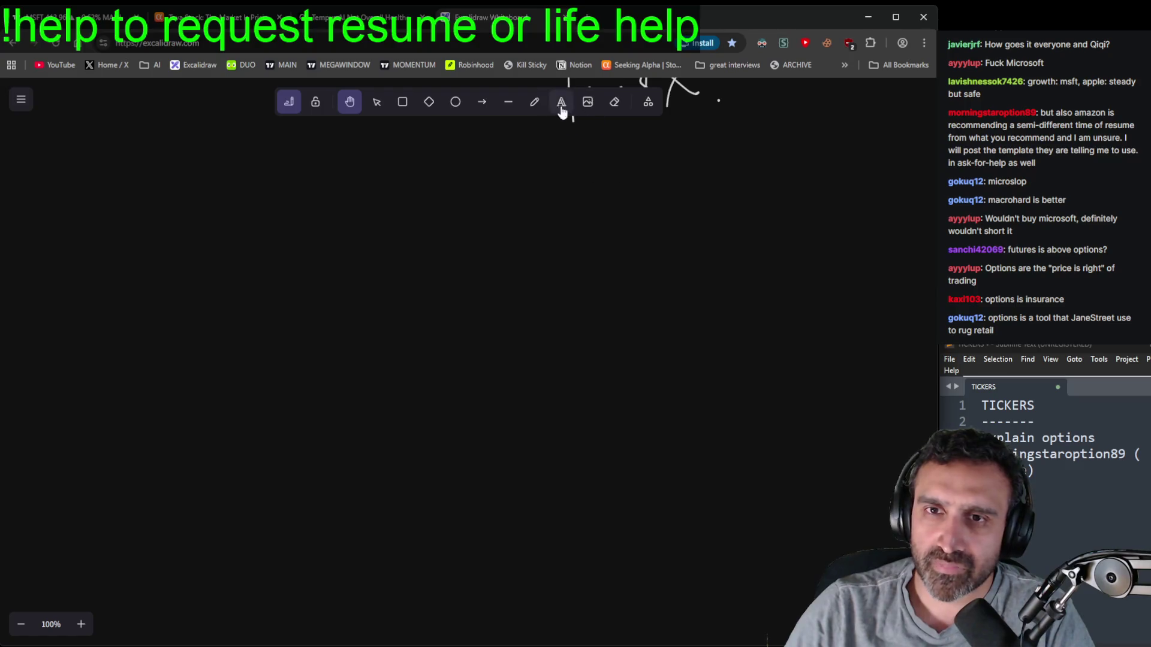
pyautogui.click(534, 101)
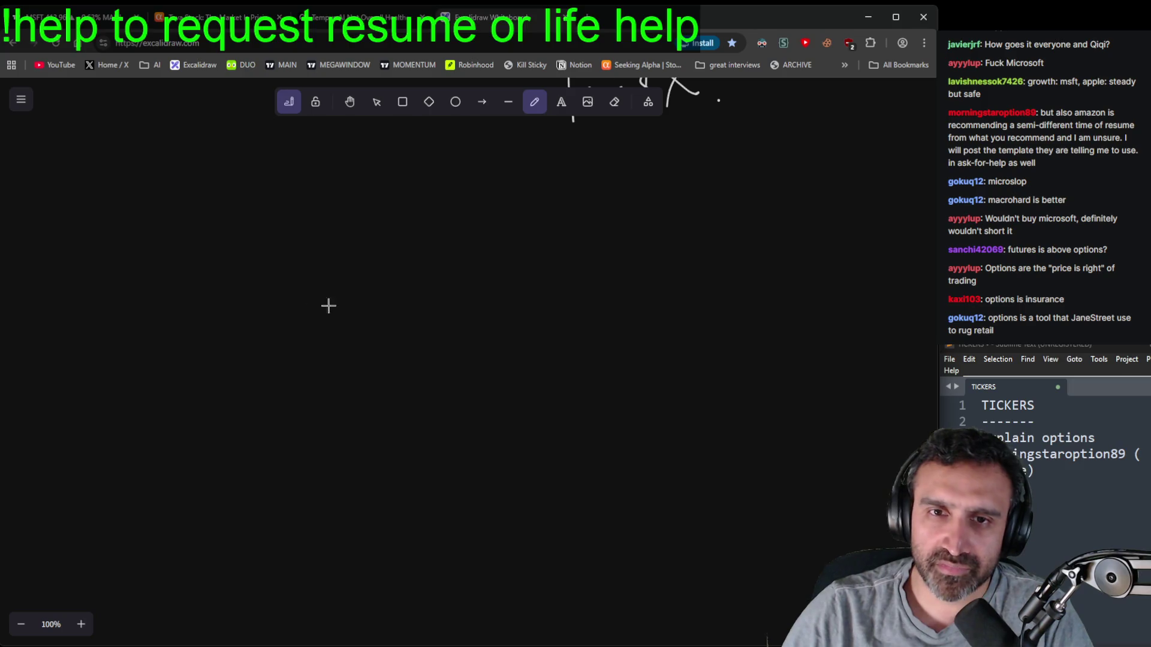
# - Draw the graph line and label the price axis with ticks 0, 1, 2, X and X+1
pyautogui.moveTo(319, 207)
pyautogui.mouseDown()
pyautogui.moveTo(322, 471)
pyautogui.moveTo(655, 472)
pyautogui.mouseUp()
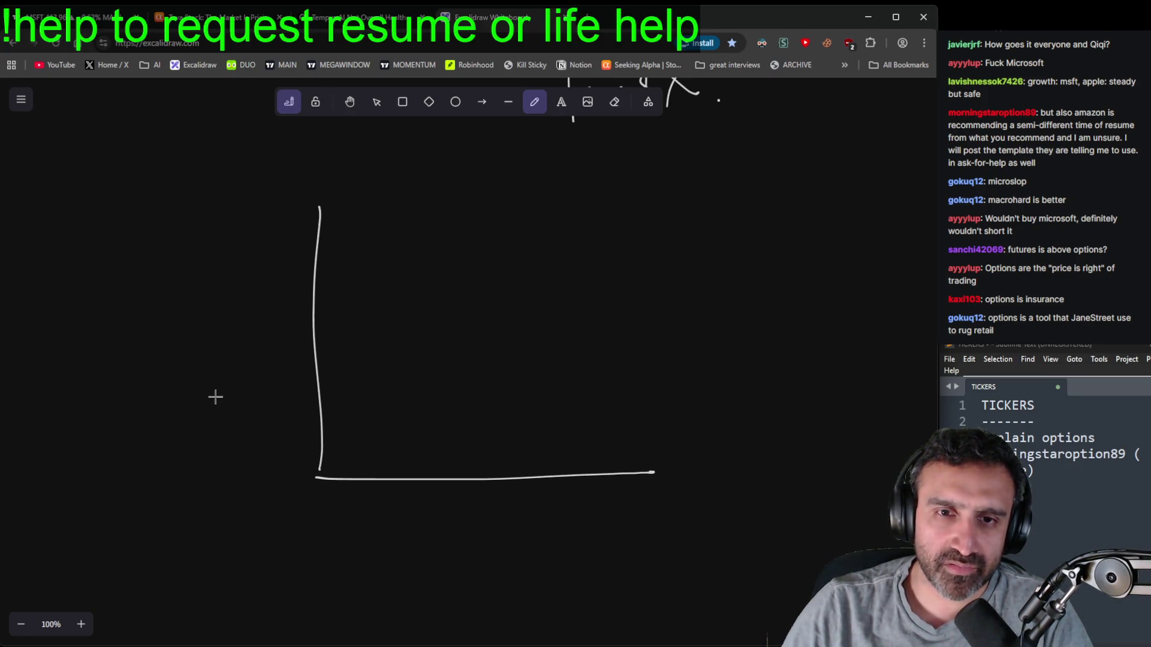
pyautogui.moveTo(440, 556)
pyautogui.mouseDown()
pyautogui.moveTo(439, 573)
pyautogui.moveTo(456, 557)
pyautogui.mouseUp()
pyautogui.moveTo(468, 566)
pyautogui.mouseDown()
pyautogui.moveTo(484, 549)
pyautogui.moveTo(537, 571)
pyautogui.mouseUp()
pyautogui.click(497, 539)
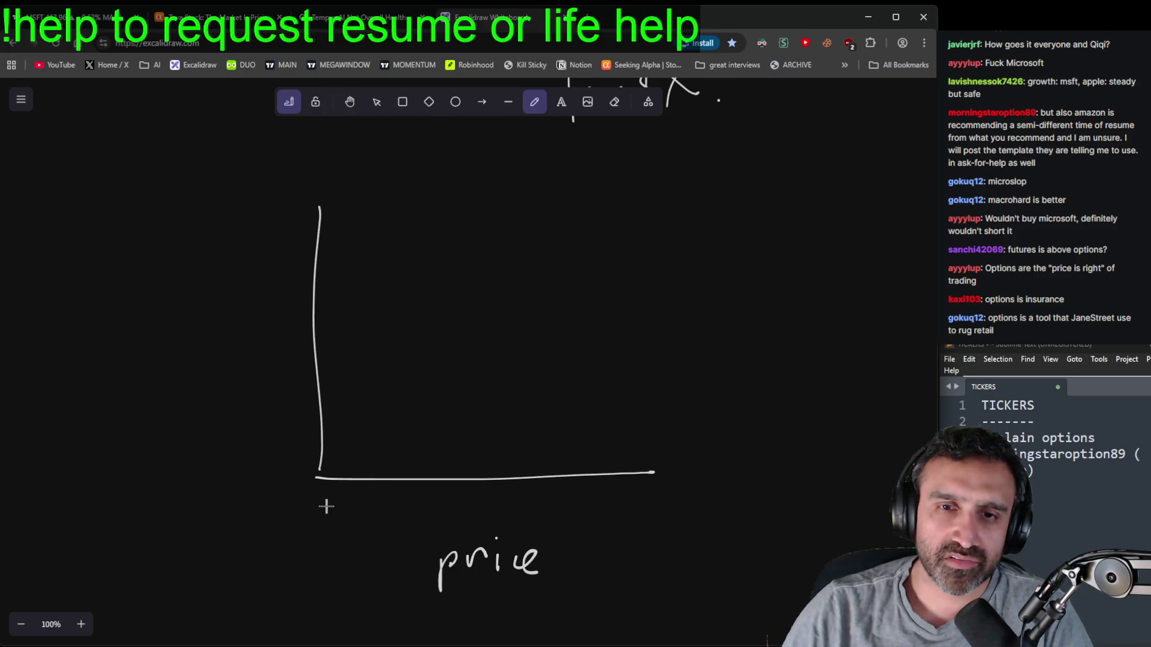
pyautogui.moveTo(324, 505); pyautogui.dragTo(356, 519)
pyautogui.moveTo(379, 505); pyautogui.dragTo(399, 516)
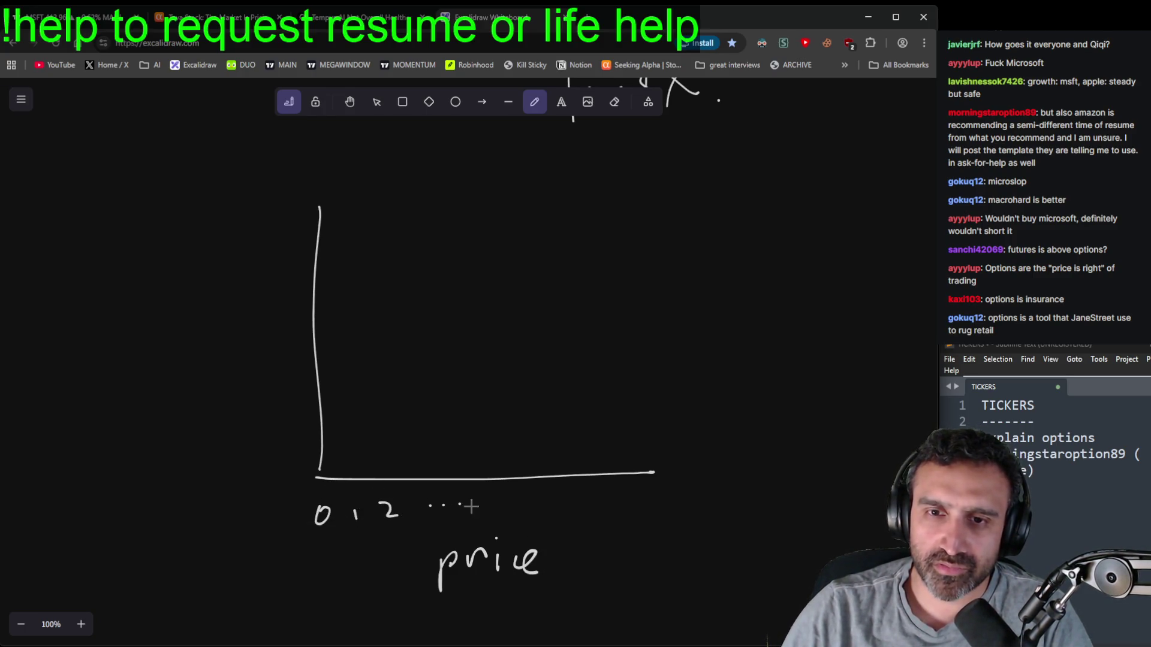
pyautogui.moveTo(512, 496); pyautogui.dragTo(530, 514)
pyautogui.moveTo(531, 495)
pyautogui.mouseDown()
pyautogui.moveTo(514, 515)
pyautogui.moveTo(577, 513)
pyautogui.mouseUp()
pyautogui.moveTo(579, 495)
pyautogui.mouseDown()
pyautogui.moveTo(565, 513)
pyautogui.moveTo(695, 502)
pyautogui.mouseUp()
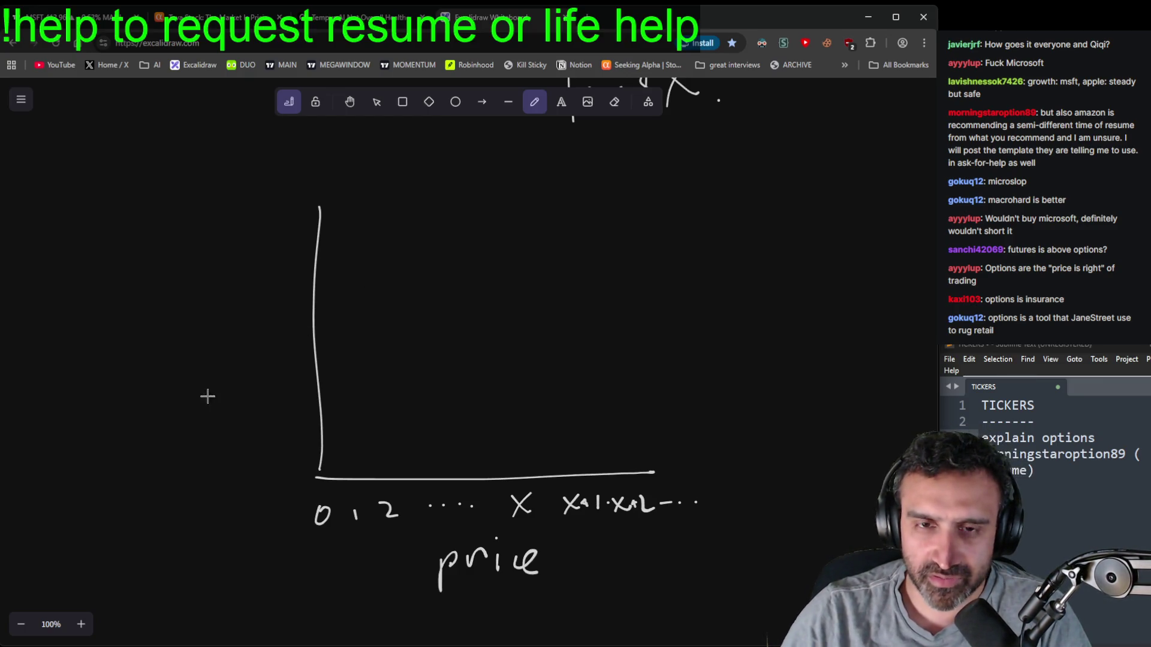
# - Label the vertical axis 'exercised value', mark origin and X, and trace the flat payoff
pyautogui.moveTo(170, 336); pyautogui.dragTo(193, 354)
pyautogui.moveTo(193, 339)
pyautogui.mouseDown()
pyautogui.moveTo(183, 356)
pyautogui.moveTo(236, 343)
pyautogui.moveTo(252, 352)
pyautogui.moveTo(263, 336)
pyautogui.mouseUp()
pyautogui.moveTo(175, 379)
pyautogui.mouseDown()
pyautogui.moveTo(213, 390)
pyautogui.moveTo(263, 379)
pyautogui.moveTo(261, 394)
pyautogui.mouseUp()
pyautogui.moveTo(312, 479); pyautogui.dragTo(322, 478)
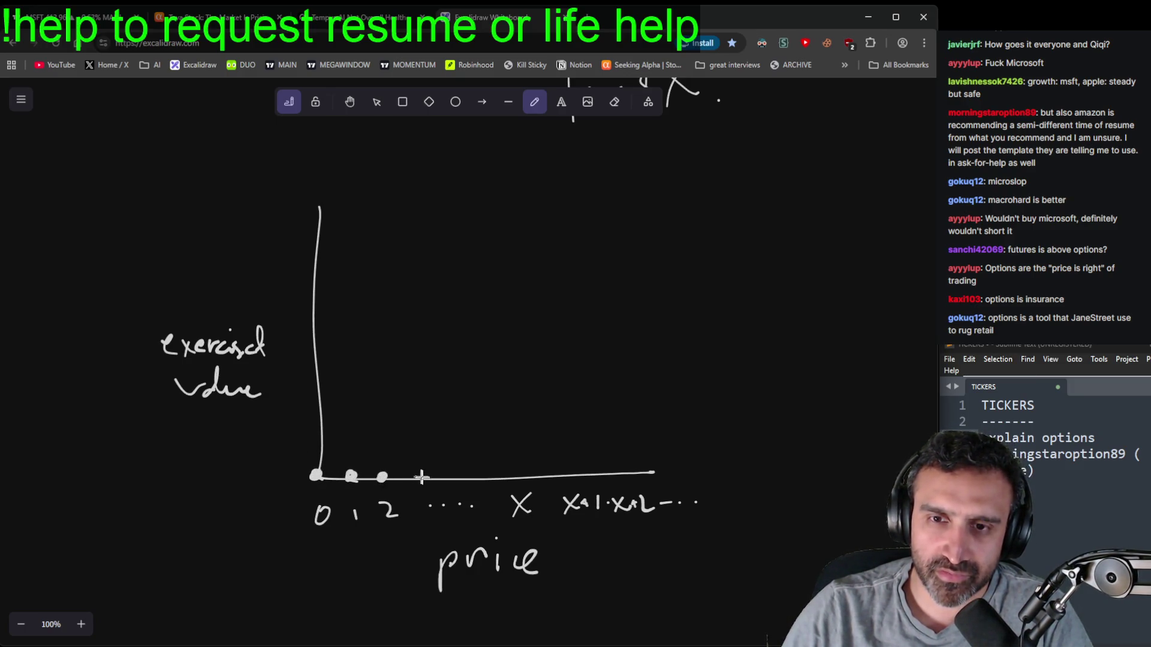
pyautogui.moveTo(523, 478); pyautogui.dragTo(522, 473)
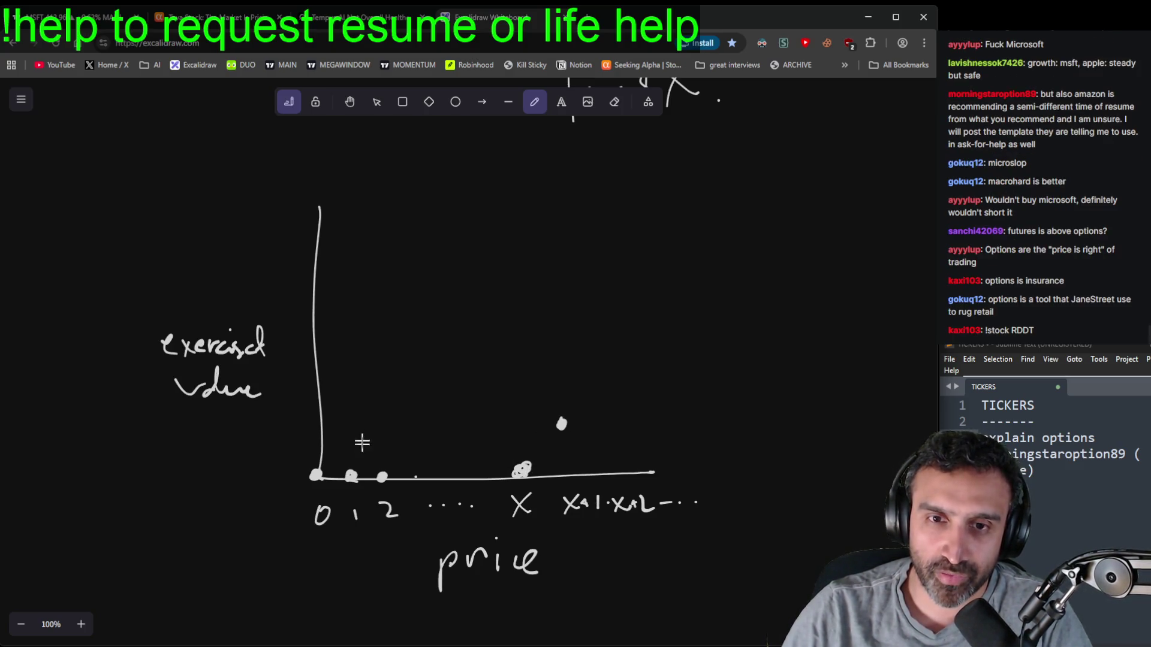
pyautogui.moveTo(290, 393); pyautogui.dragTo(299, 401)
pyautogui.moveTo(294, 359); pyautogui.dragTo(299, 366)
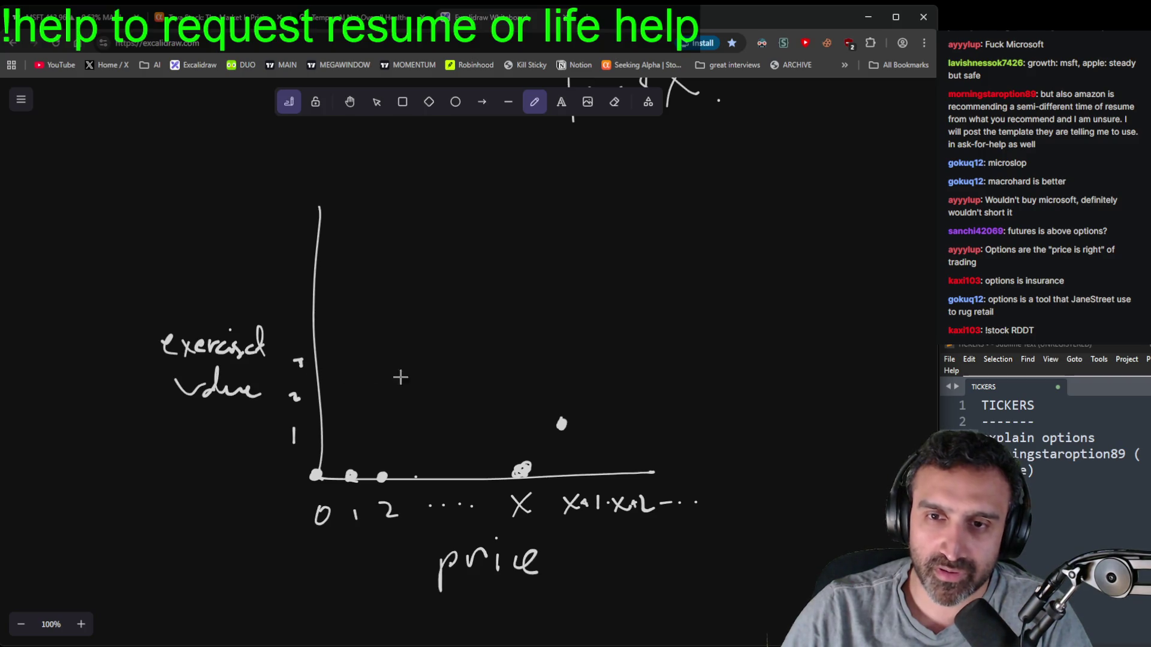
pyautogui.moveTo(323, 476)
pyautogui.mouseDown()
pyautogui.moveTo(520, 472)
pyautogui.moveTo(650, 321)
pyautogui.mouseUp()
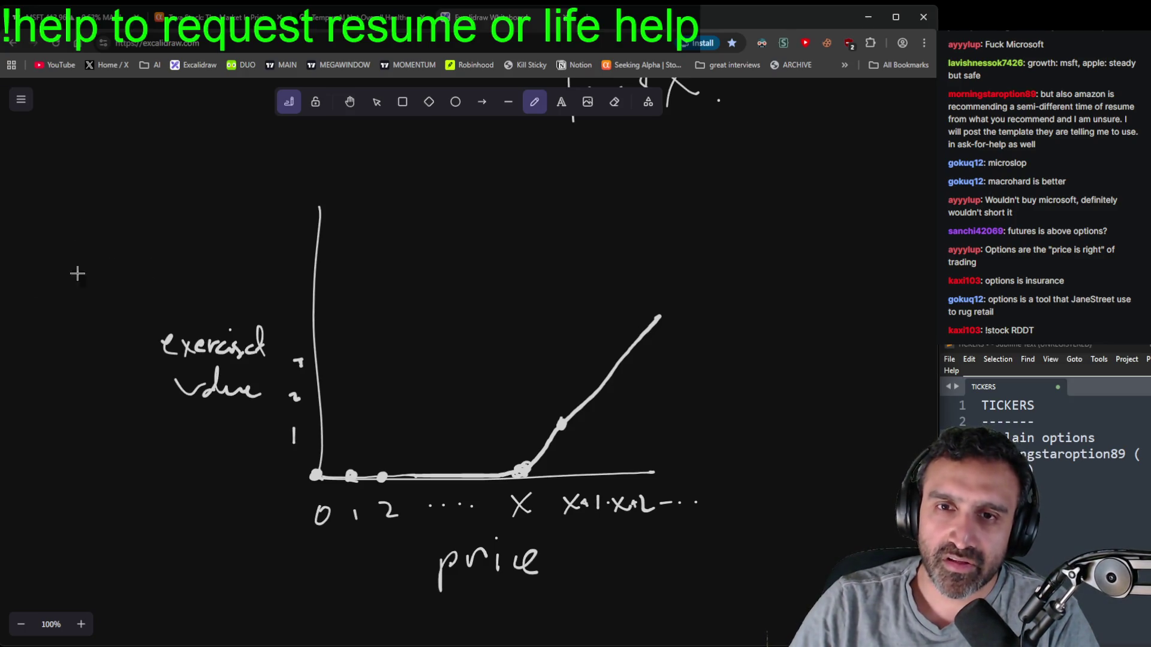
# - Pan and zoom around the canvas to bring the definition and whole graph into view
pyautogui.click(349, 102)
pyautogui.moveTo(558, 166); pyautogui.dragTo(525, 418)
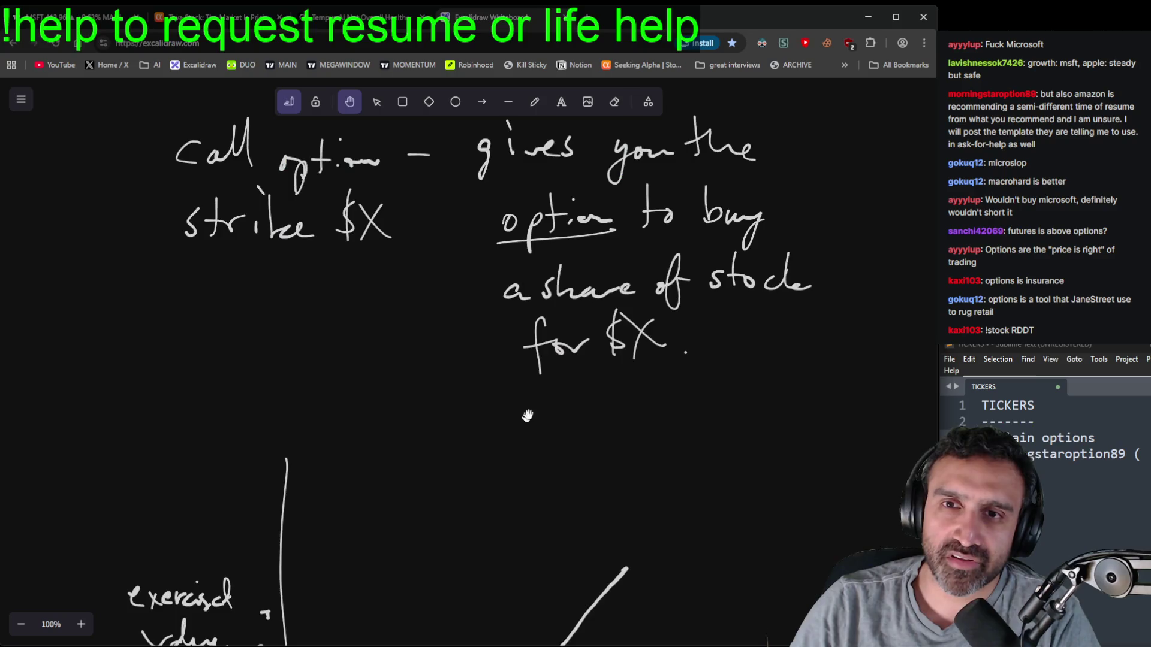
pyautogui.moveTo(446, 365); pyautogui.dragTo(442, 447)
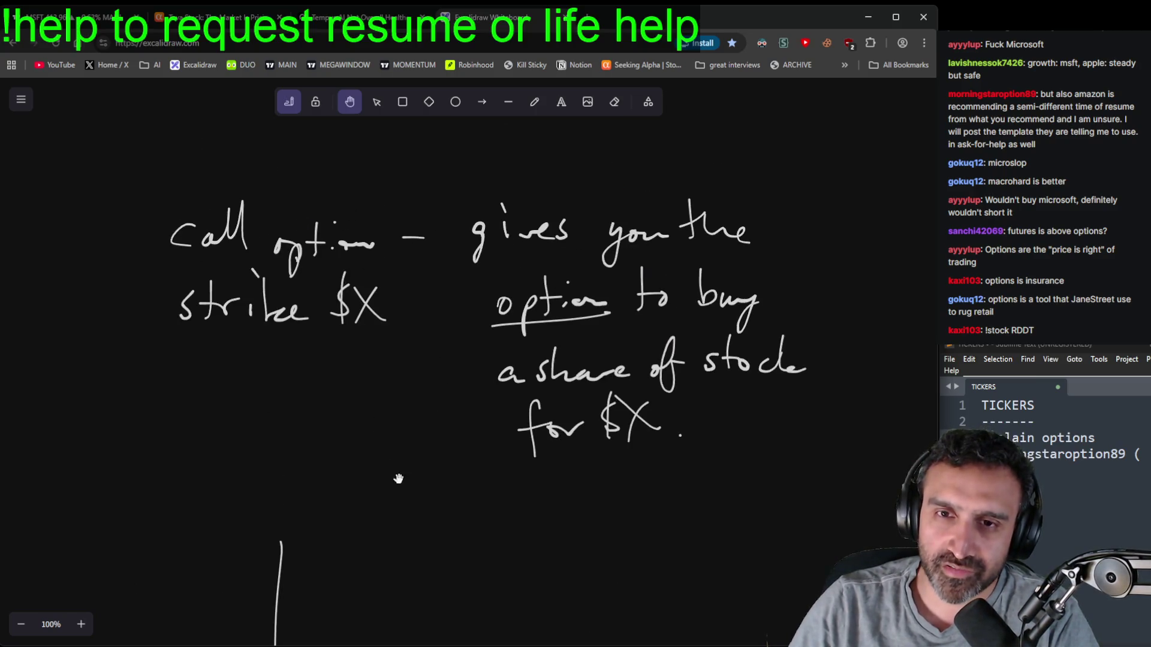
pyautogui.scroll(-8, 421, 421)
pyautogui.scroll(1, 441, 281)
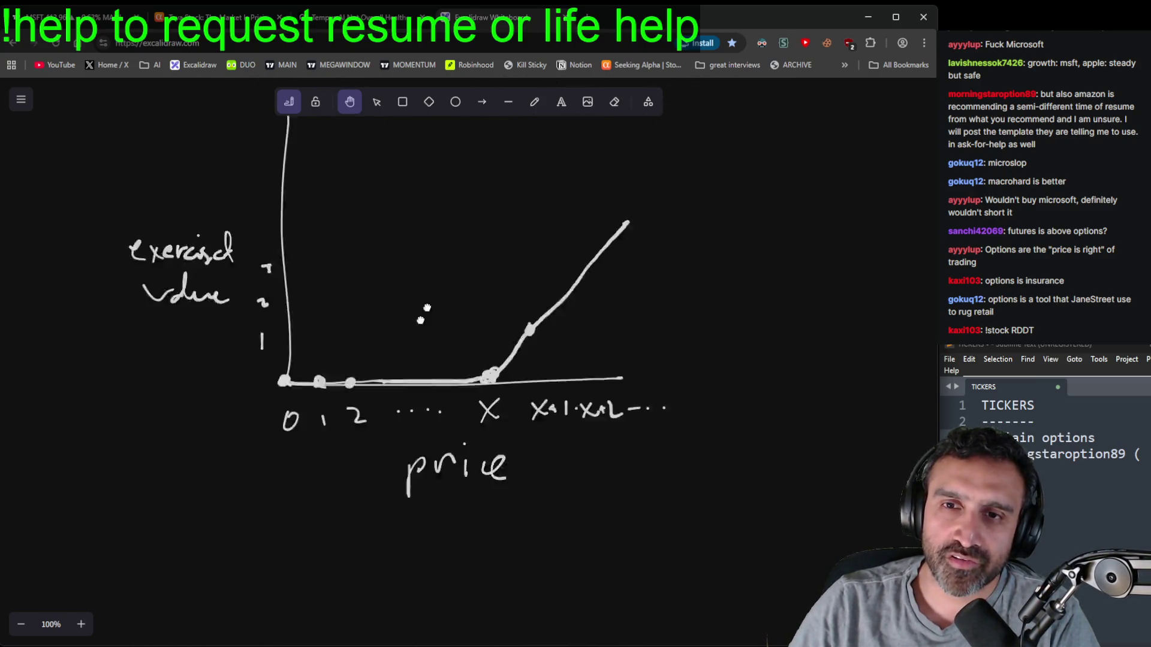
pyautogui.scroll(5, 436, 378)
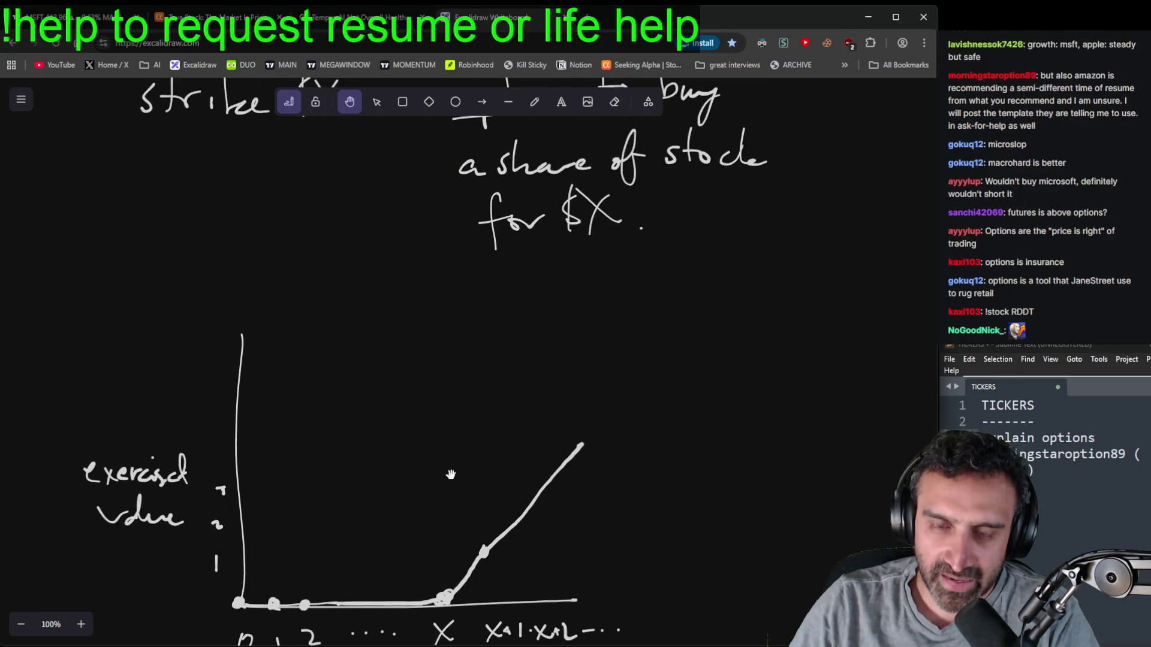
pyautogui.scroll(-1, 462, 384)
pyautogui.hscroll(2, 485, 439)
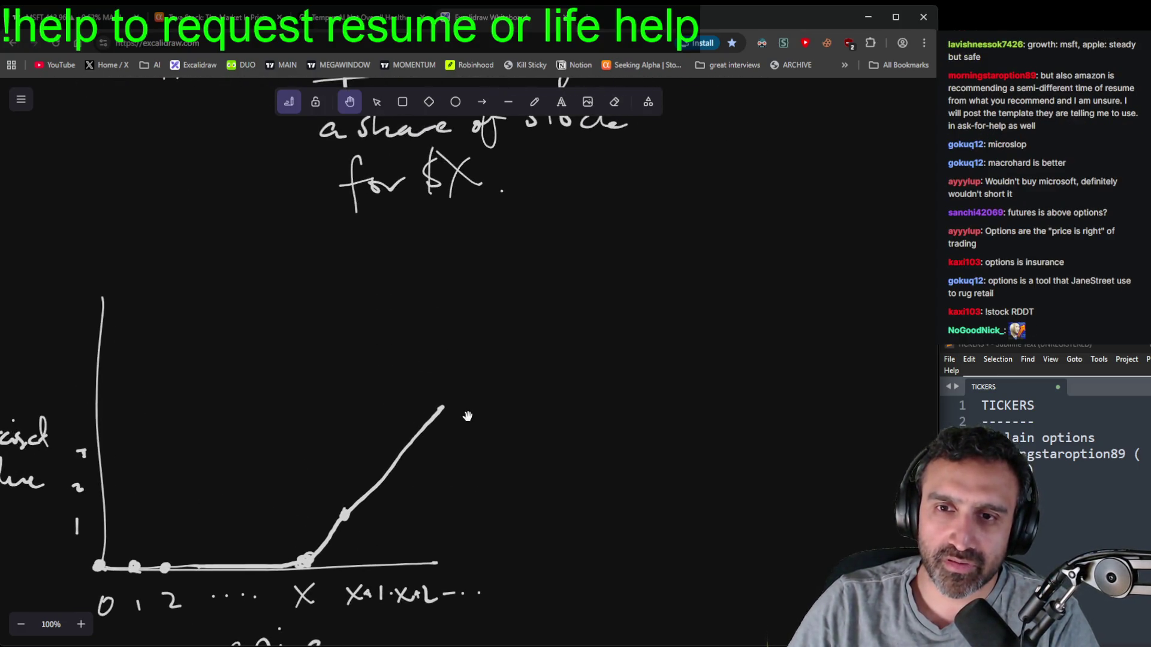
pyautogui.hscroll(6, 420, 441)
pyautogui.hscroll(2, 342, 438)
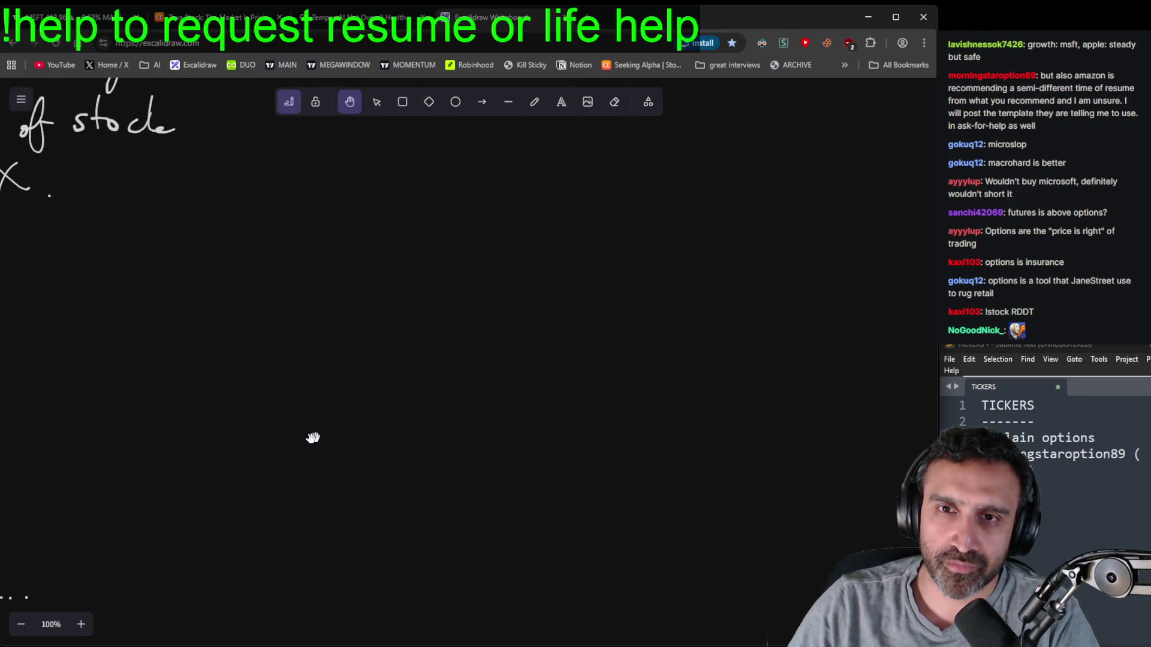
pyautogui.hscroll(-8, 548, 280)
pyautogui.scroll(-3, 548, 280)
pyautogui.moveTo(594, 357); pyautogui.dragTo(629, 359)
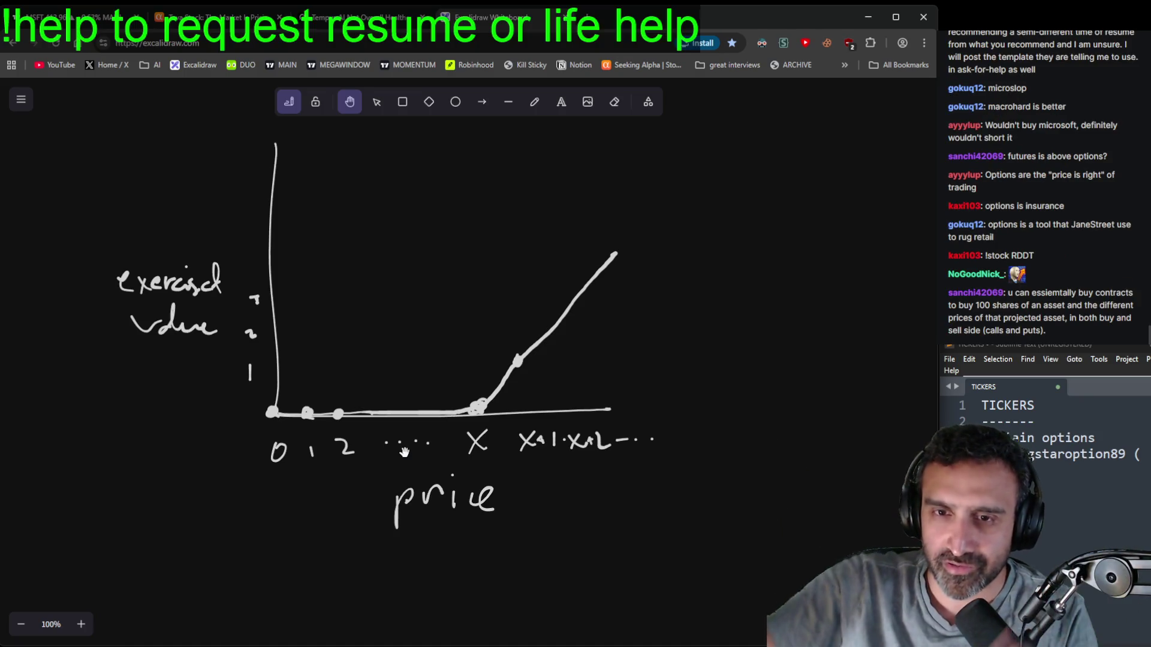
# - Erase 'exercised', the vertical axis and all tick labels, and write 'expected' instead
pyautogui.click(615, 103)
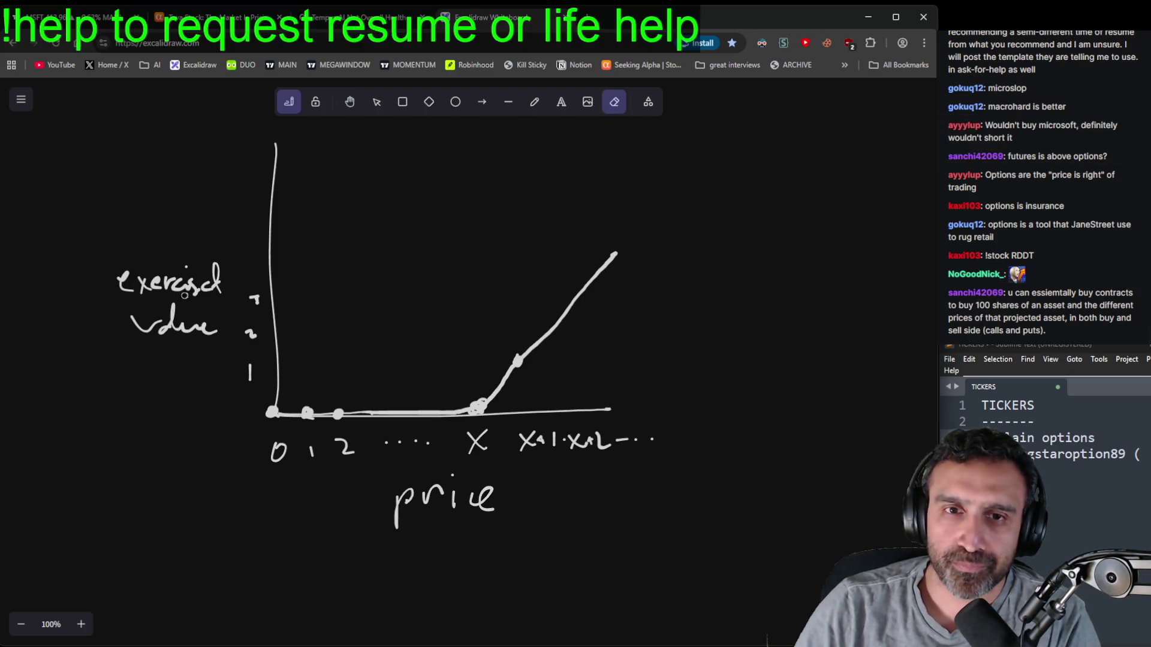
pyautogui.moveTo(183, 255)
pyautogui.mouseDown()
pyautogui.moveTo(138, 275)
pyautogui.moveTo(174, 266)
pyautogui.mouseUp()
pyautogui.moveTo(240, 192)
pyautogui.mouseDown()
pyautogui.moveTo(252, 207)
pyautogui.moveTo(250, 378)
pyautogui.mouseUp()
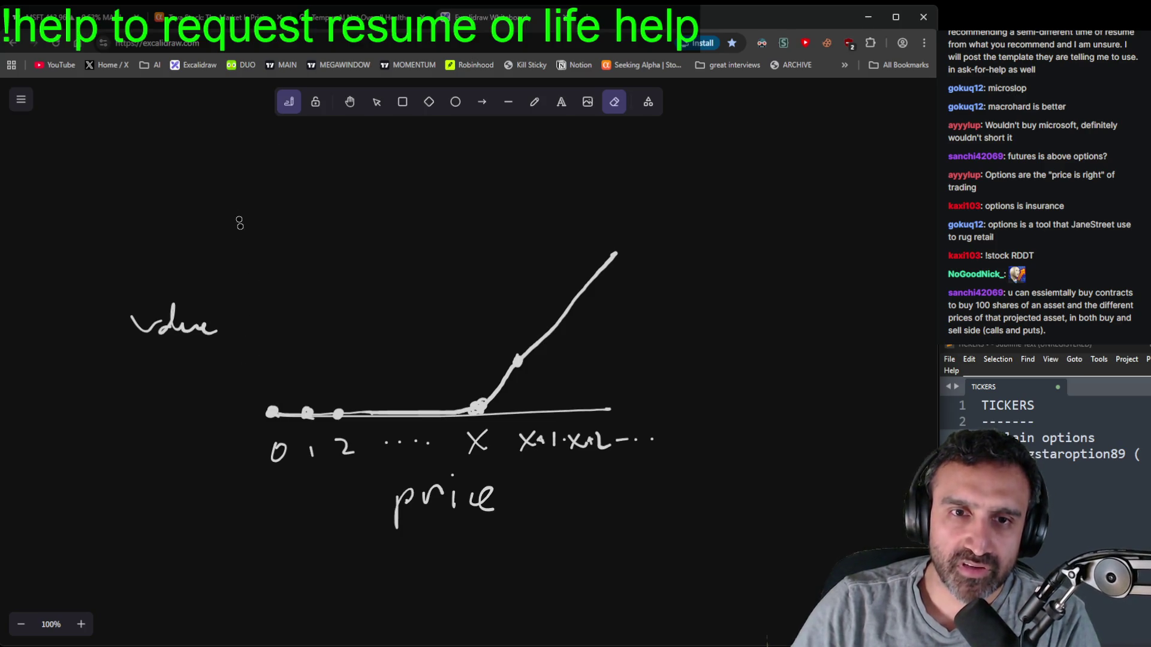
pyautogui.click(534, 102)
pyautogui.moveTo(93, 272)
pyautogui.mouseDown()
pyautogui.moveTo(144, 273)
pyautogui.moveTo(163, 258)
pyautogui.moveTo(189, 272)
pyautogui.moveTo(195, 255)
pyautogui.mouseUp()
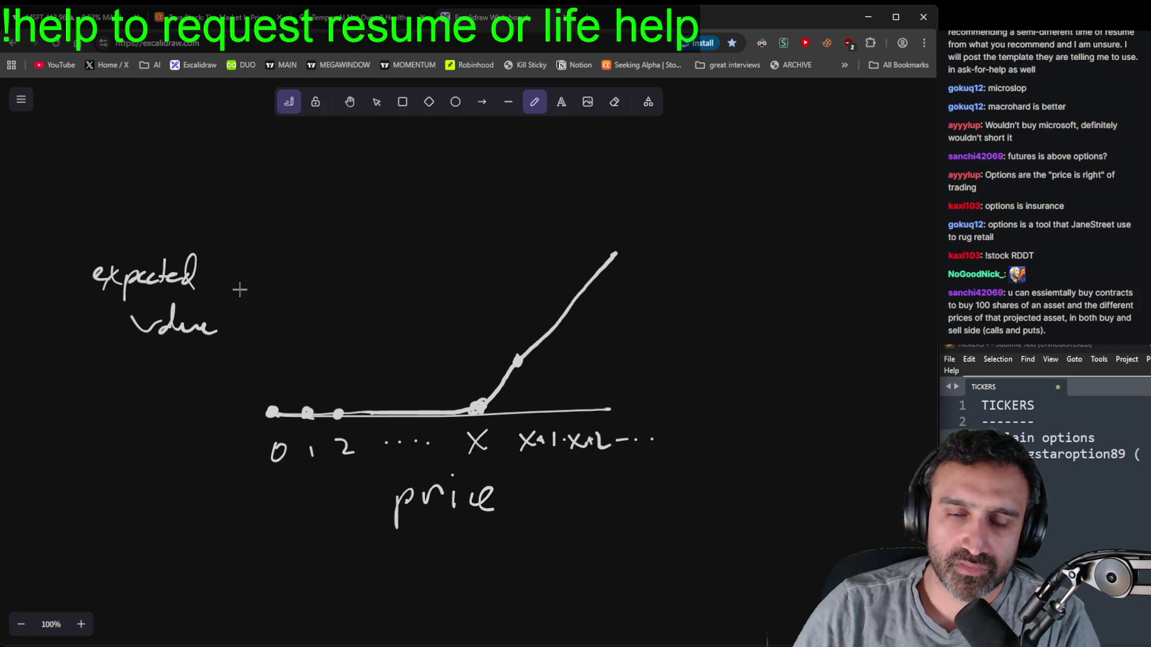
pyautogui.click(614, 102)
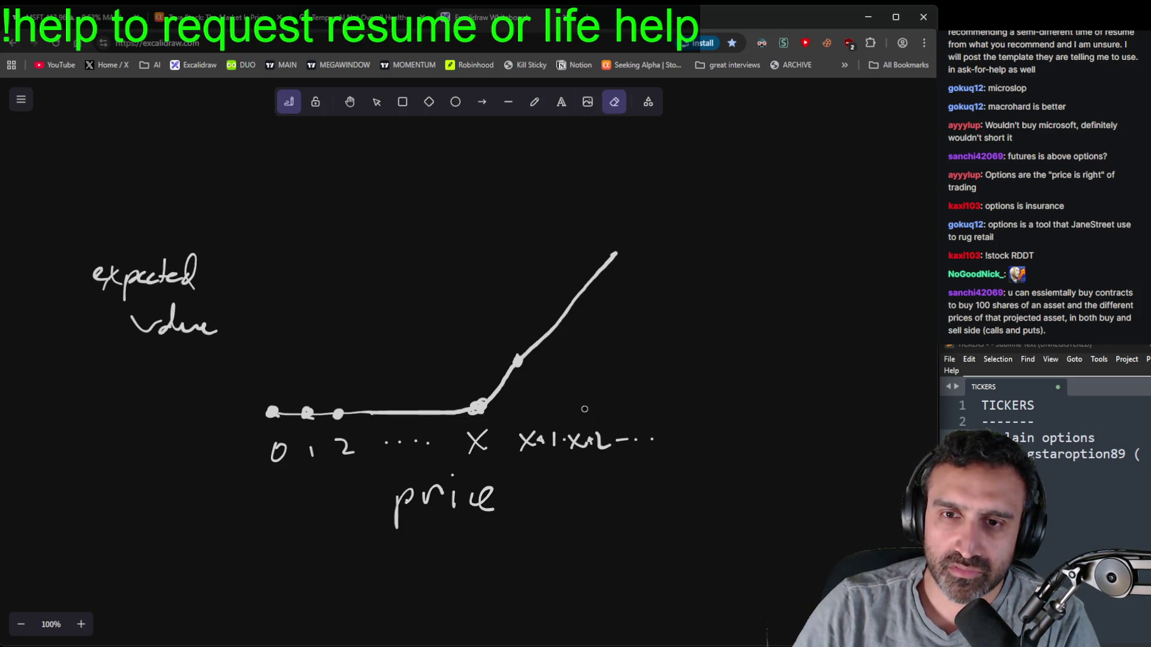
pyautogui.moveTo(659, 432); pyautogui.dragTo(264, 452)
pyautogui.click(534, 102)
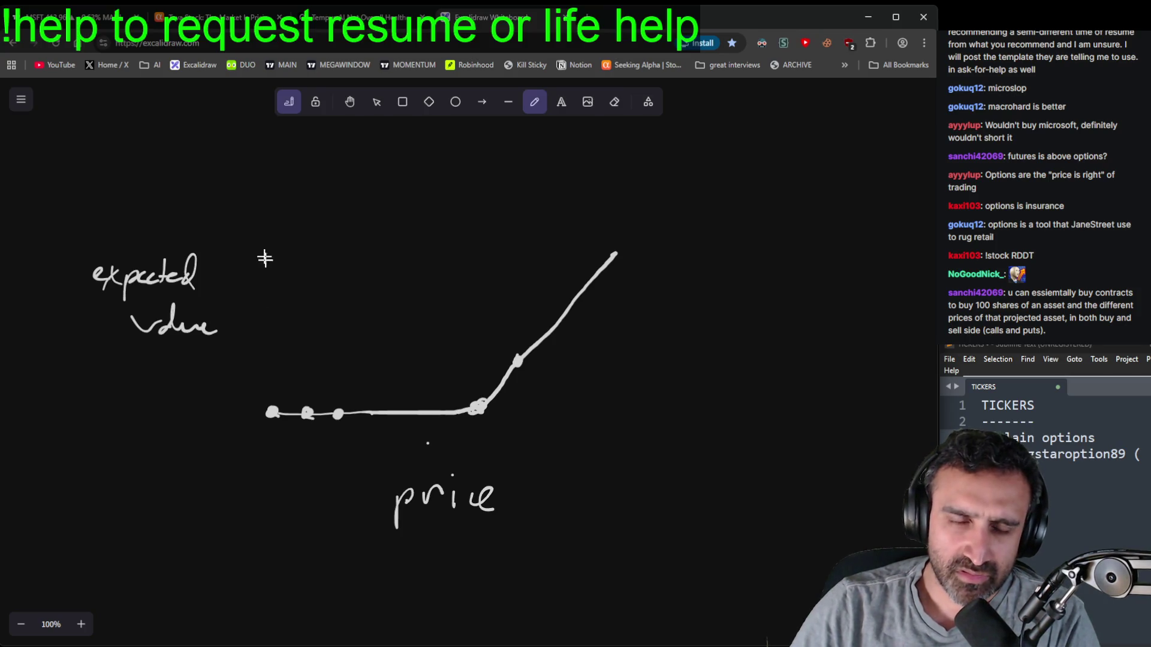
# - Try adding a dash and the word 'cost', undoing both
pyautogui.moveTo(250, 362)
pyautogui.mouseDown()
pyautogui.moveTo(283, 359)
pyautogui.moveTo(285, 326)
pyautogui.mouseUp()
pyautogui.hotkey('ctrl', 'z')
pyautogui.moveTo(210, 298); pyautogui.dragTo(205, 308)
pyautogui.moveTo(220, 299); pyautogui.dragTo(220, 300)
pyautogui.moveTo(234, 297)
pyautogui.mouseDown()
pyautogui.moveTo(228, 309)
pyautogui.moveTo(245, 310)
pyautogui.mouseUp()
pyautogui.moveTo(239, 295); pyautogui.dragTo(256, 292)
pyautogui.hotkey('ctrl', 'z')
pyautogui.hotkey('ctrl', 'z')
pyautogui.hotkey('ctrl', 'z')
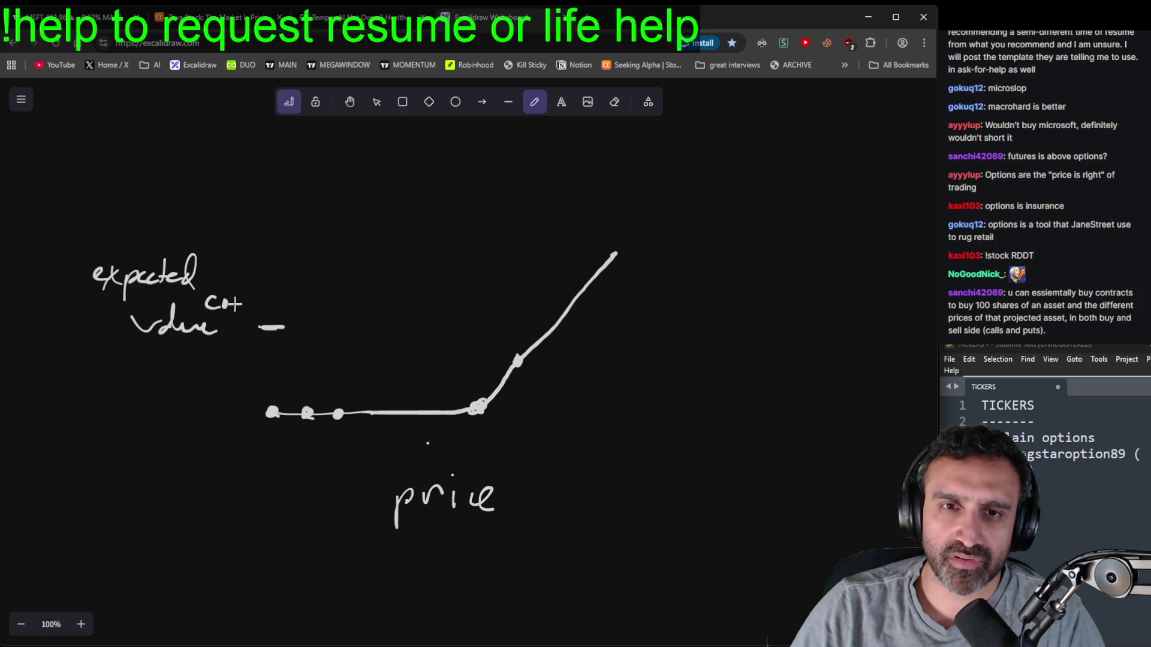
# - Replace 'value' with 'vlu' beside 'expected' and add a '$C' label below
pyautogui.click(615, 102)
pyautogui.moveTo(132, 324); pyautogui.dragTo(216, 327)
pyautogui.click(534, 102)
pyautogui.moveTo(210, 275); pyautogui.dragTo(276, 288)
pyautogui.moveTo(171, 317)
pyautogui.mouseDown()
pyautogui.moveTo(147, 344)
pyautogui.moveTo(155, 357)
pyautogui.mouseUp()
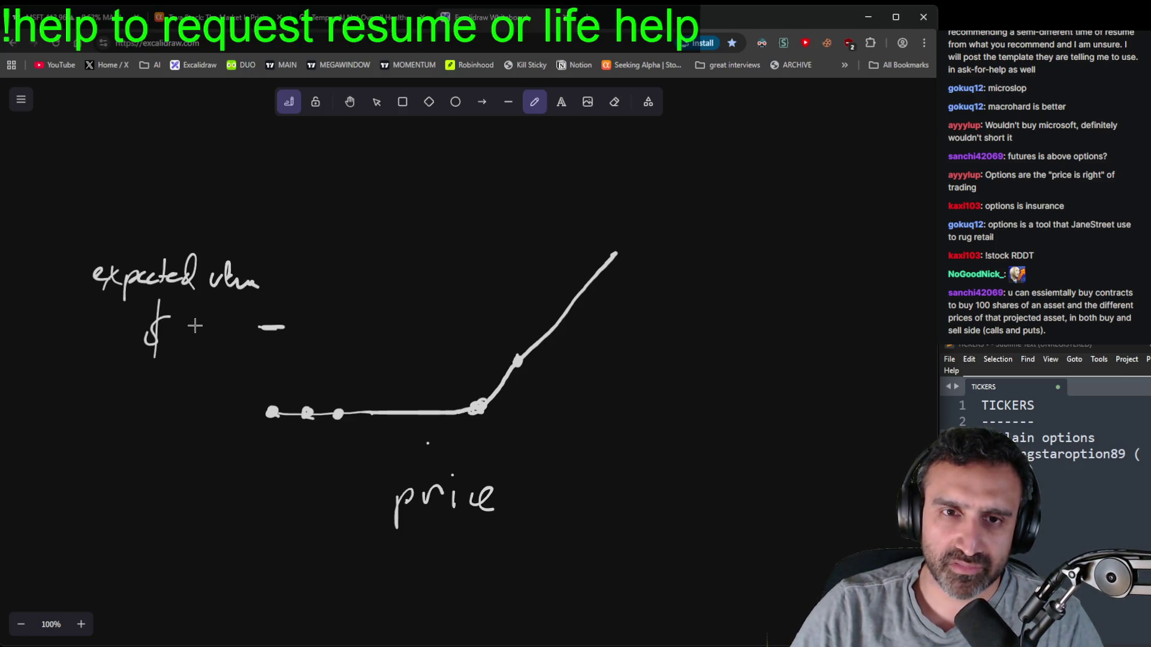
pyautogui.moveTo(206, 320); pyautogui.dragTo(210, 352)
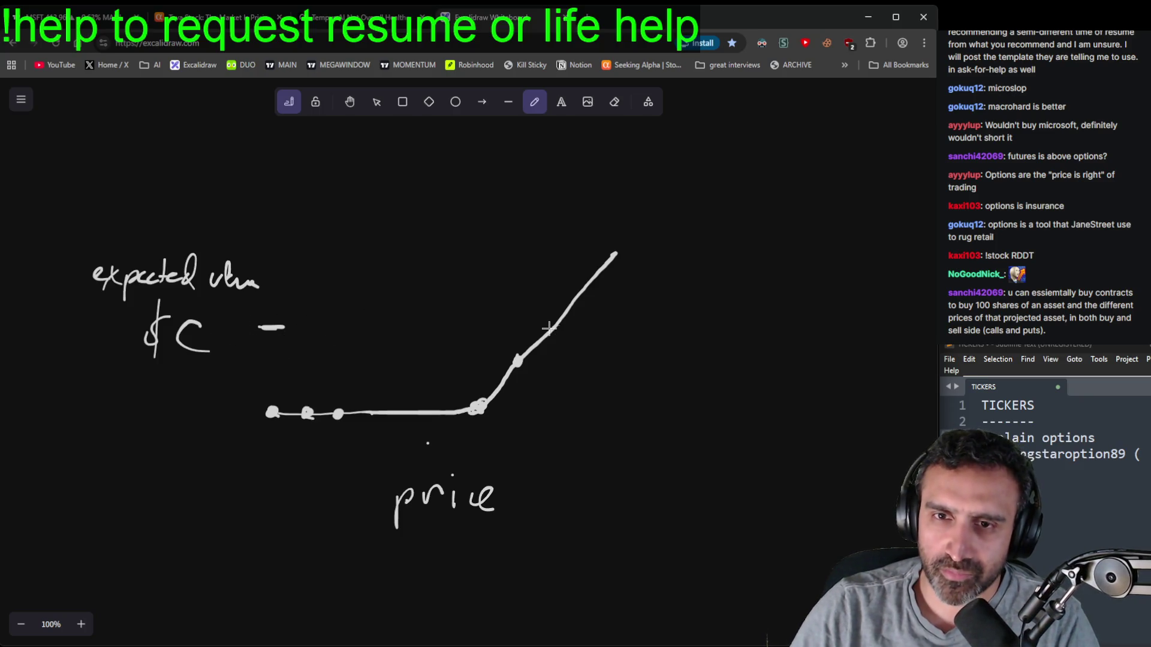
# - Draw a guideline from the $C dash, plus new horizontal and vertical axes through it
pyautogui.click(301, 329)
pyautogui.click(325, 328)
pyautogui.click(350, 331)
pyautogui.moveTo(366, 328); pyautogui.dragTo(381, 328)
pyautogui.moveTo(376, 330); pyautogui.dragTo(690, 306)
pyautogui.moveTo(292, 325); pyautogui.dragTo(474, 323)
pyautogui.moveTo(258, 145); pyautogui.dragTo(251, 598)
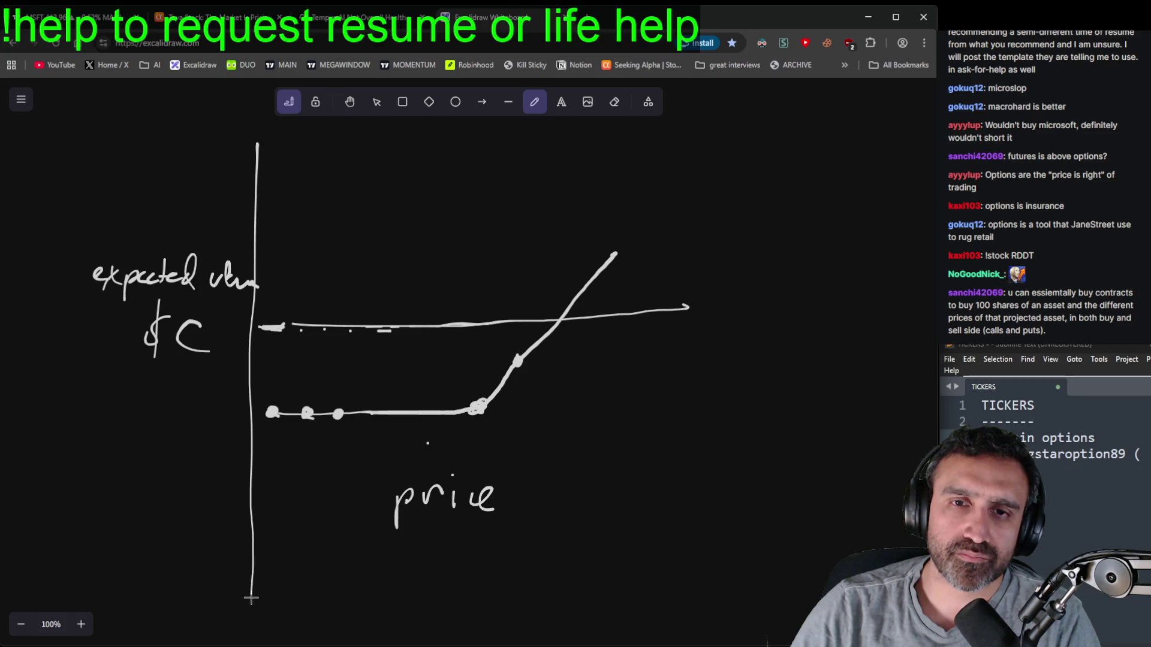
# - Label the new axis 0, 1, 2 … X, and X+C where the payoff line crosses
pyautogui.moveTo(259, 301)
pyautogui.mouseDown()
pyautogui.moveTo(300, 316)
pyautogui.moveTo(333, 313)
pyautogui.mouseUp()
pyautogui.click(356, 311)
pyautogui.click(379, 309)
pyautogui.click(395, 311)
pyautogui.moveTo(463, 300); pyautogui.dragTo(479, 314)
pyautogui.moveTo(479, 300); pyautogui.dragTo(464, 315)
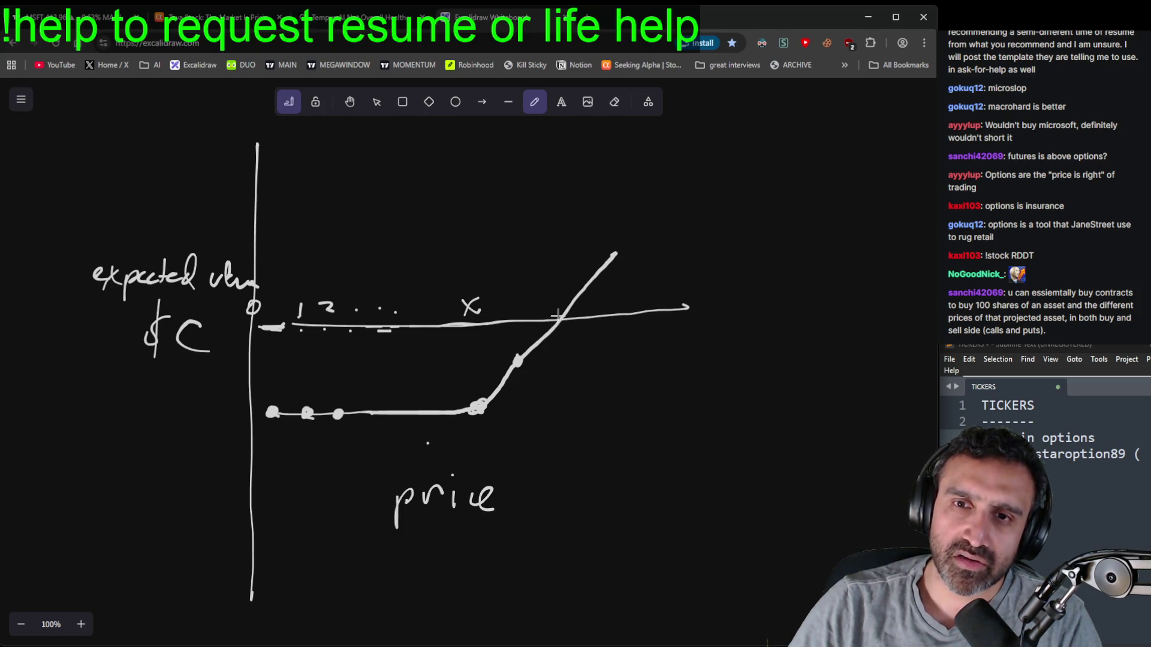
pyautogui.moveTo(543, 293)
pyautogui.mouseDown()
pyautogui.moveTo(542, 311)
pyautogui.moveTo(579, 308)
pyautogui.moveTo(560, 322)
pyautogui.mouseUp()
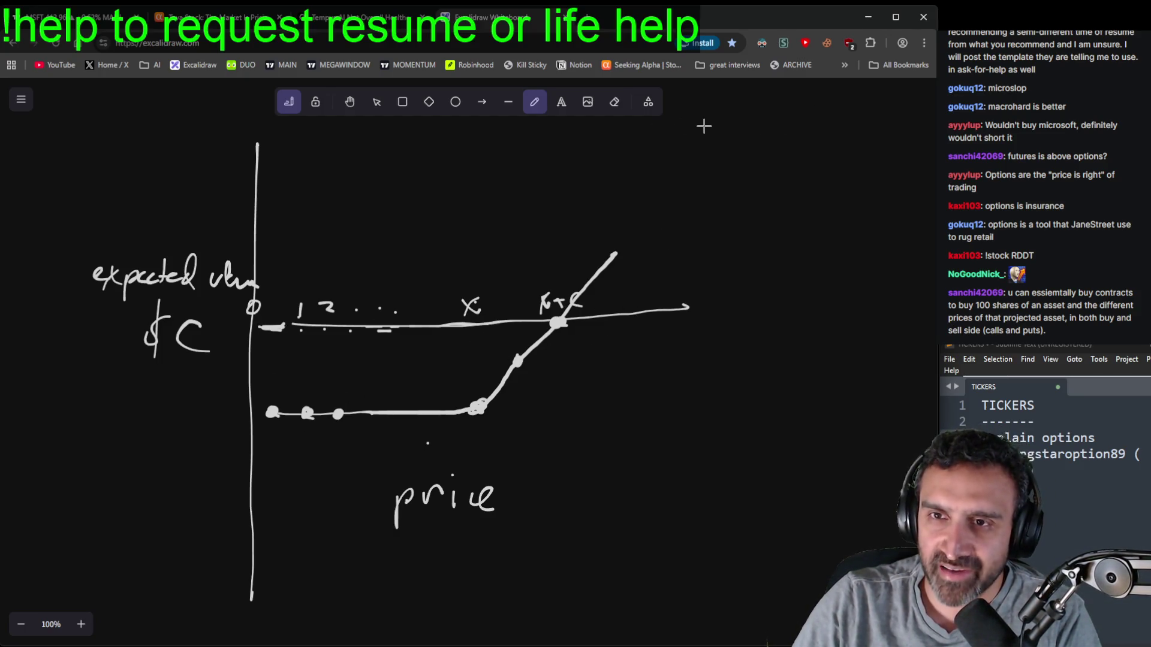
# - Shift the drawing down-left and extend the payoff line further upward
pyautogui.click(349, 102)
pyautogui.moveTo(470, 240); pyautogui.dragTo(392, 388)
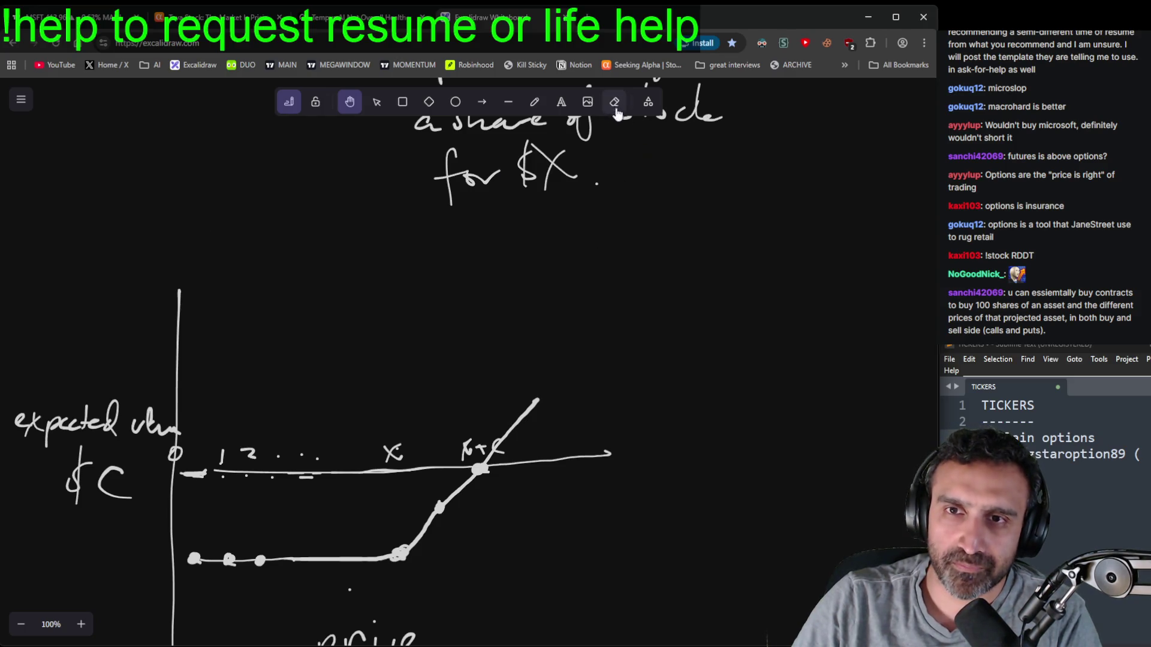
pyautogui.click(535, 104)
pyautogui.moveTo(536, 401); pyautogui.dragTo(652, 274)
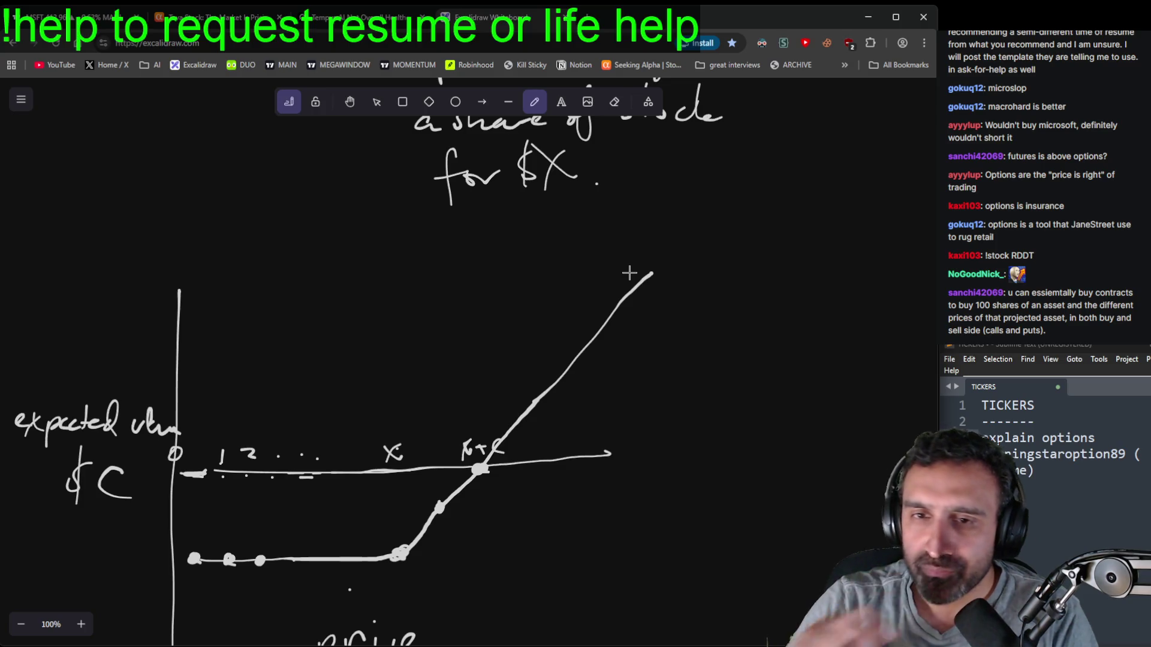
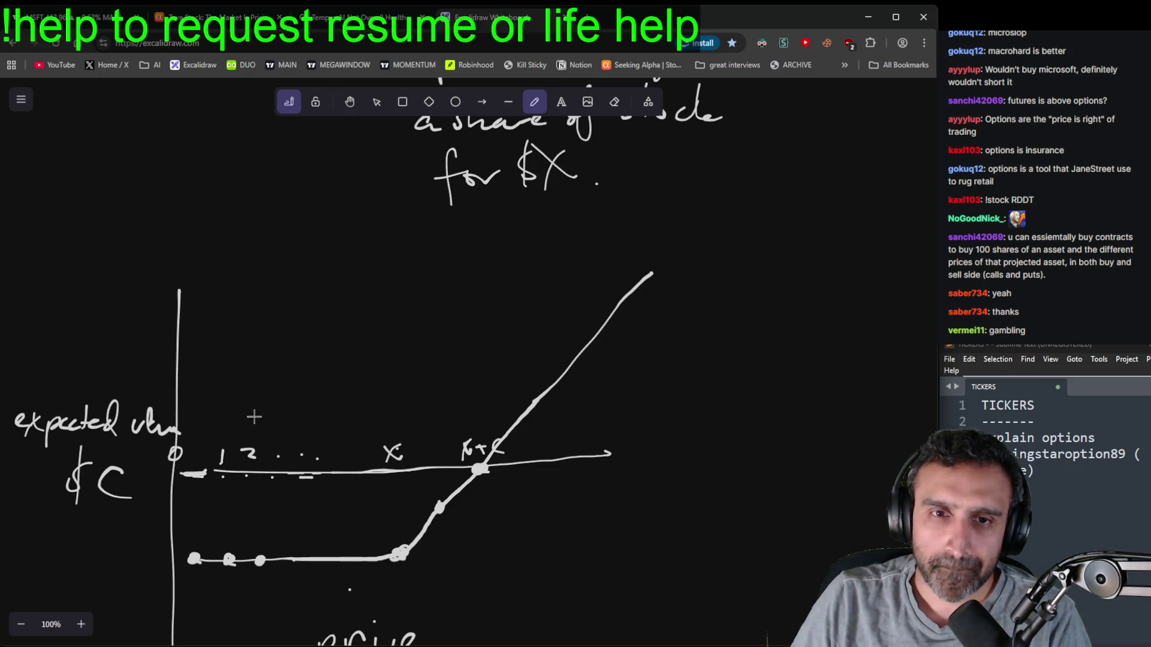
# - Glance at the Grok Tempus AI answer, then skim the Seeking Alpha Teva article
pyautogui.click(362, 30)
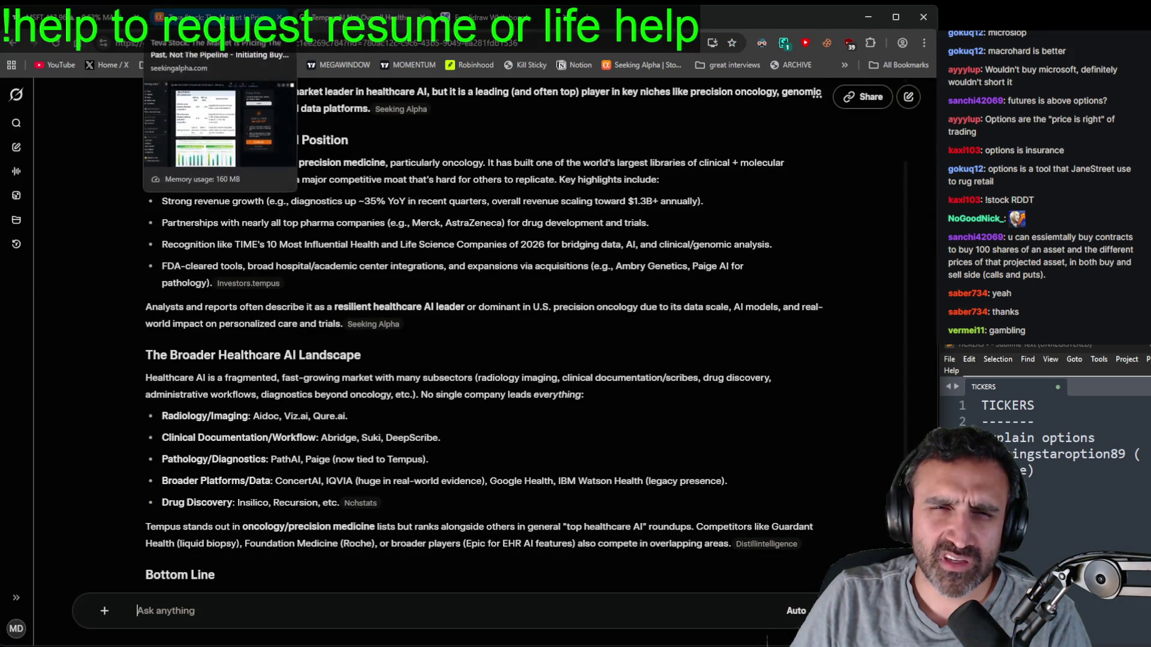
pyautogui.click(207, 16)
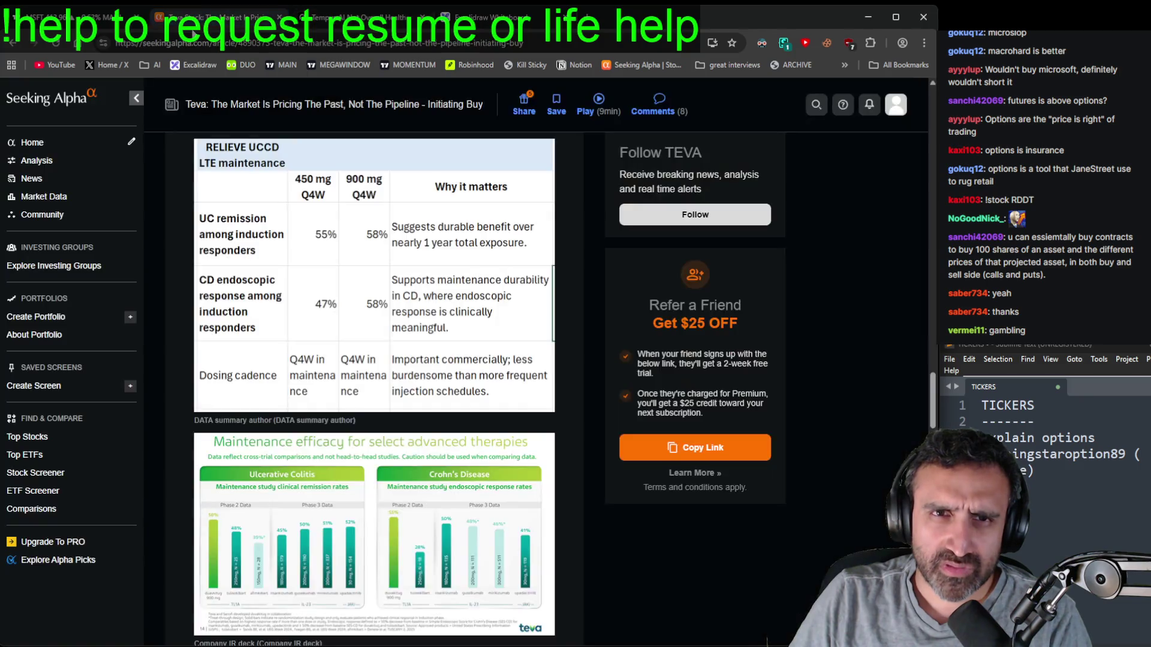
pyautogui.scroll(8, 492, 324)
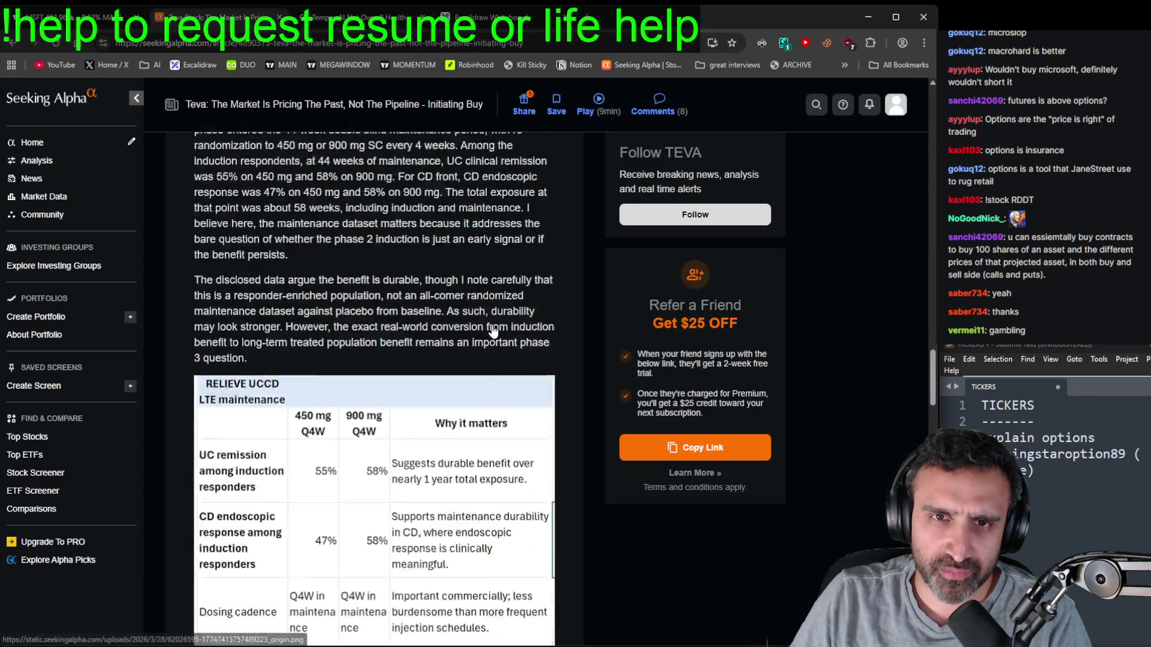
pyautogui.scroll(-9, 491, 324)
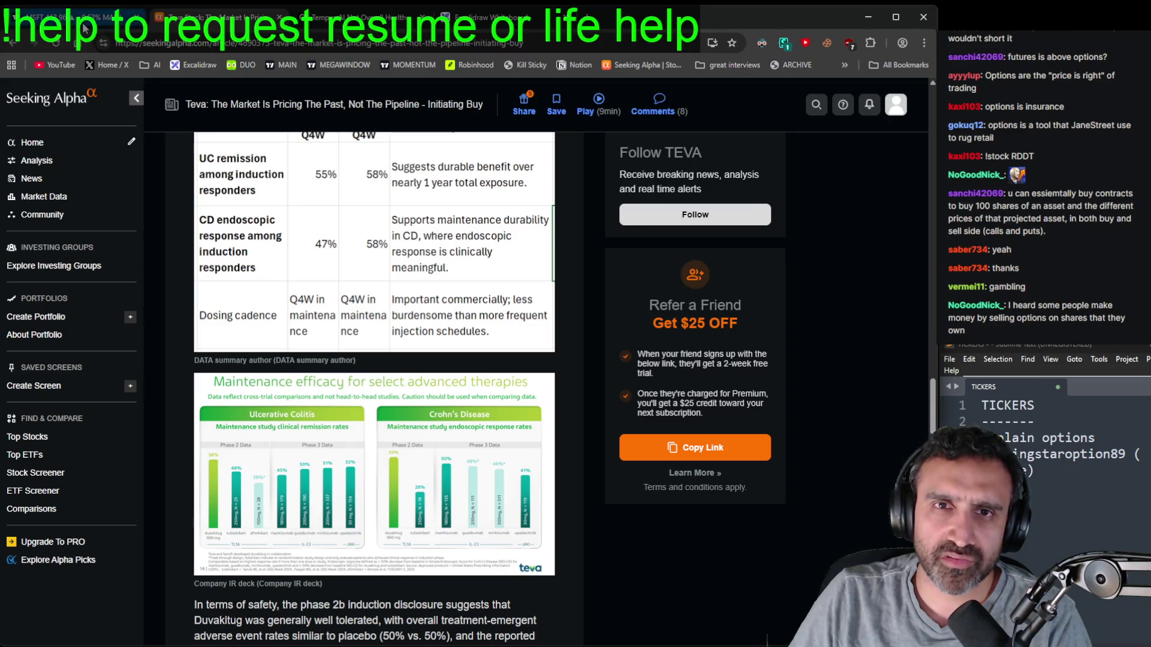
# - Load the TEVA ticker onto both TradingView charts
pyautogui.click(72, 16)
pyautogui.click(71, 89)
pyautogui.write('TEVA')
pyautogui.press('Return')
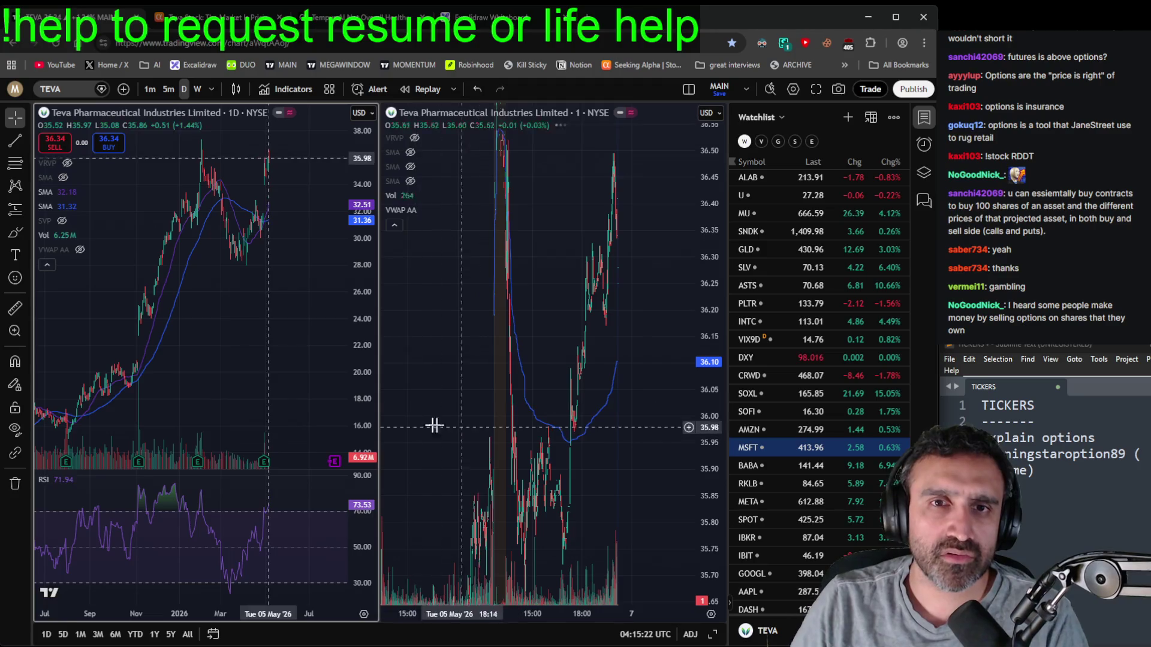
# - Switch both TradingView charts to the EFXT ticker
pyautogui.scroll(1, 218, 347)
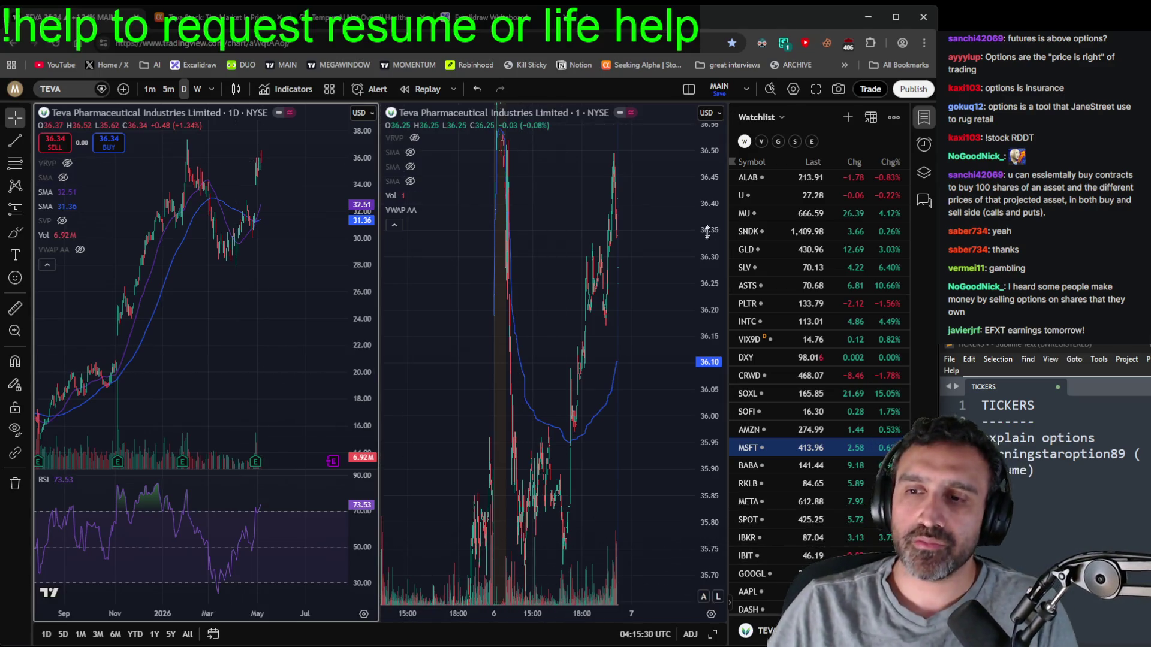
pyautogui.click(56, 96)
pyautogui.write('EFXT')
pyautogui.press('Return')
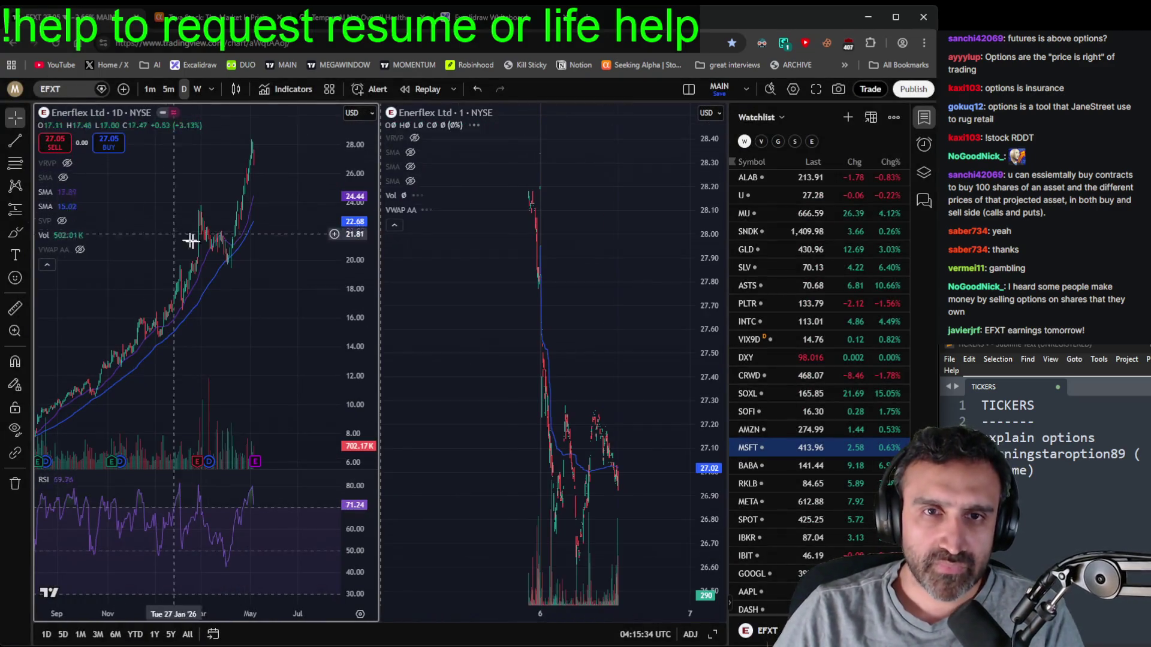
# - Shift EFXT's daily chart to show its recent highs, then return to the Teva article
pyautogui.scroll(-5, 182, 237)
pyautogui.scroll(3, 282, 309)
pyautogui.moveTo(296, 358)
pyautogui.mouseDown()
pyautogui.moveTo(277, 342)
pyautogui.moveTo(303, 380)
pyautogui.moveTo(343, 344)
pyautogui.moveTo(343, 360)
pyautogui.mouseUp()
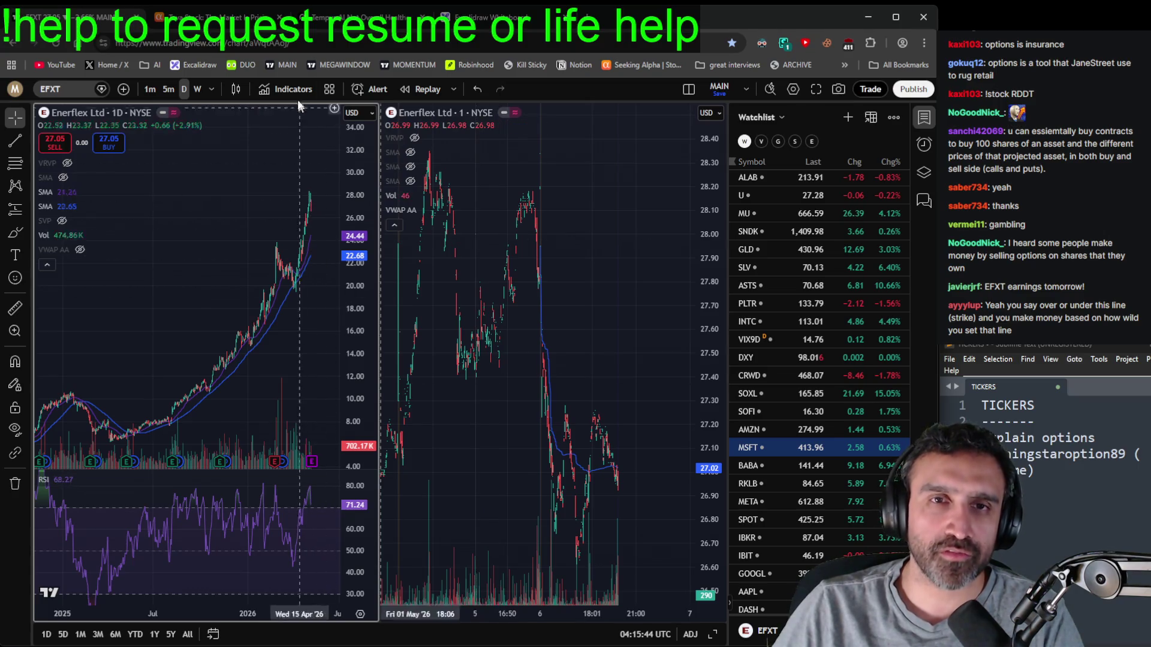
pyautogui.scroll(3, 269, 365)
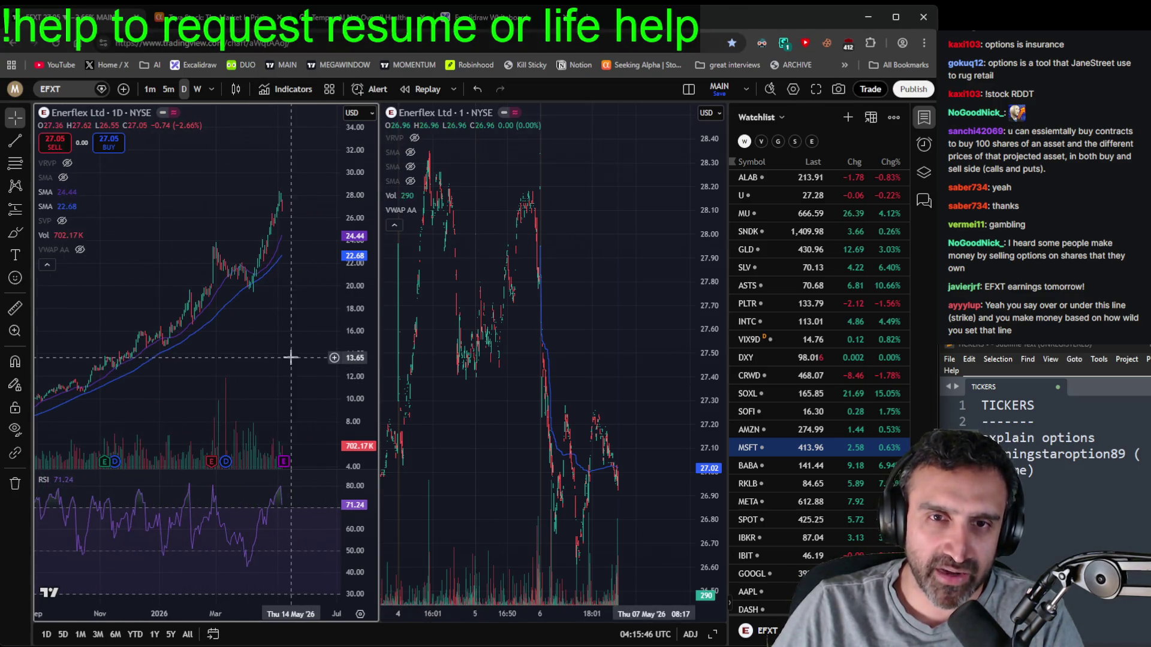
pyautogui.click(198, 17)
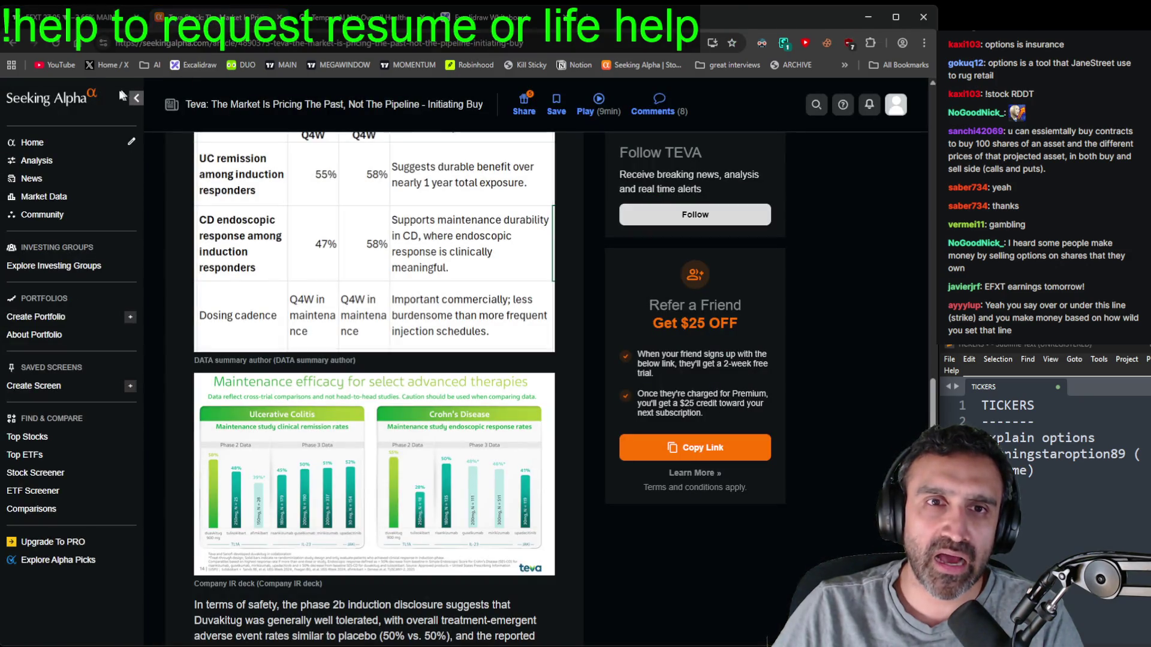
# - Search Seeking Alpha for efxt to reach the Enerflex symbol page
pyautogui.scroll(15, 304, 264)
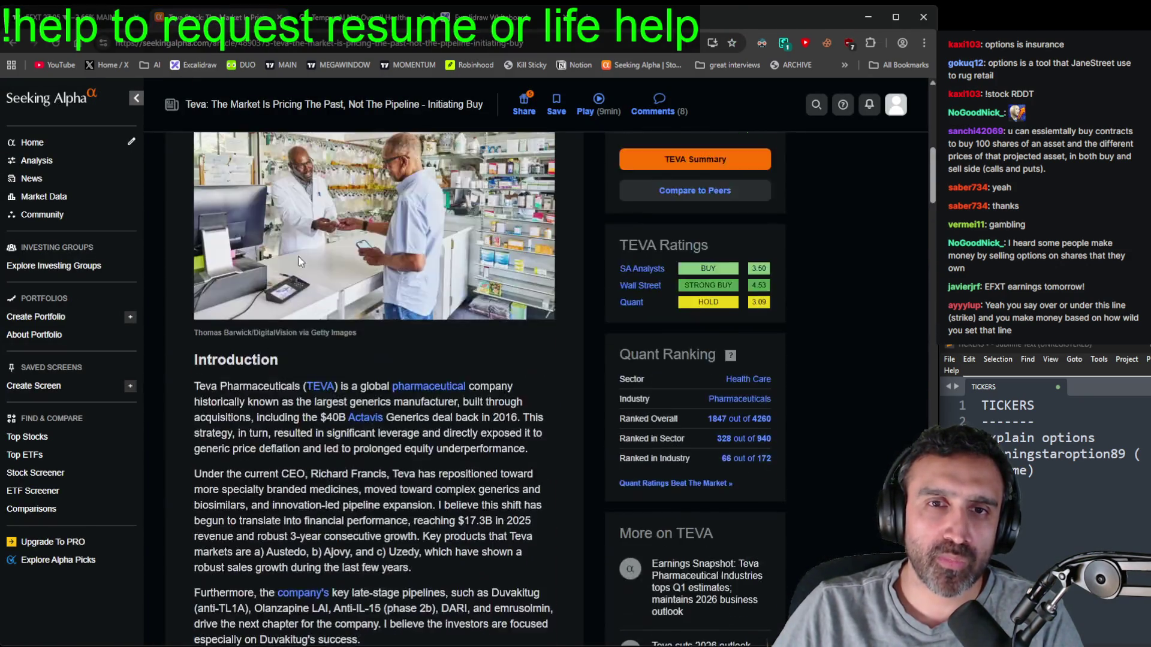
pyautogui.scroll(5, 304, 264)
pyautogui.click(231, 105)
pyautogui.write('efxt')
pyautogui.press('Return')
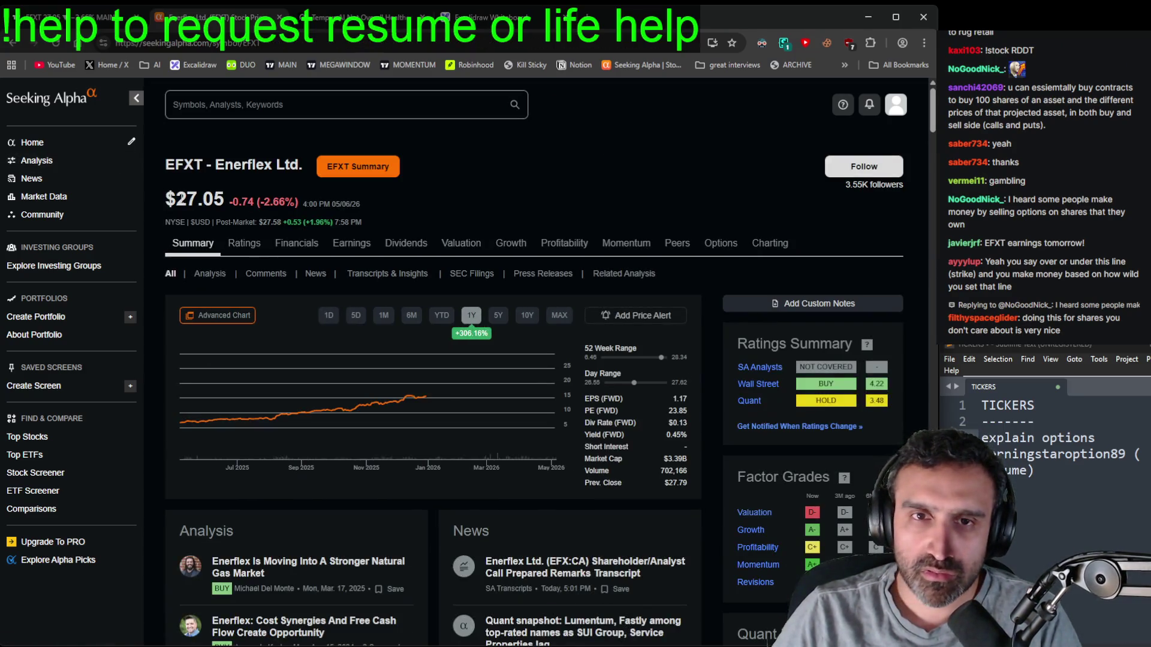
pyautogui.scroll(-3, 379, 386)
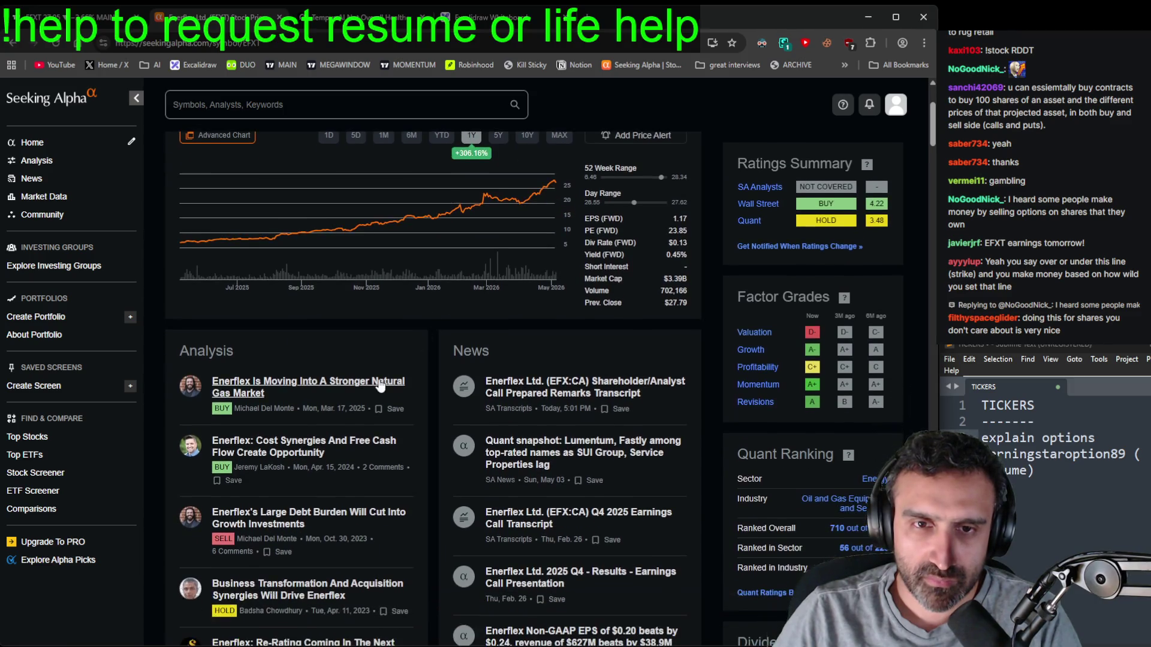
# - Read the Enerflex natural gas market article, then return to the EFXT charts
pyautogui.click(377, 384)
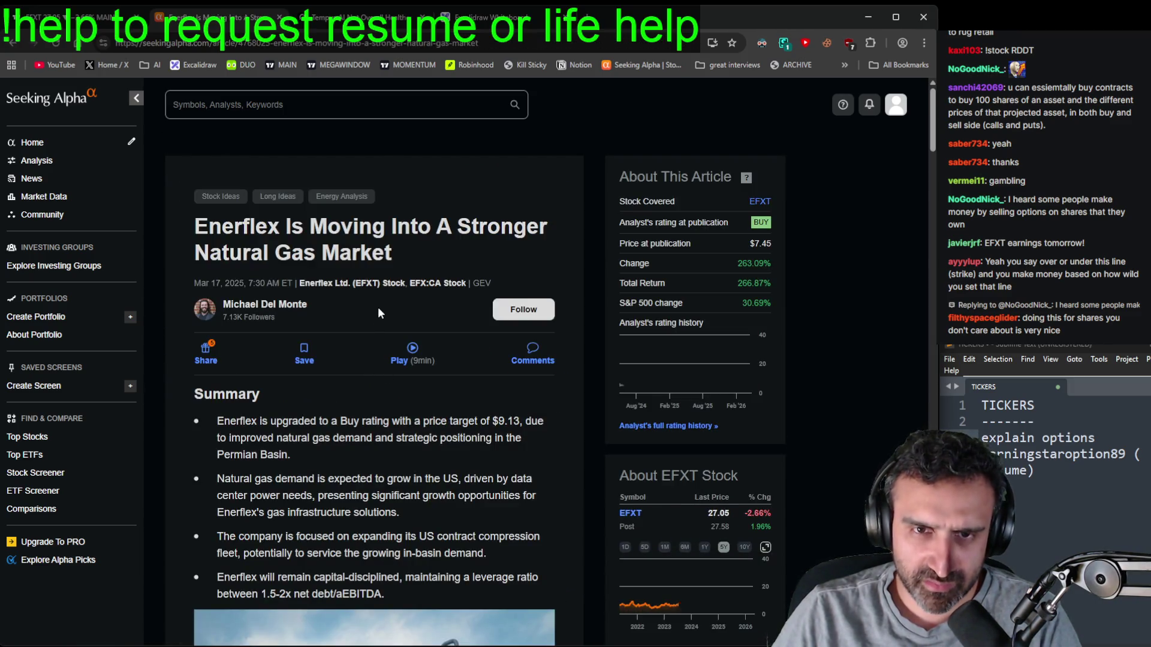
pyautogui.scroll(-2, 378, 308)
pyautogui.scroll(-2, 379, 312)
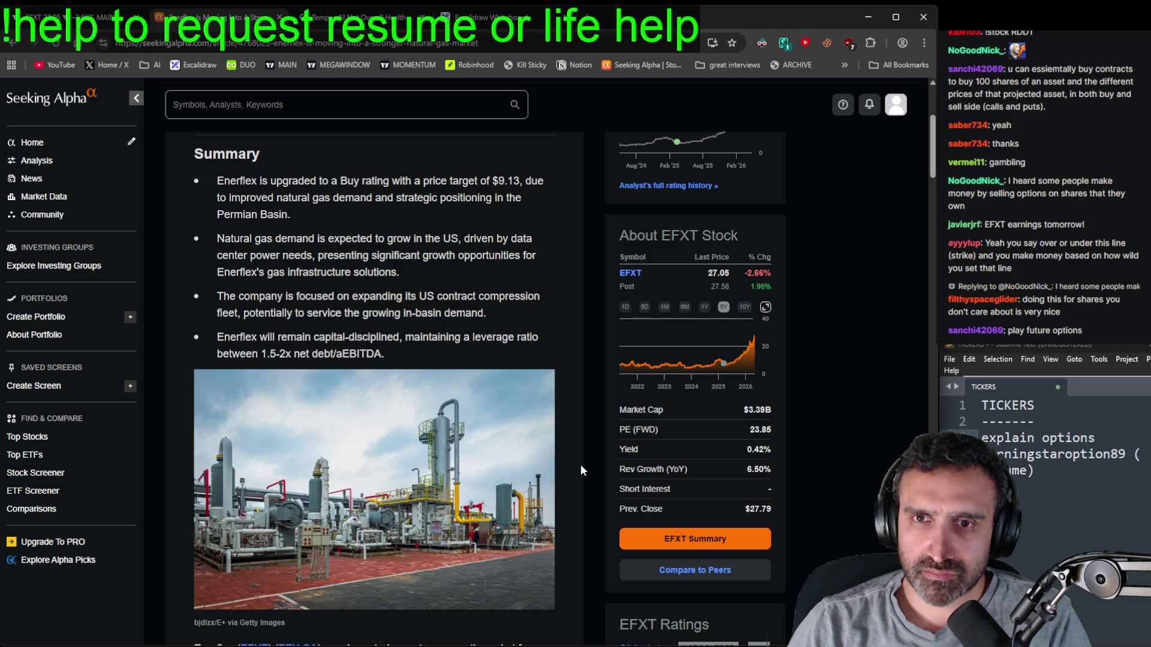
pyautogui.scroll(-5, 581, 471)
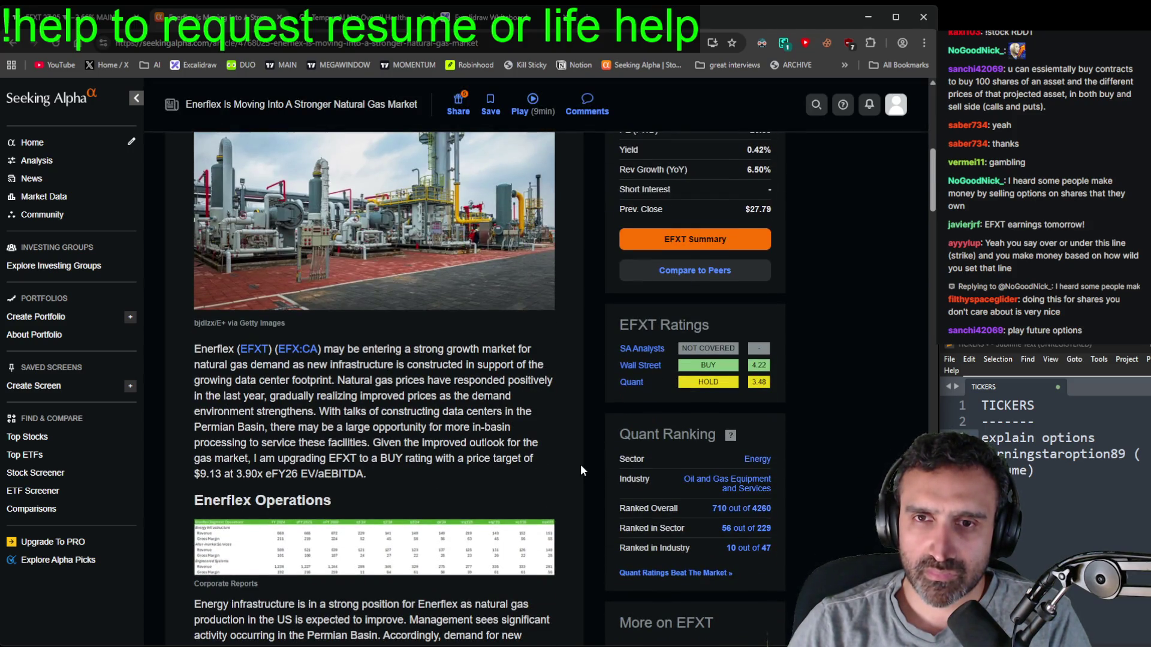
pyautogui.scroll(-1, 581, 471)
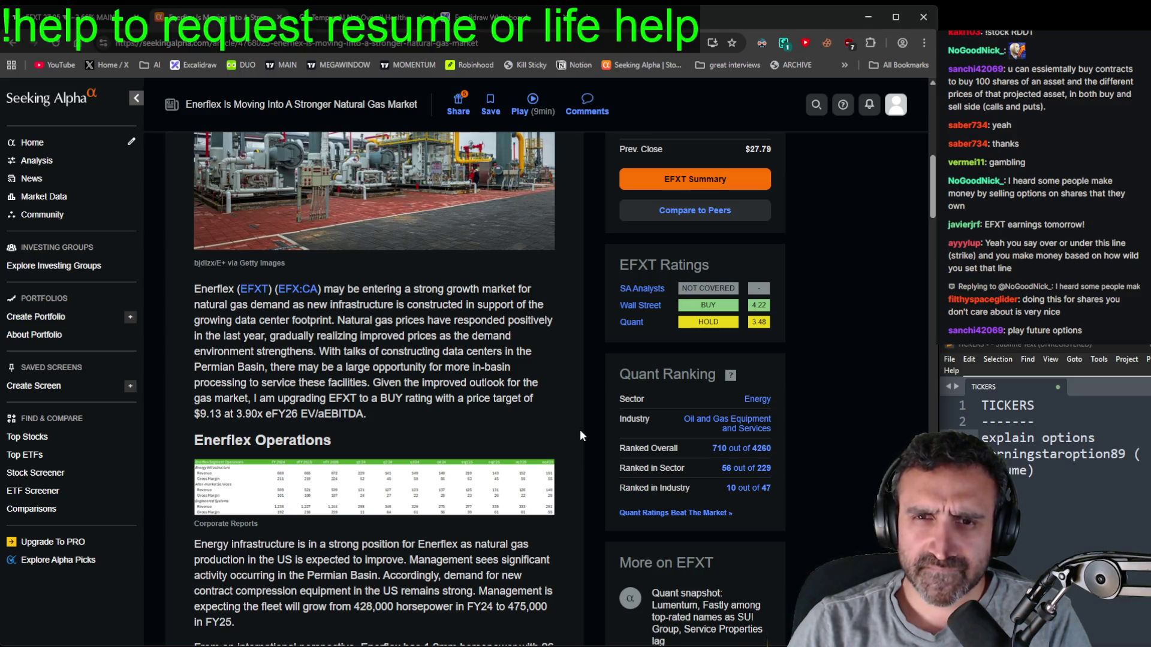
pyautogui.scroll(-4, 580, 436)
pyautogui.scroll(-4, 580, 436)
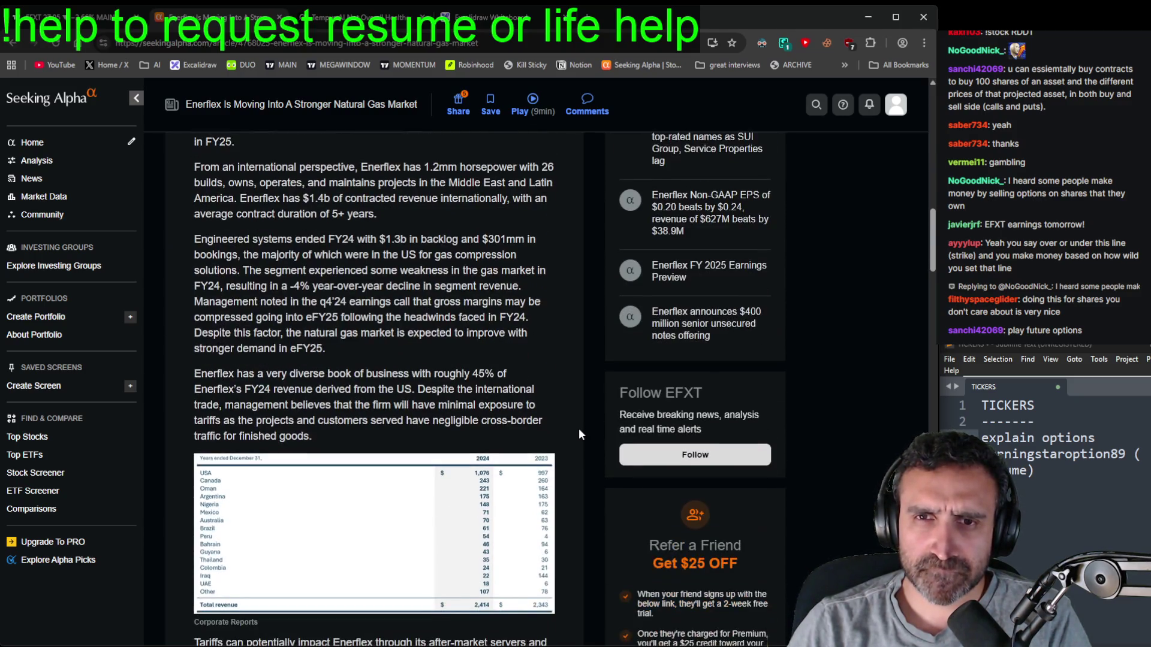
pyautogui.click(66, 17)
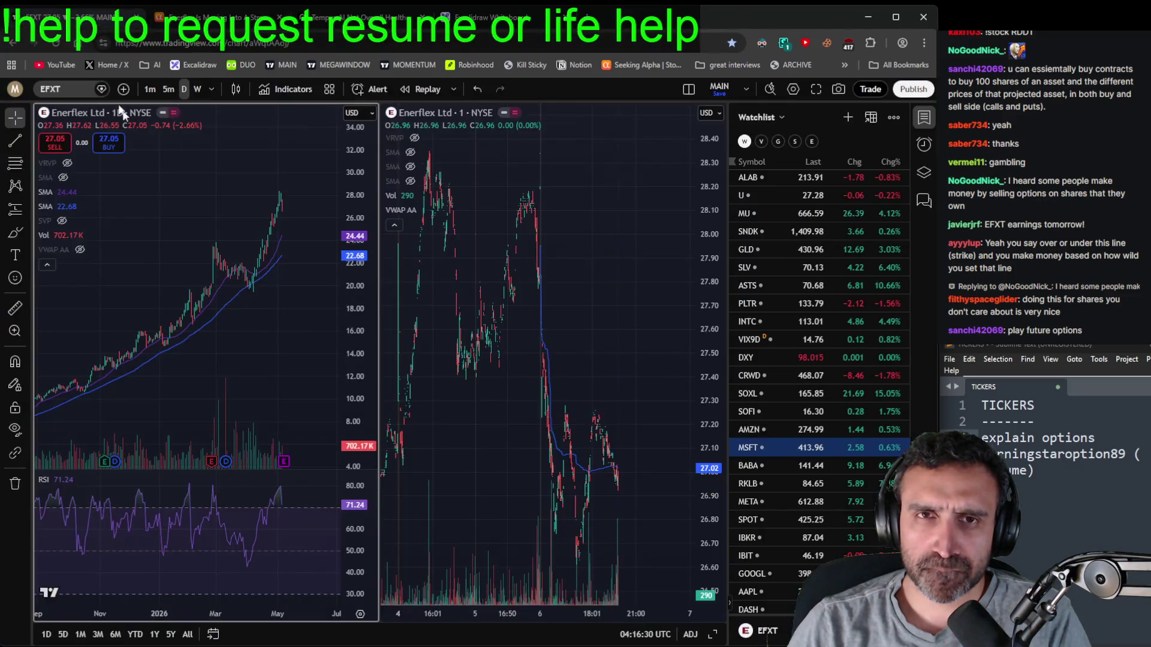
# - Pan EFXT's daily chart to show 2024–2026 bars and delete the 'explain options' note line
pyautogui.scroll(-2, 288, 300)
pyautogui.scroll(-2, 303, 298)
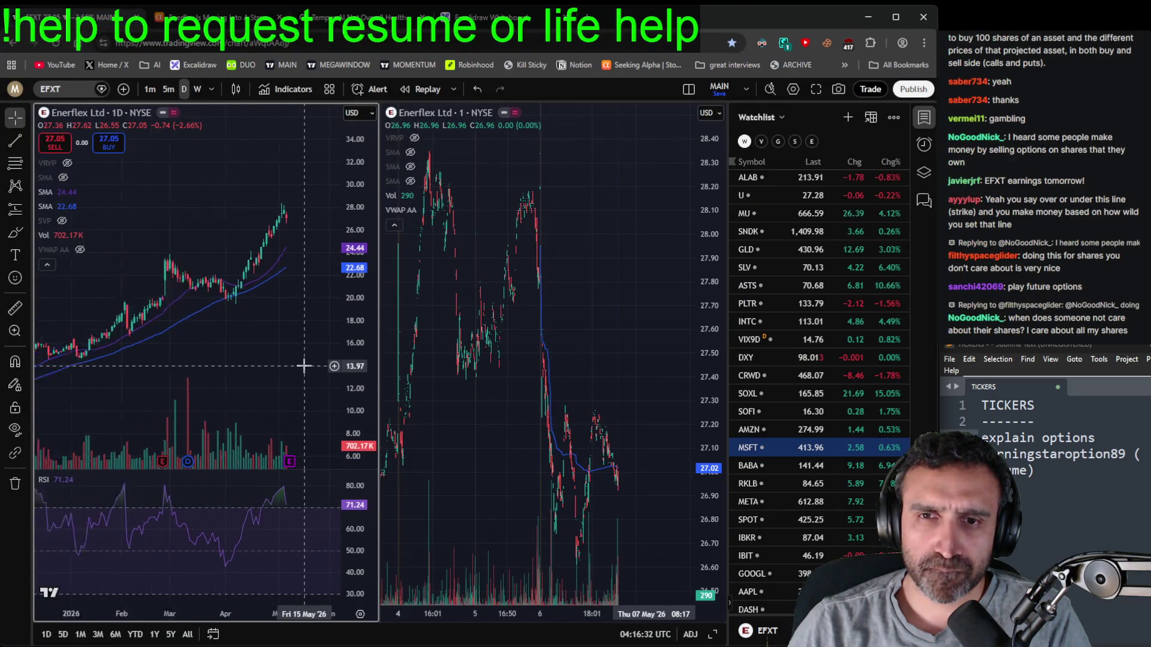
pyautogui.scroll(-2, 328, 362)
pyautogui.scroll(-2, 324, 369)
pyautogui.moveTo(321, 372)
pyautogui.mouseDown()
pyautogui.moveTo(217, 231)
pyautogui.moveTo(275, 239)
pyautogui.moveTo(285, 276)
pyautogui.mouseUp()
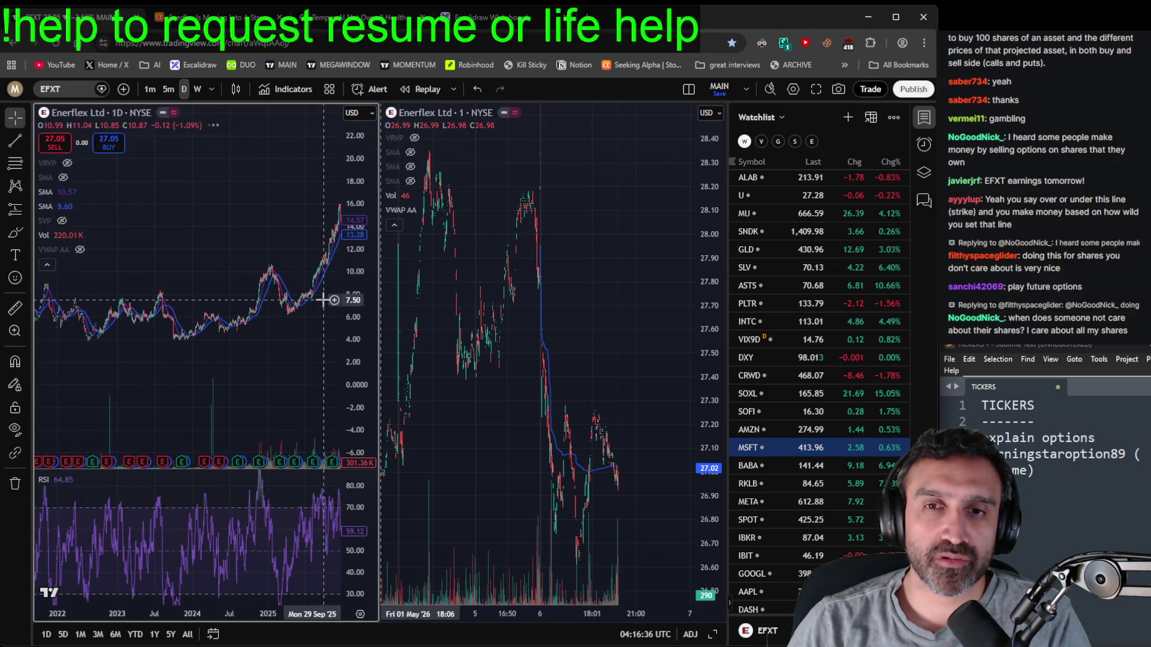
pyautogui.moveTo(294, 314); pyautogui.dragTo(236, 336)
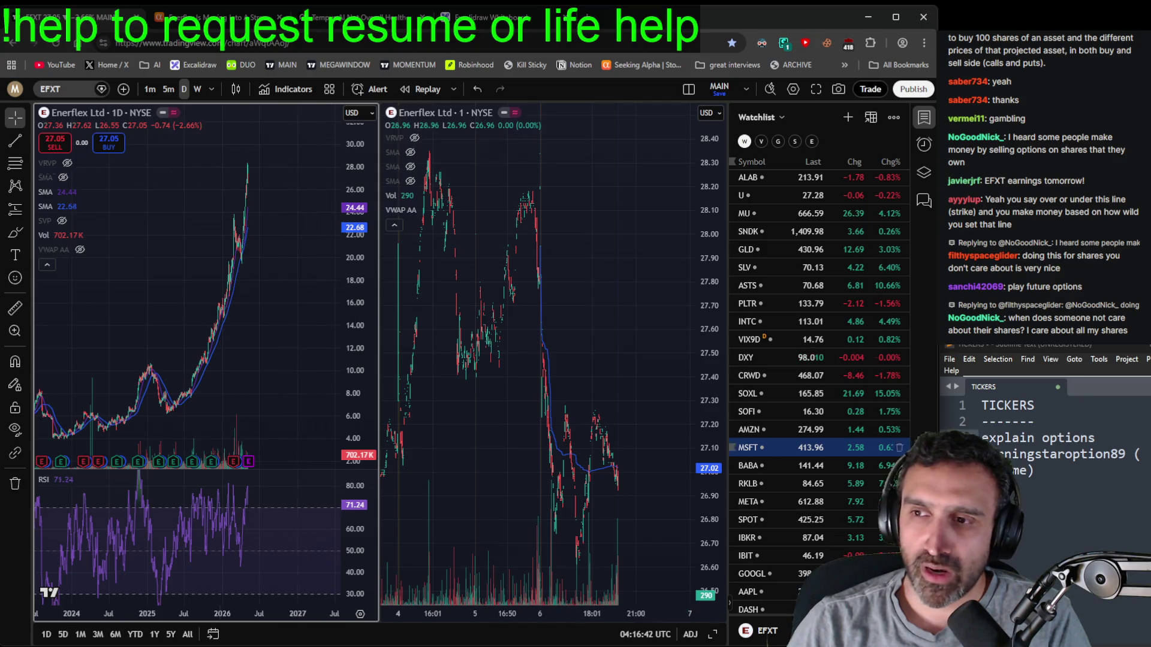
pyautogui.click(1096, 438)
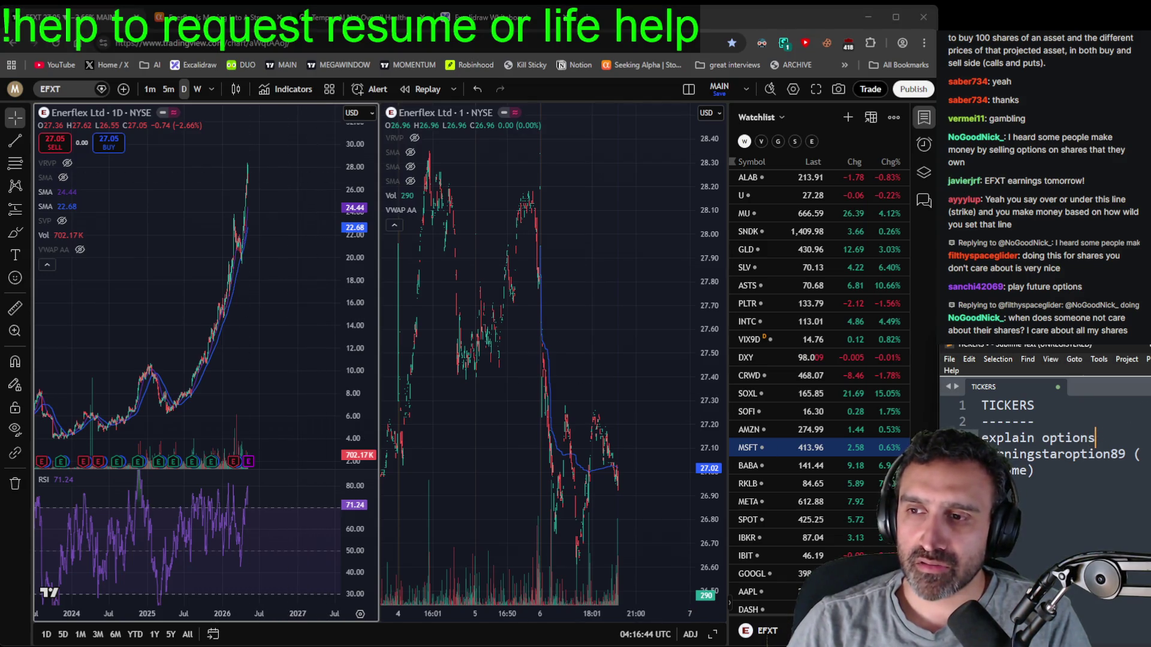
pyautogui.press('BackSpace')
pyautogui.press('BackSpace')
pyautogui.press('BackSpace')
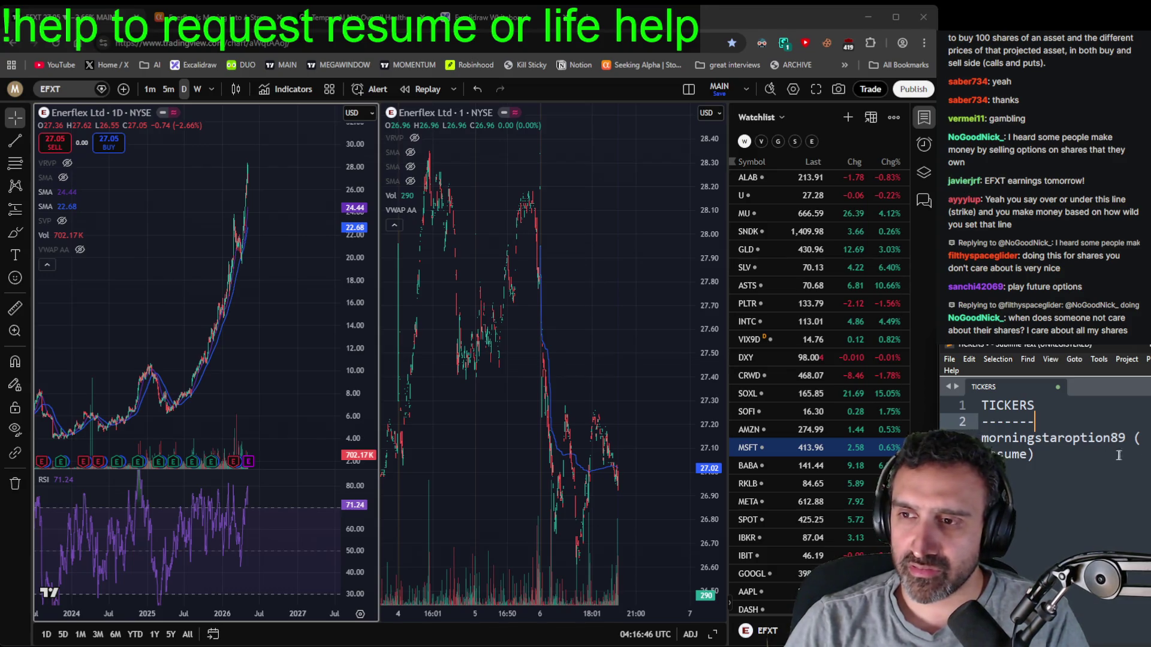
# - Select the requester's username on line 3 and move to the resume request line's end
pyautogui.doubleClick(1079, 437)
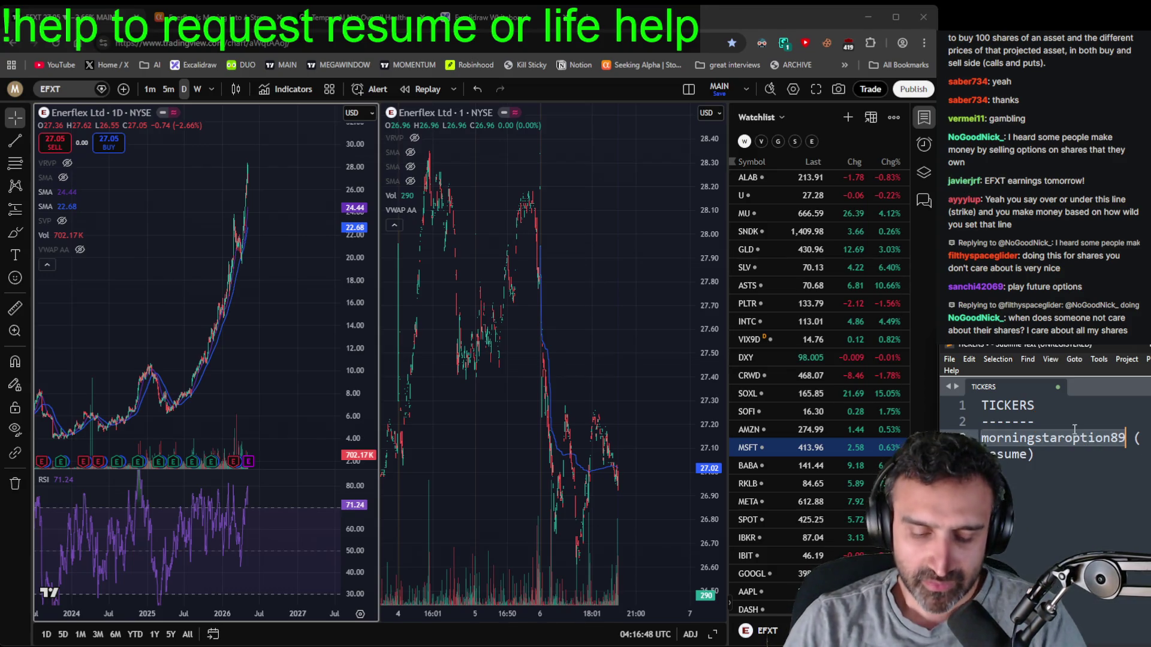
pyautogui.press('Down')
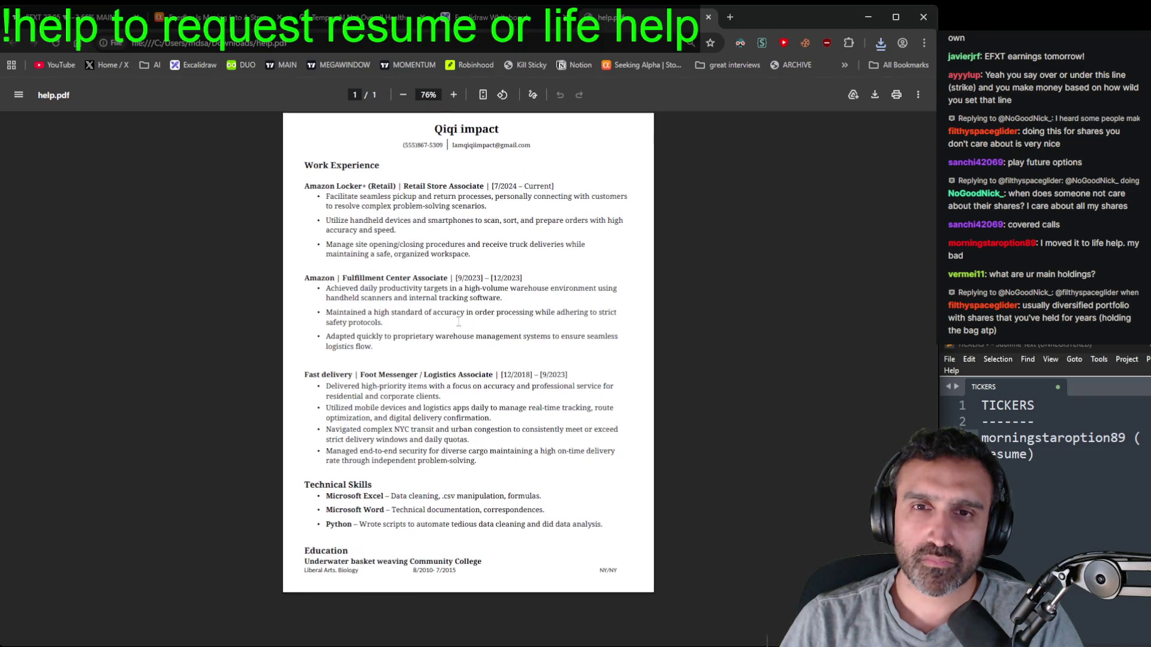
# - Zoom into the help.pdf resume, then open the downloaded template.pdf
pyautogui.keyDown('ctrl'); pyautogui.scroll(3, 457, 322); pyautogui.keyUp('ctrl')
pyautogui.scroll(1, 481, 333)
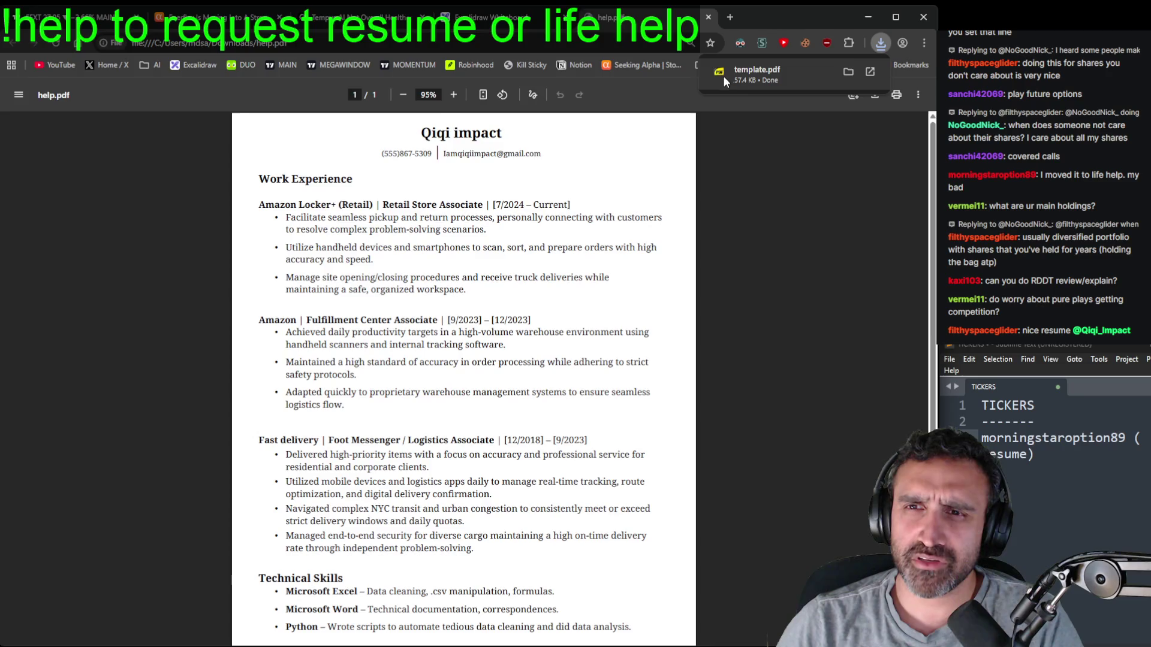
pyautogui.click(724, 76)
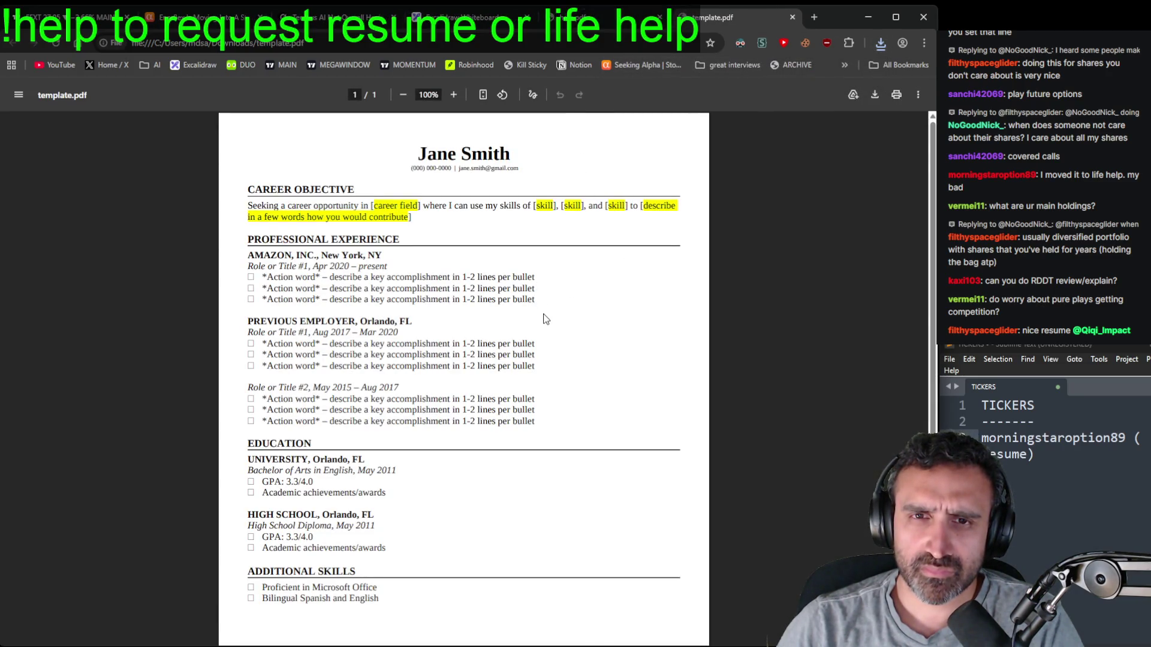
# - Select then clear the Role or Title #2 bullets in template.pdf and return to help.pdf
pyautogui.moveTo(534, 422); pyautogui.dragTo(262, 400)
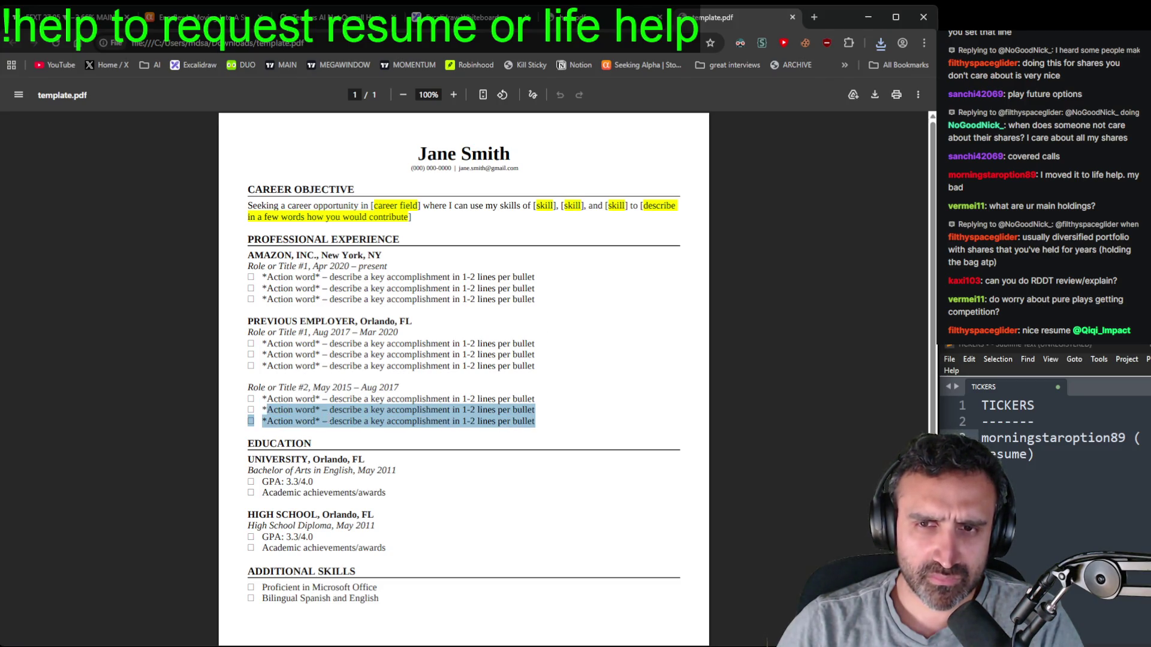
pyautogui.click(337, 401)
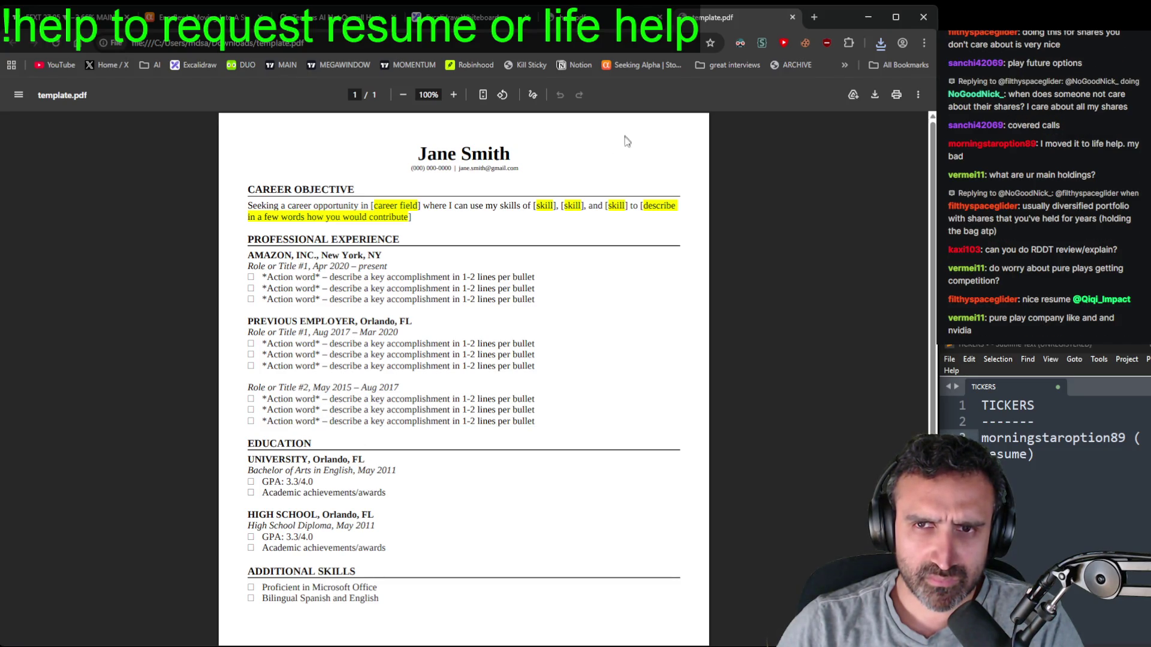
pyautogui.click(600, 24)
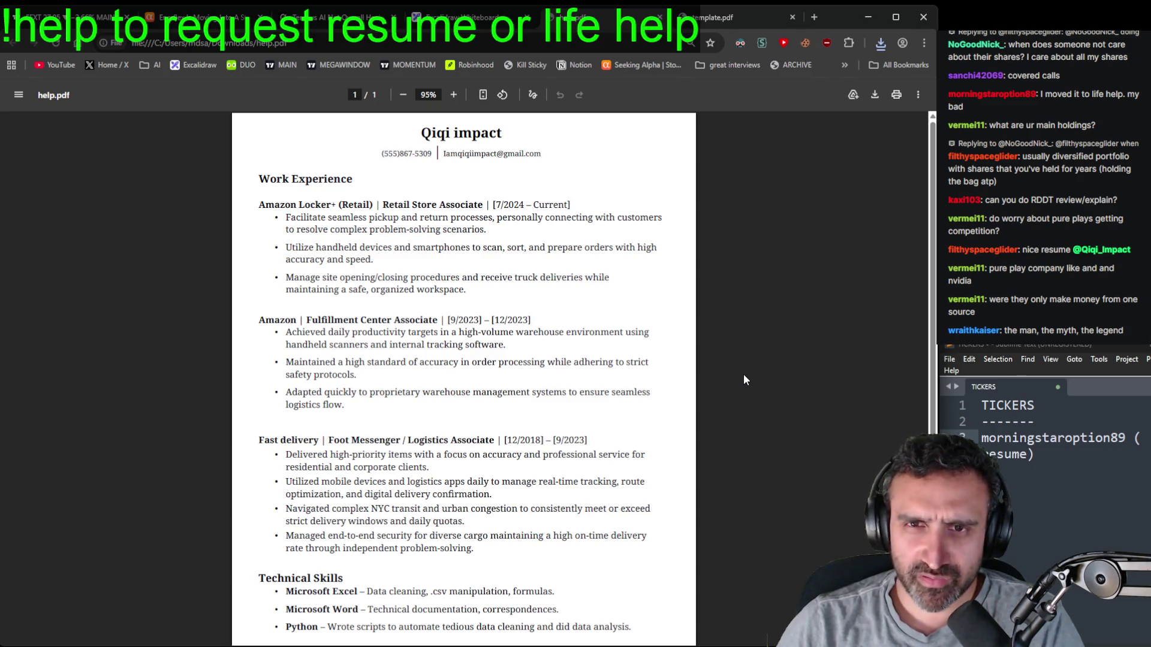
# - Scroll through the submitted help.pdf resume to review its roles and skills
pyautogui.scroll(-1, 744, 376)
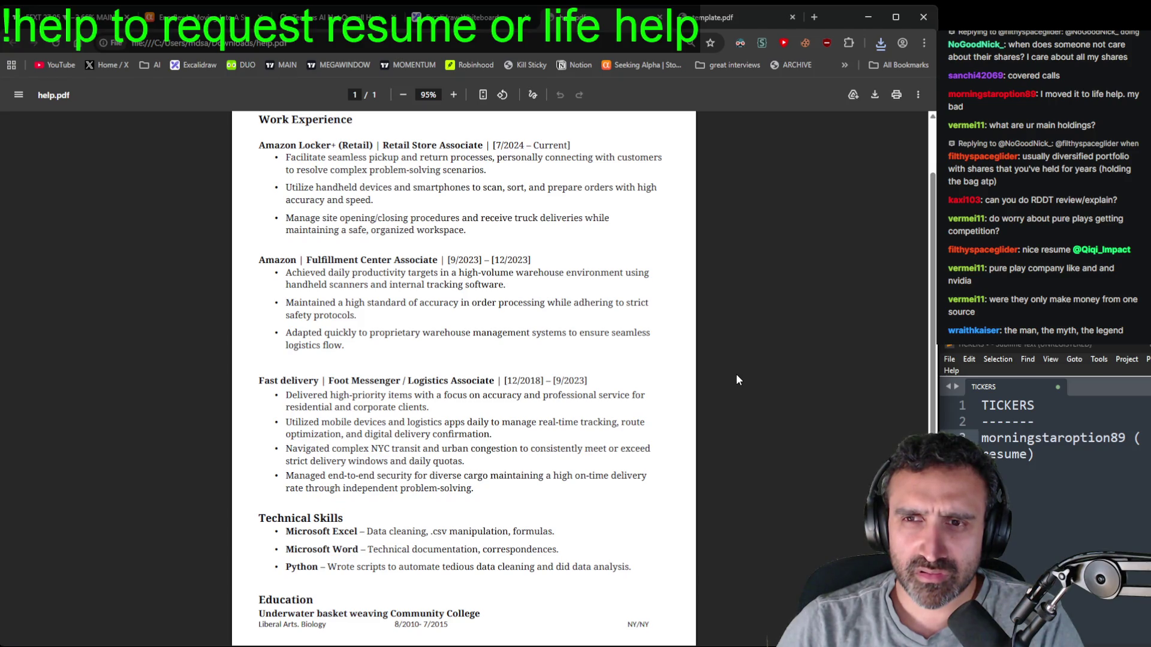
pyautogui.scroll(1, 737, 376)
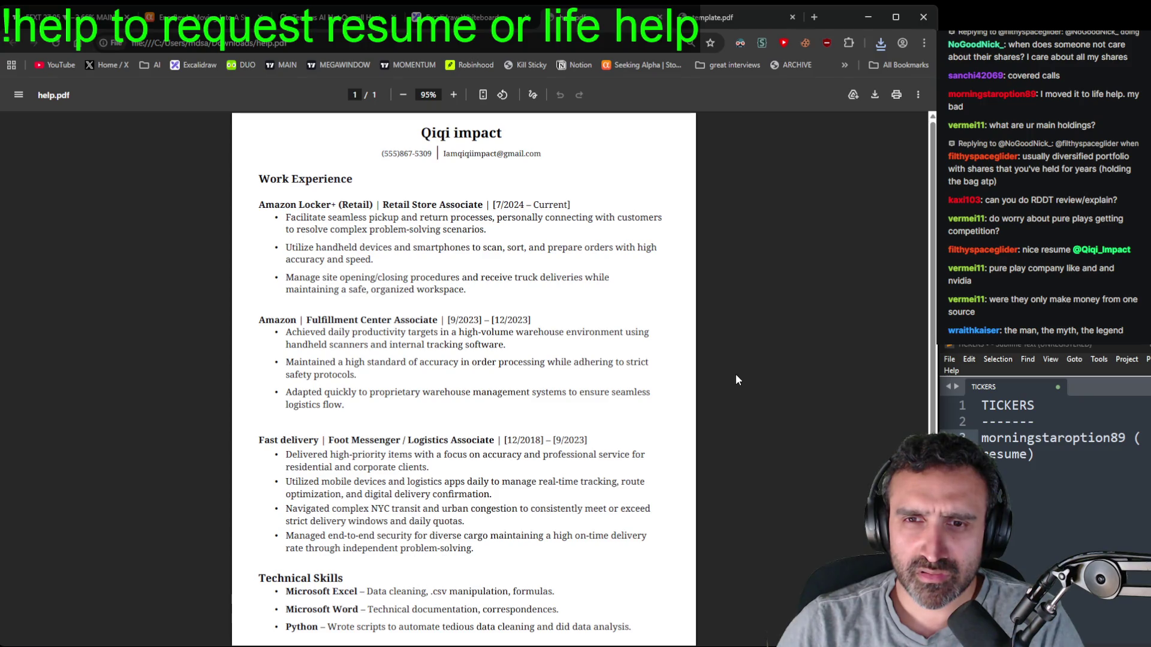
pyautogui.scroll(-1, 735, 373)
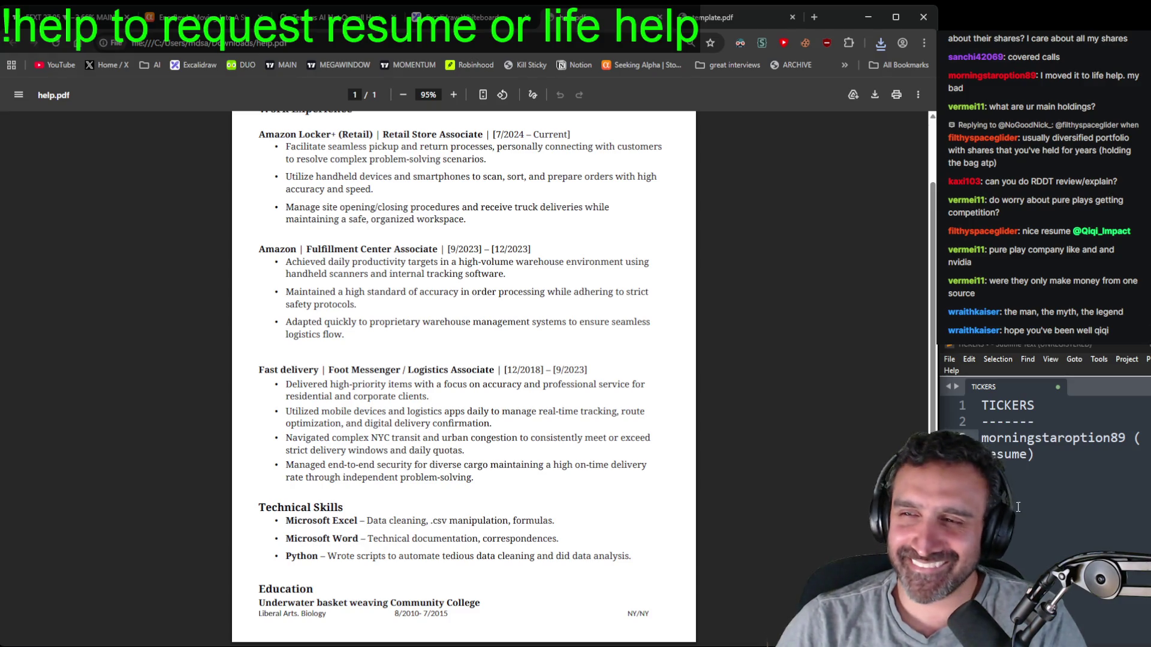
pyautogui.scroll(2, 805, 498)
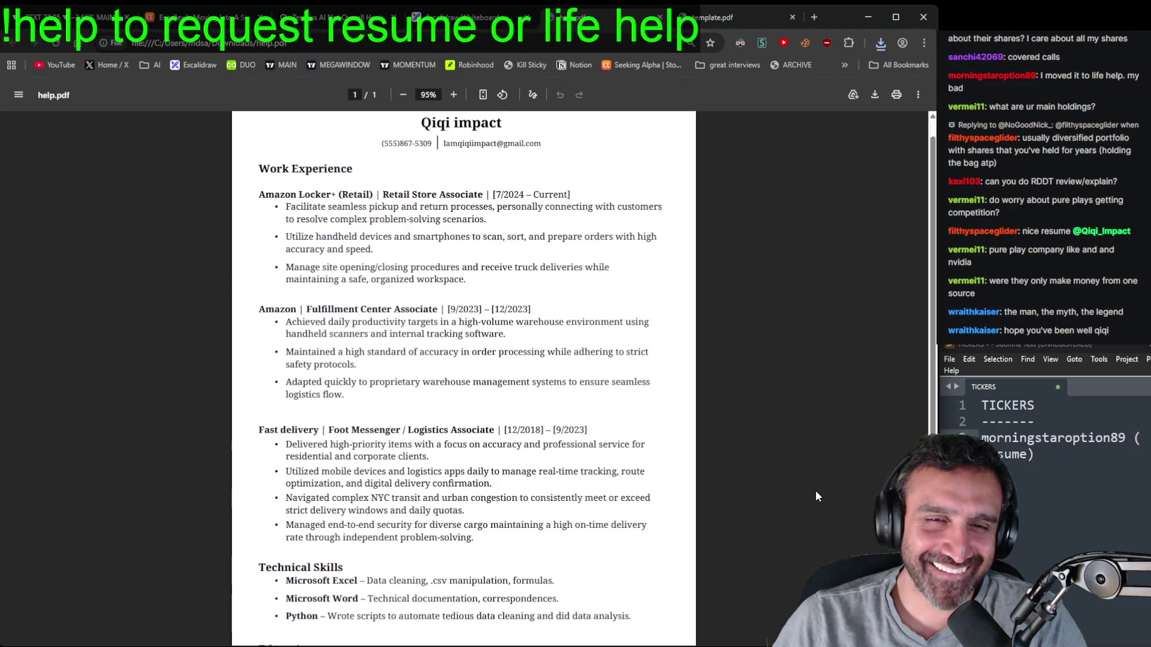
pyautogui.scroll(-2, 815, 490)
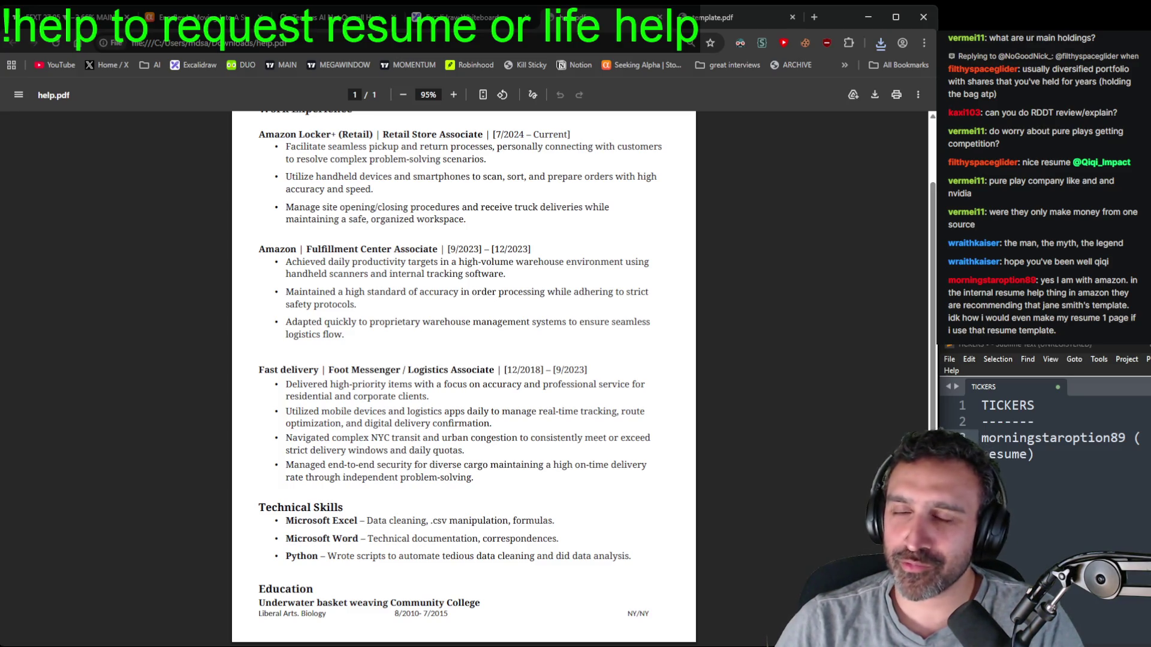
pyautogui.scroll(1, 812, 449)
pyautogui.scroll(1, 811, 447)
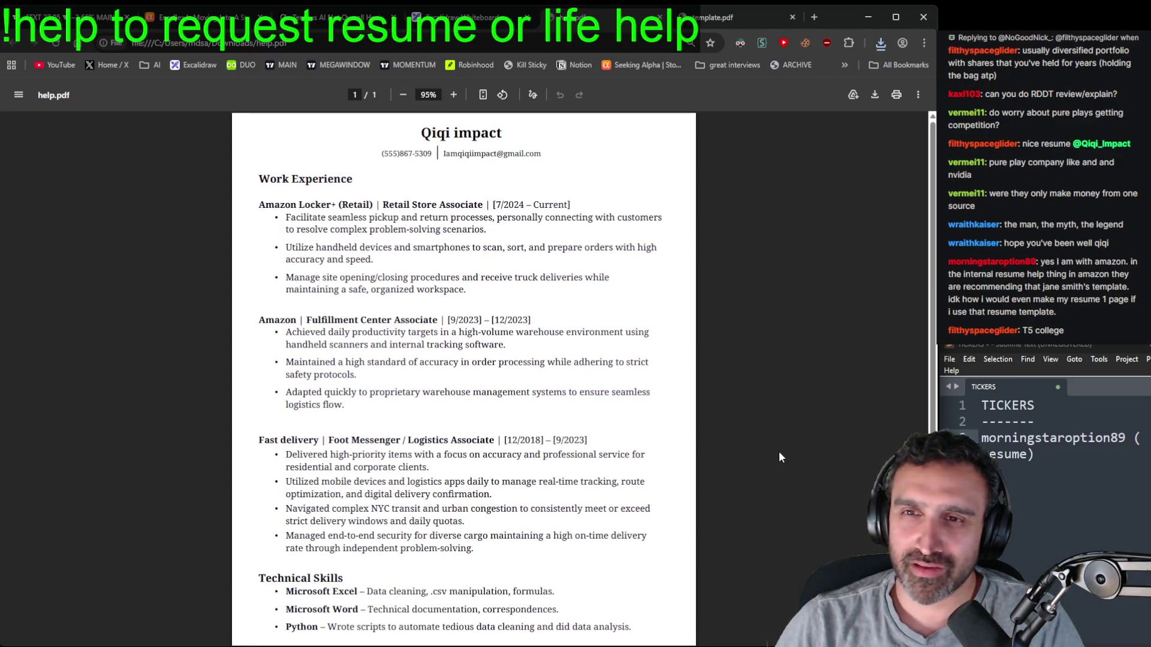
# - Add an RDDT line to the tickers note while comparing template.pdf with help.pdf
pyautogui.click(729, 21)
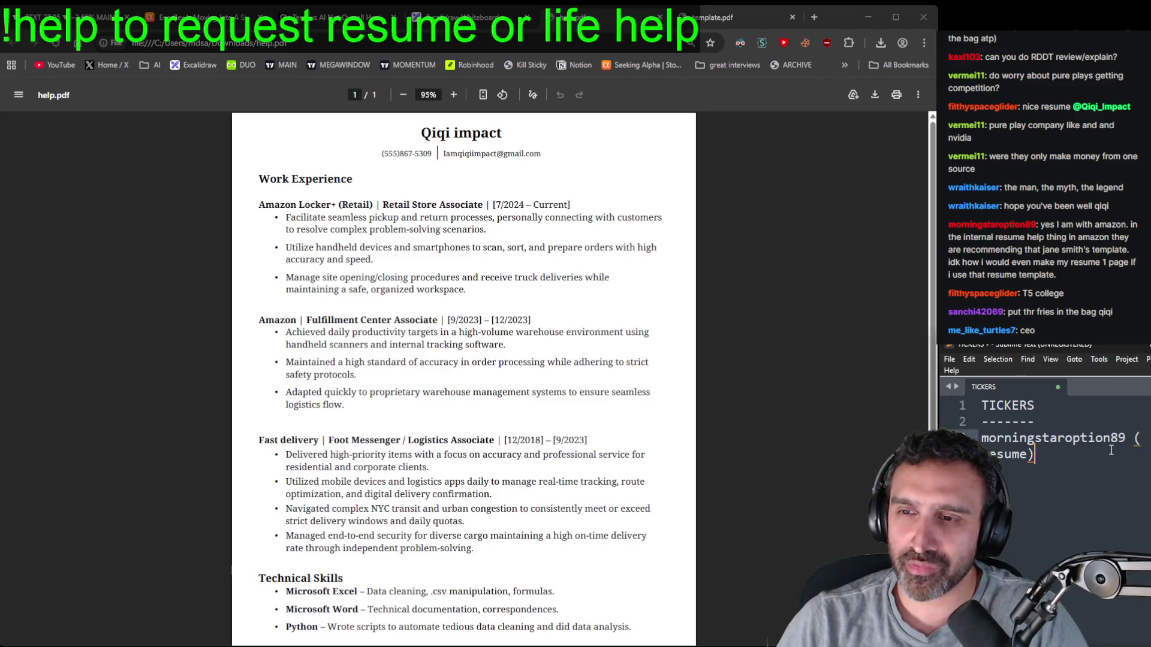
pyautogui.press('Return')
pyautogui.write('RDDT')
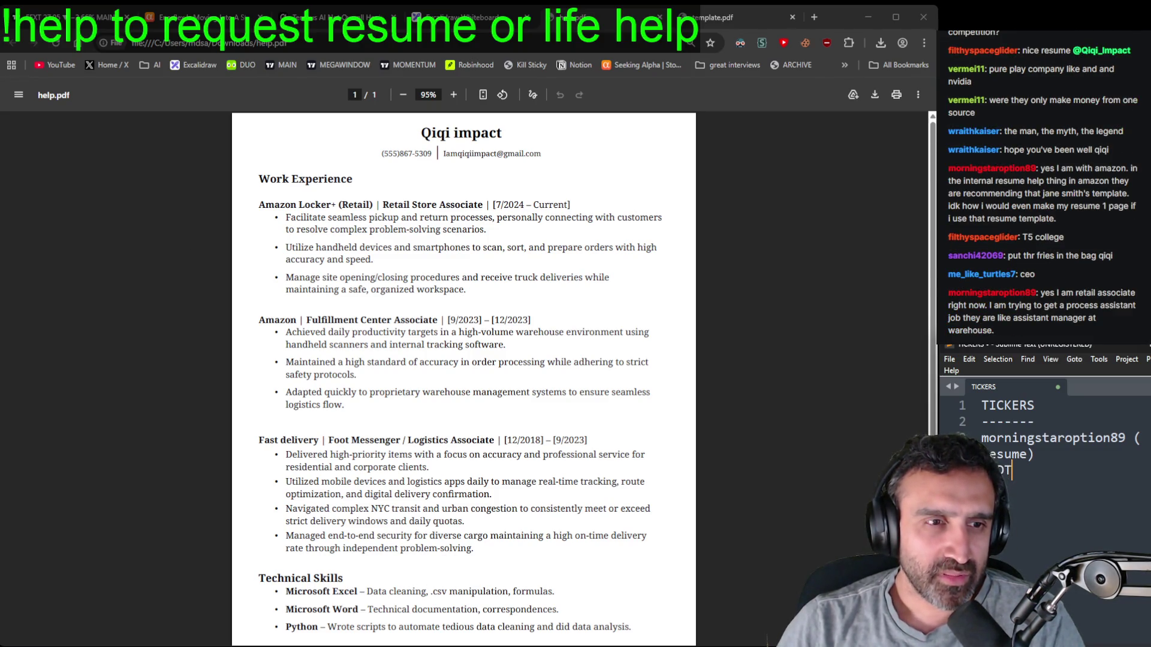
pyautogui.hotkey('ctrl', 'Tab')
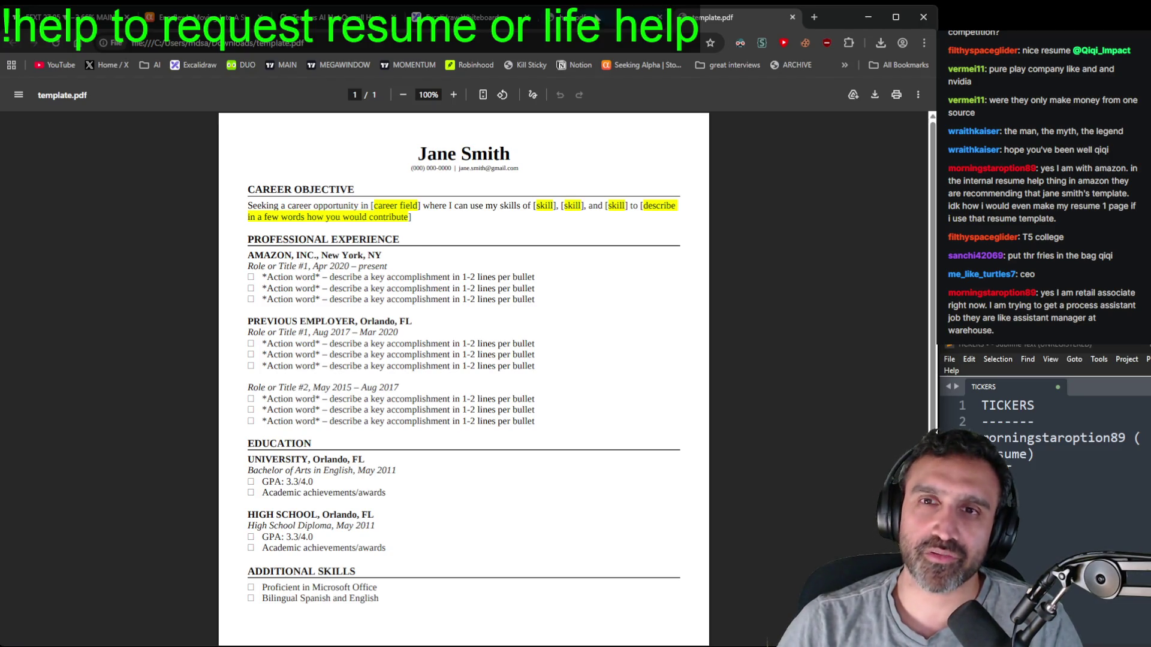
pyautogui.click(598, 21)
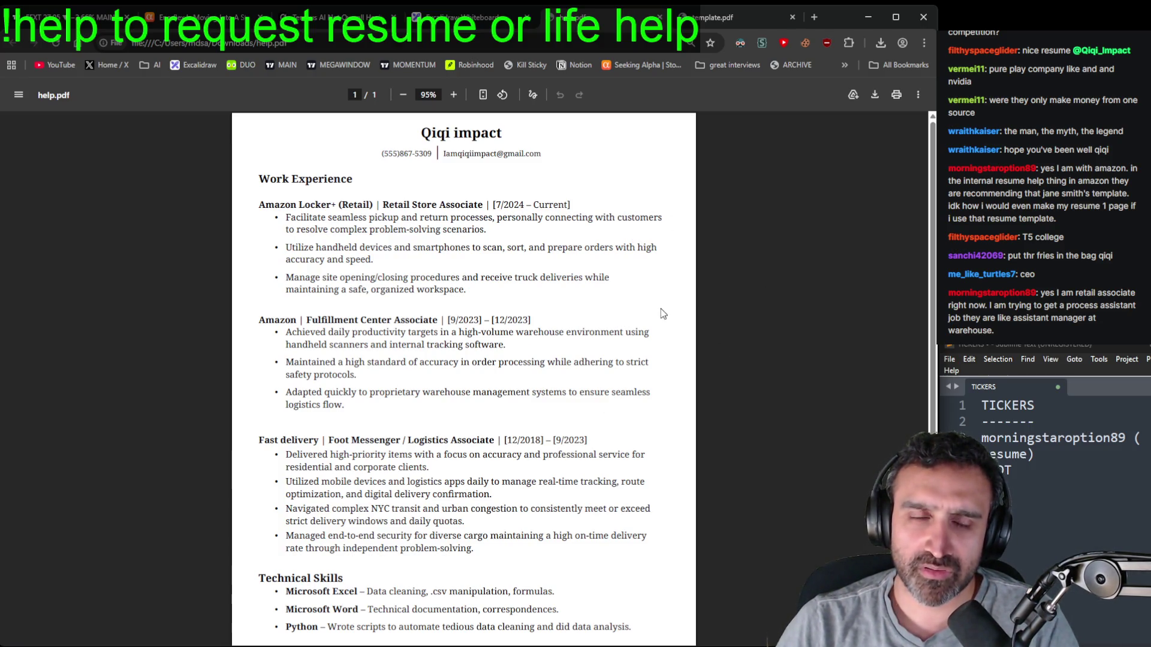
pyautogui.click(705, 31)
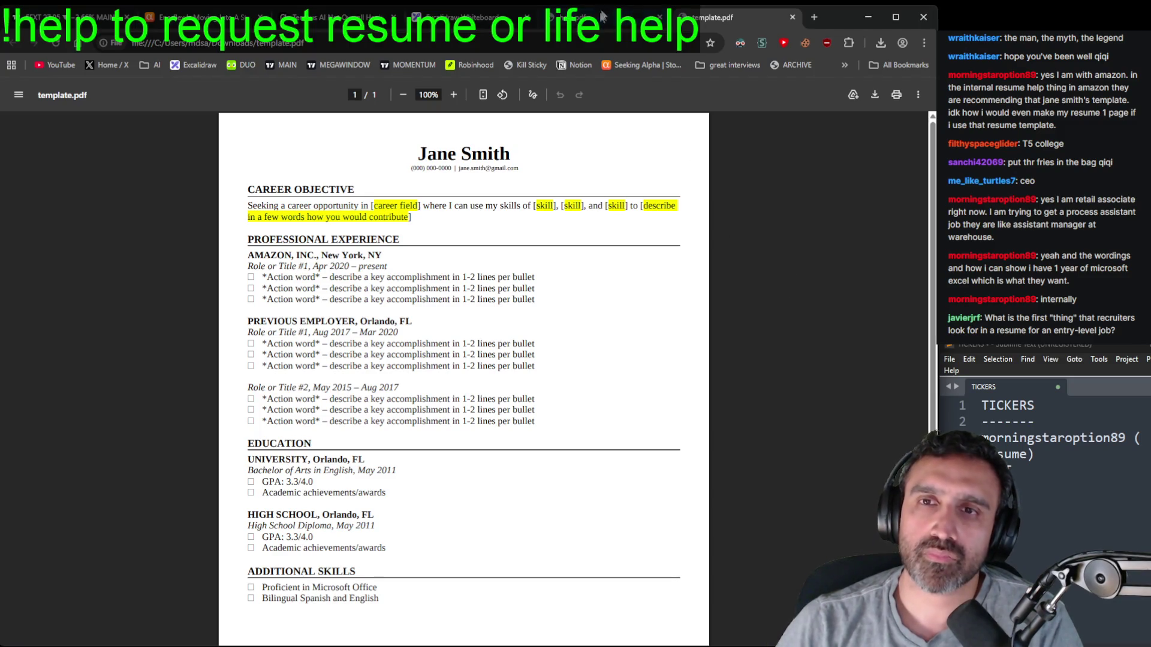
pyautogui.moveTo(731, 243); pyautogui.dragTo(680, 185)
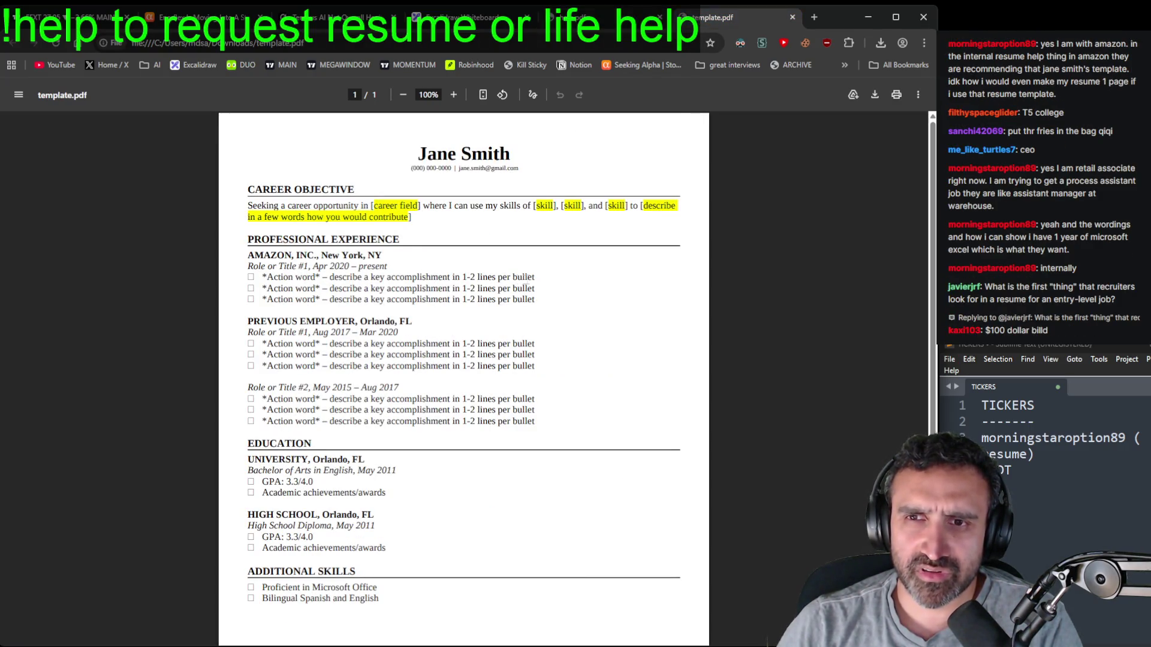
pyautogui.hotkey('ctrl', 'shift', 'Tab')
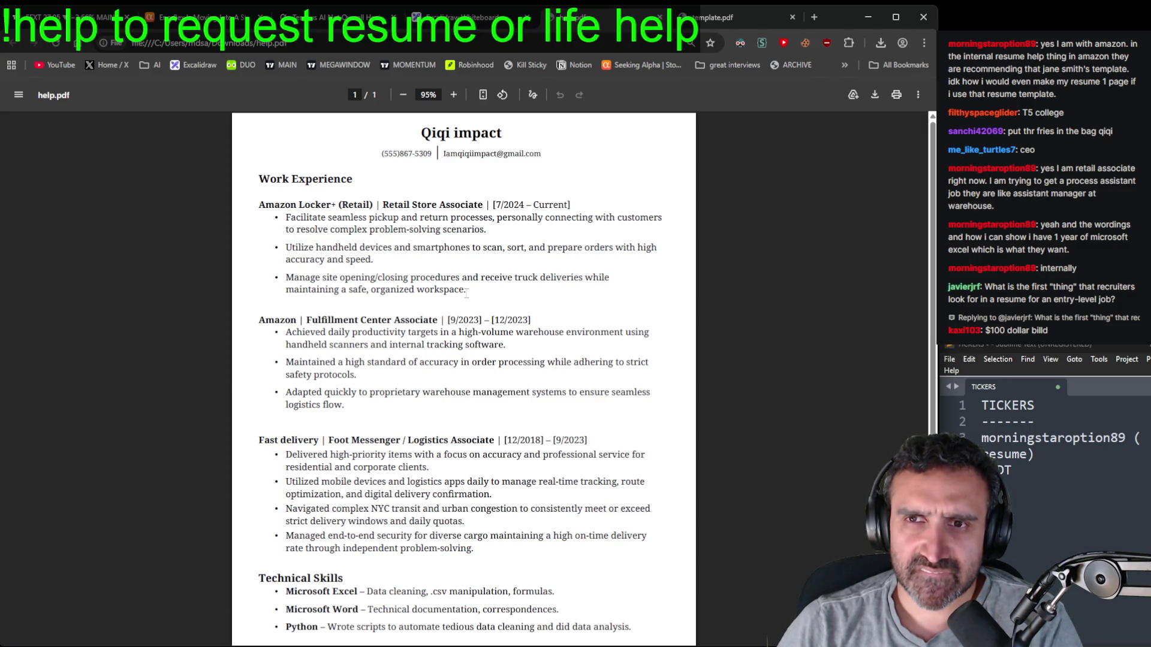
pyautogui.moveTo(486, 229)
pyautogui.mouseDown()
pyautogui.moveTo(465, 217)
pyautogui.moveTo(312, 205)
pyautogui.moveTo(286, 217)
pyautogui.mouseUp()
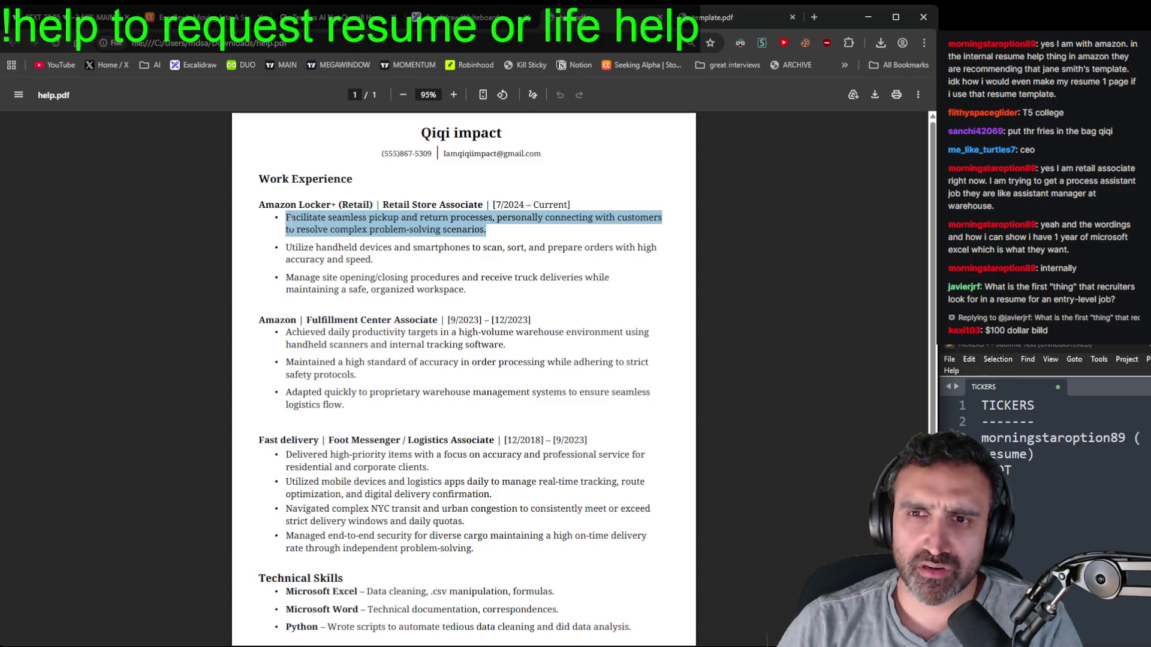
pyautogui.moveTo(374, 260); pyautogui.dragTo(284, 248)
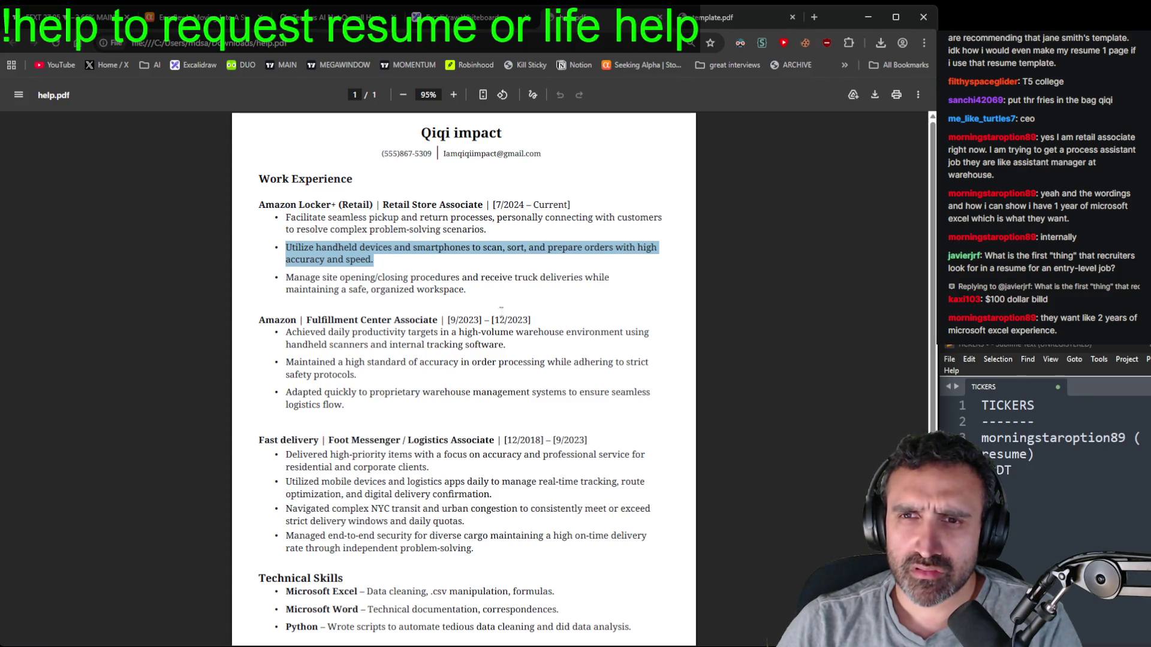
pyautogui.click(485, 298)
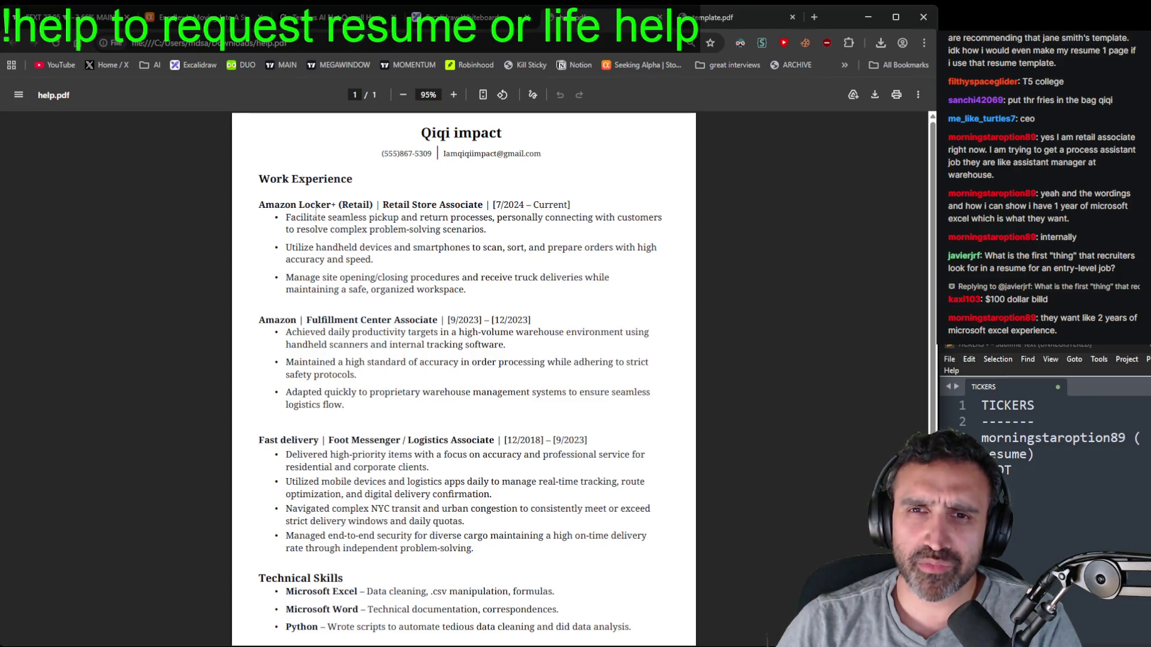
pyautogui.moveTo(286, 217); pyautogui.dragTo(331, 218)
pyautogui.moveTo(286, 247)
pyautogui.mouseDown()
pyautogui.moveTo(317, 248)
pyautogui.moveTo(295, 277)
pyautogui.moveTo(320, 277)
pyautogui.moveTo(328, 218)
pyautogui.mouseUp()
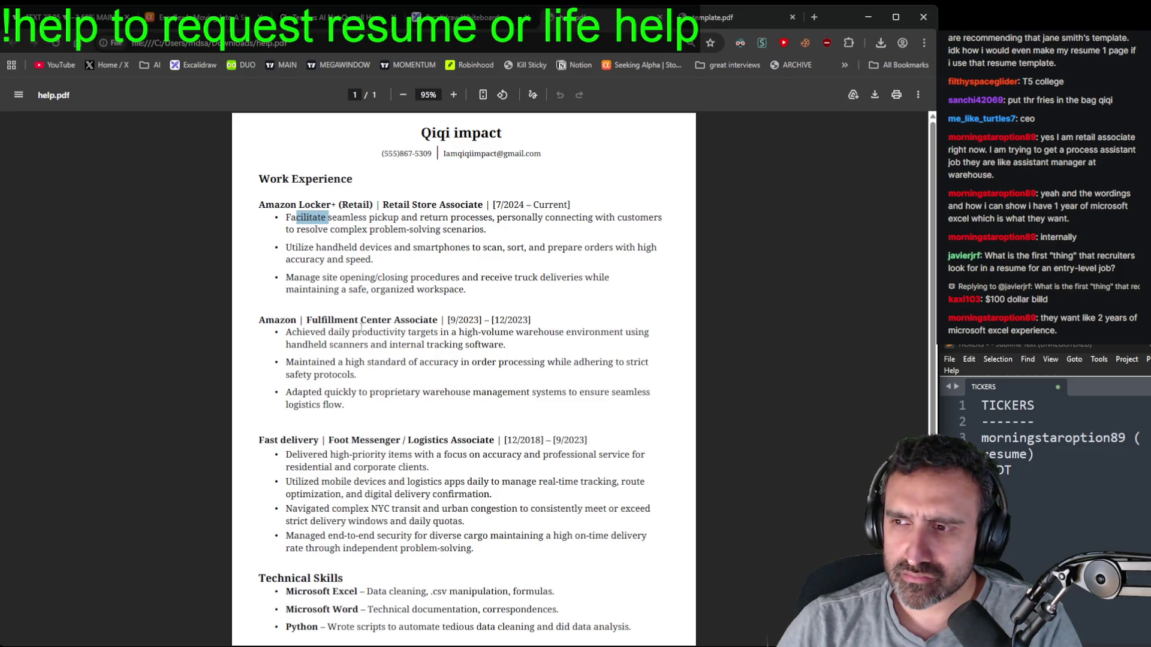
pyautogui.scroll(-1, 527, 517)
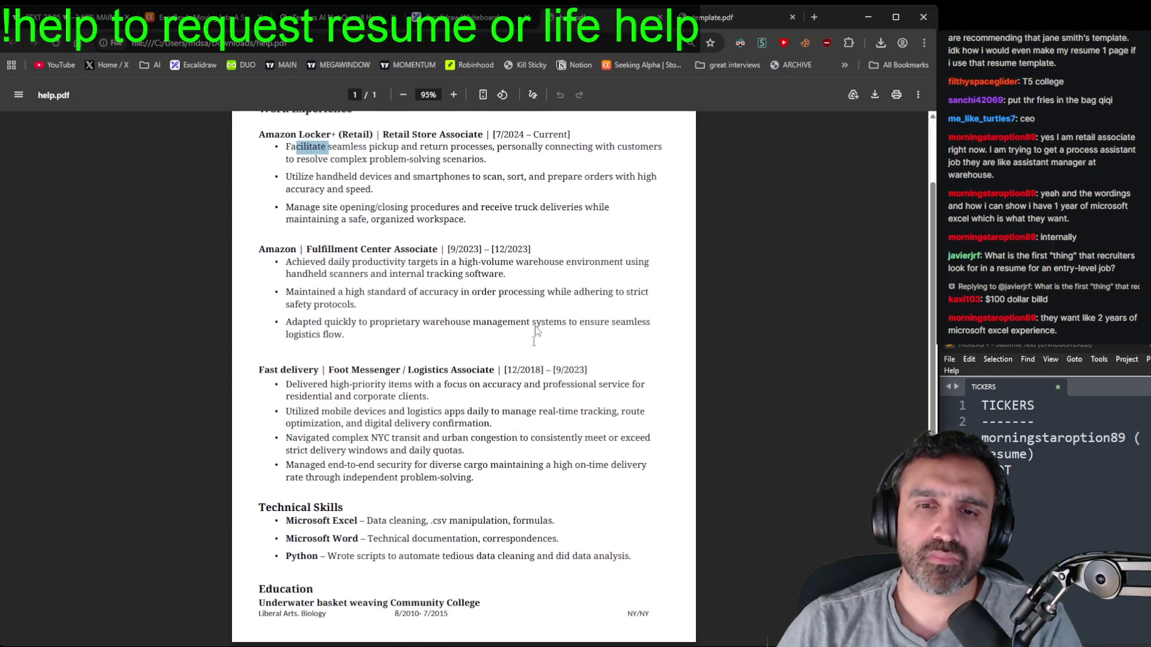
pyautogui.click(713, 17)
pyautogui.scroll(-1, 416, 422)
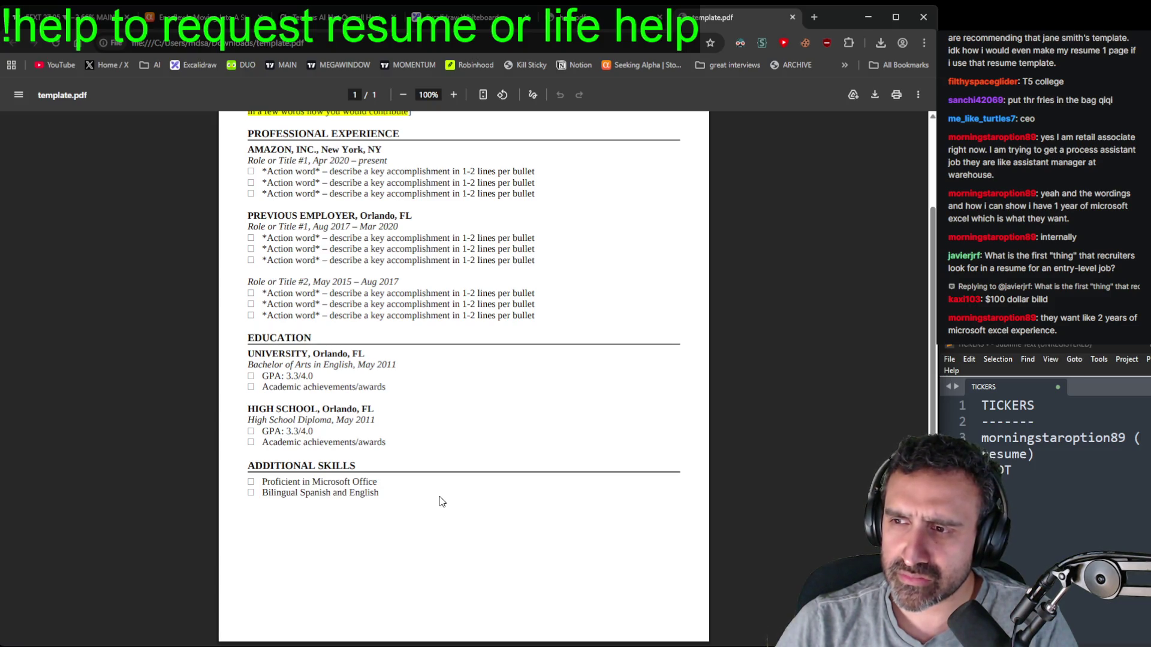
pyautogui.click(599, 17)
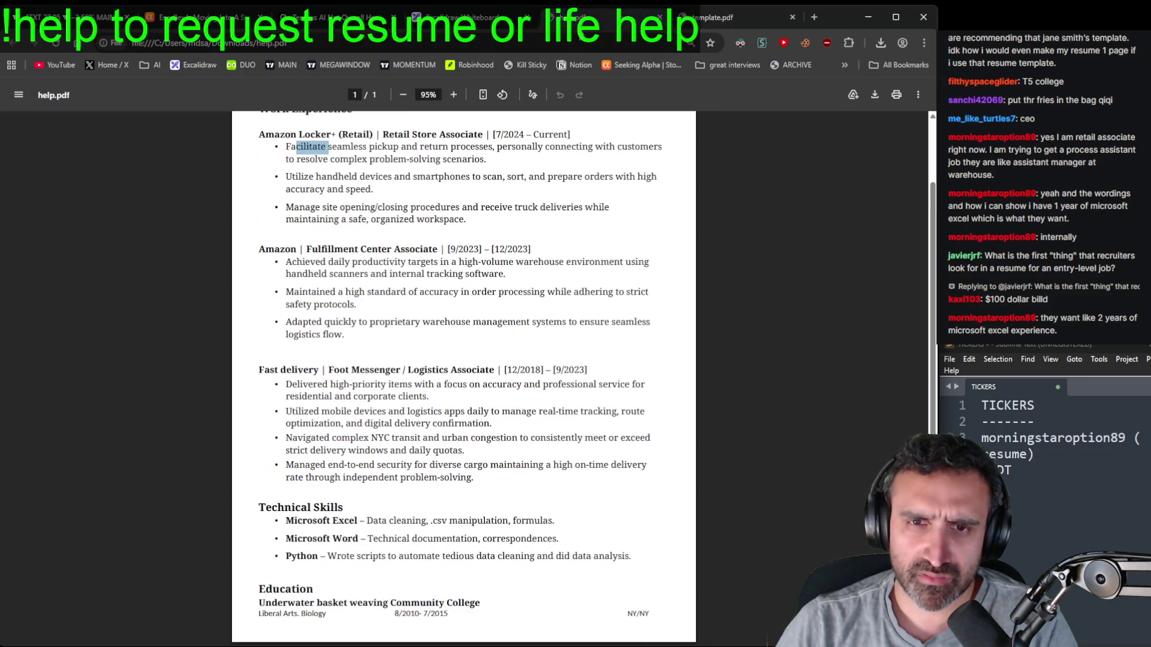
pyautogui.click(545, 492)
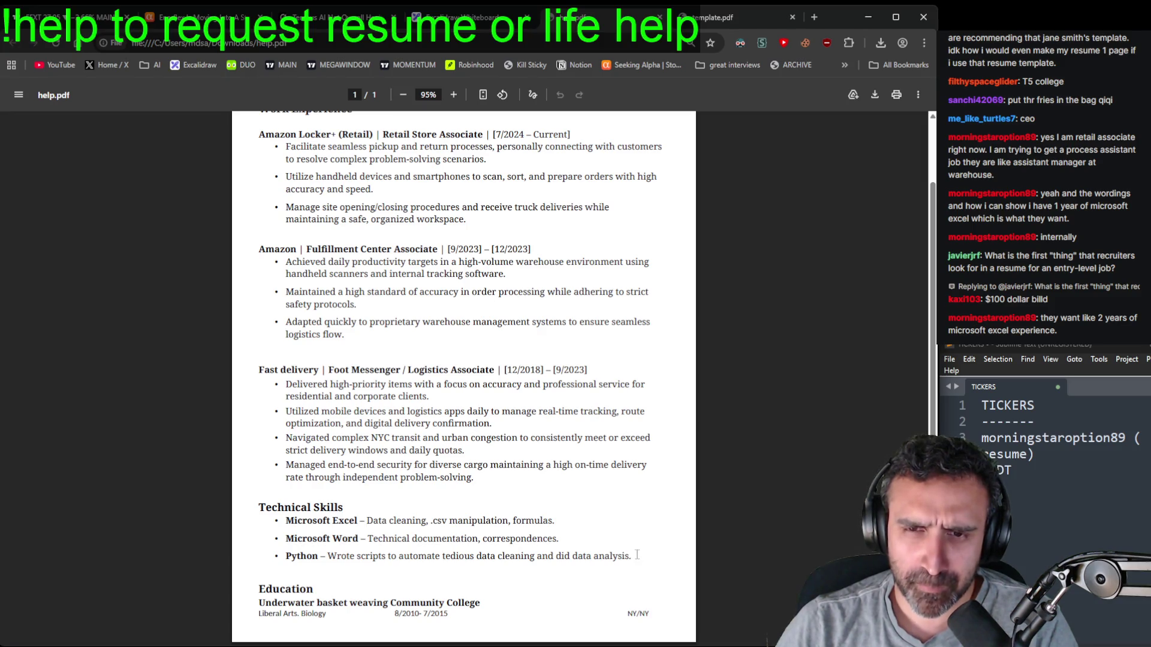
pyautogui.moveTo(637, 555); pyautogui.dragTo(272, 523)
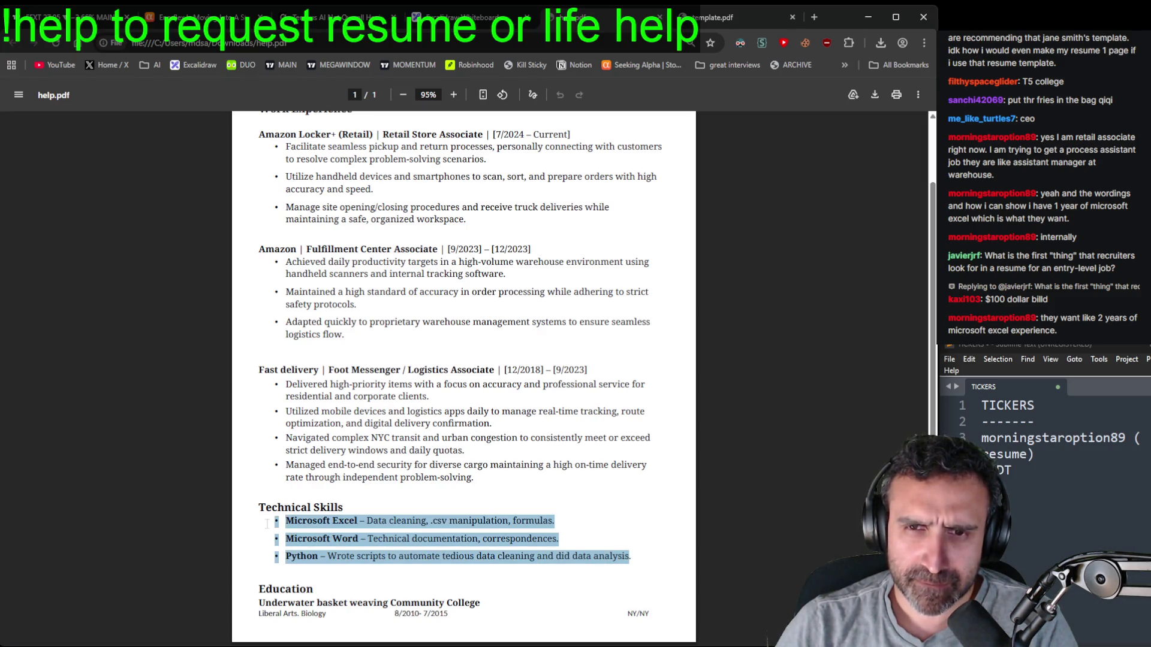
pyautogui.click(567, 535)
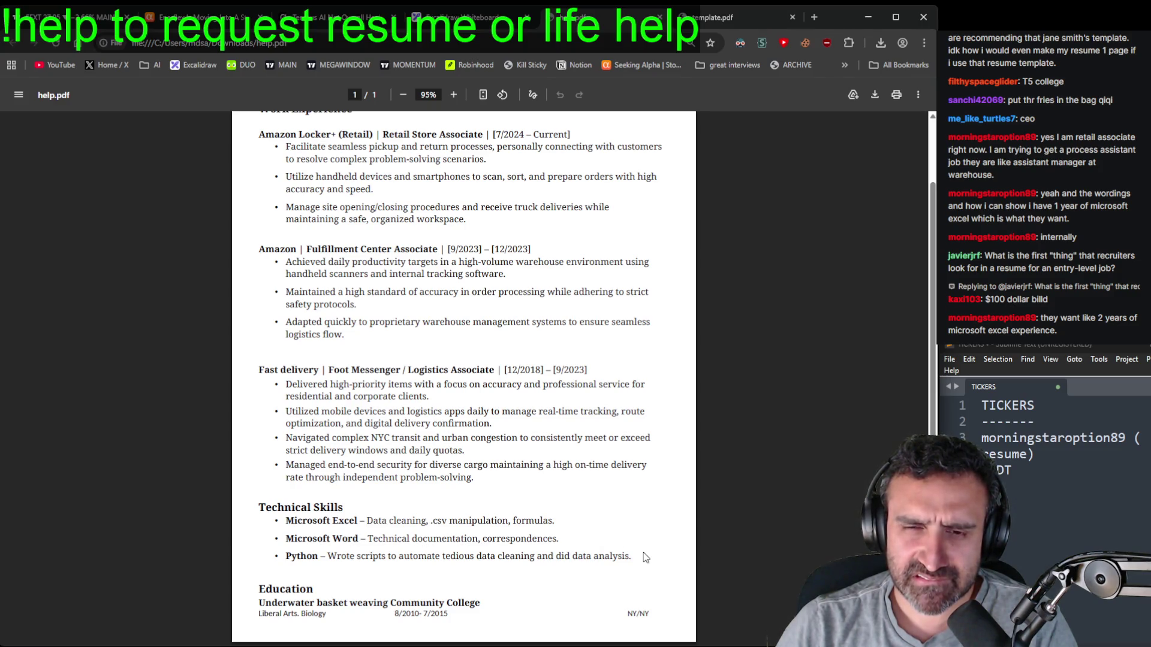
pyautogui.scroll(1, 589, 512)
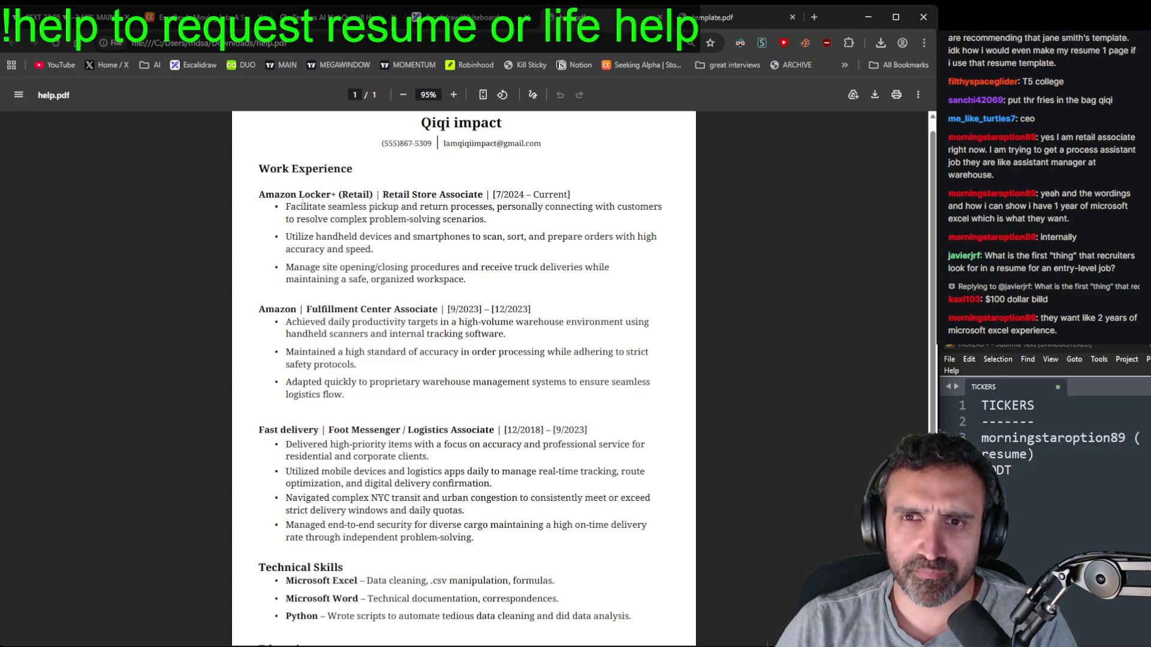
pyautogui.doubleClick(1069, 384)
# - In a new note window over the resume, write 'Worked in customer service, handling customer pickup and return processes.'
pyautogui.moveTo(1082, 394)
pyautogui.mouseDown()
pyautogui.moveTo(1093, 461)
pyautogui.moveTo(1045, 388)
pyautogui.moveTo(1106, 485)
pyautogui.moveTo(447, 327)
pyautogui.mouseUp()
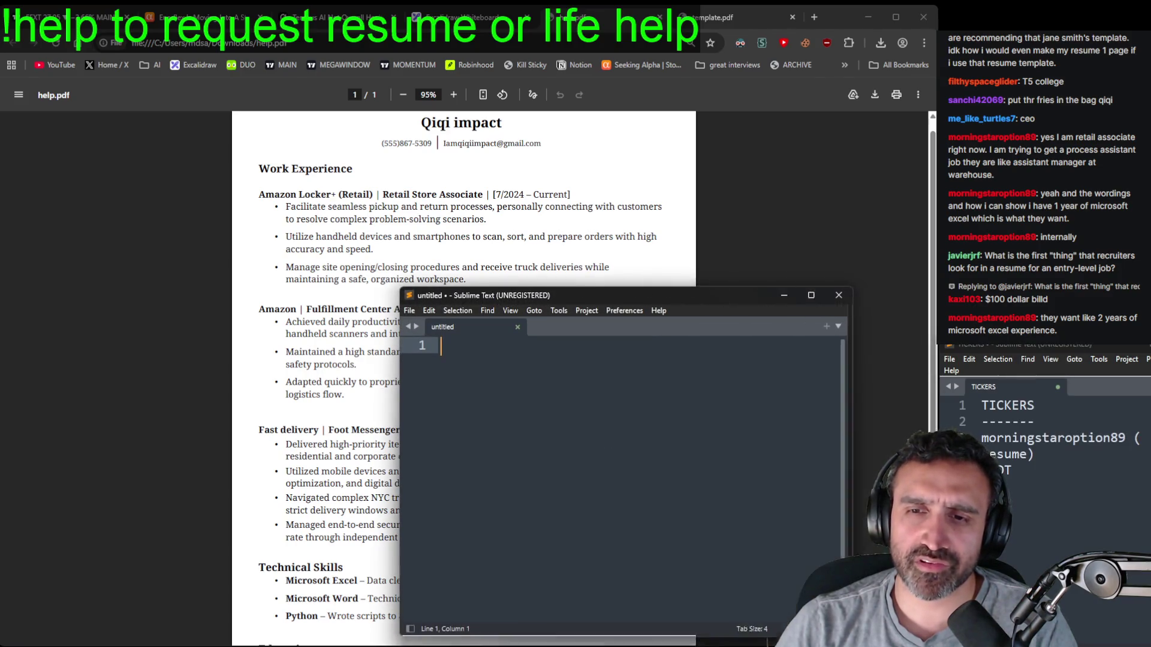
pyautogui.moveTo(773, 296); pyautogui.dragTo(773, 354)
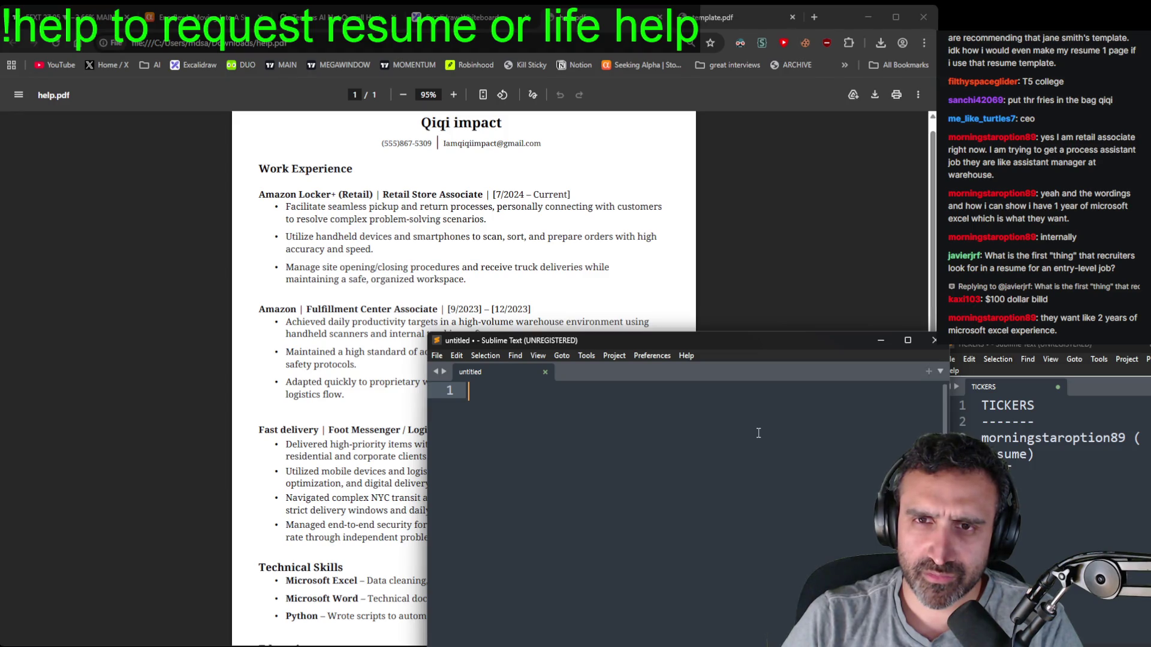
pyautogui.write('Wo')
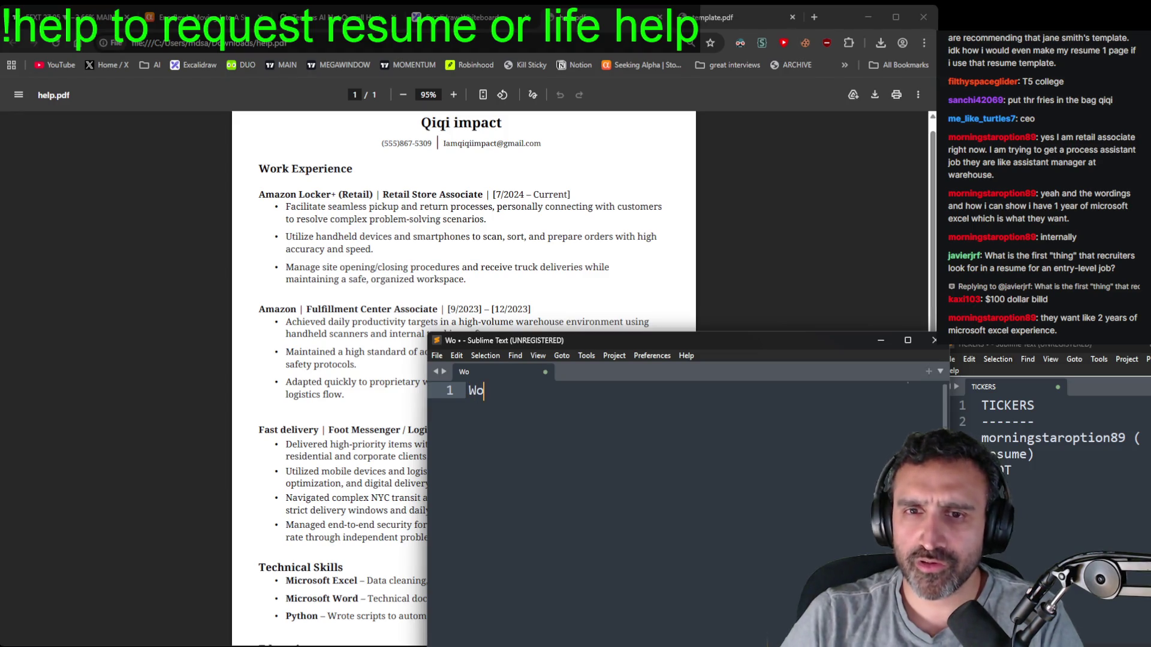
pyautogui.write('rked c')
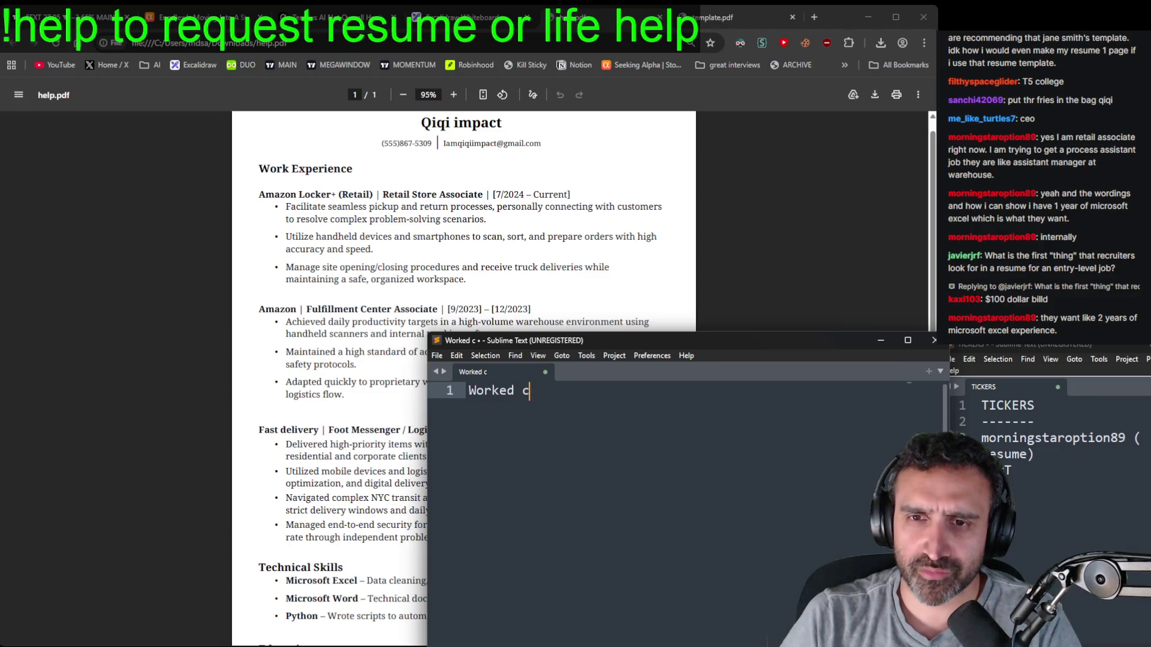
pyautogui.write('ustomer service')
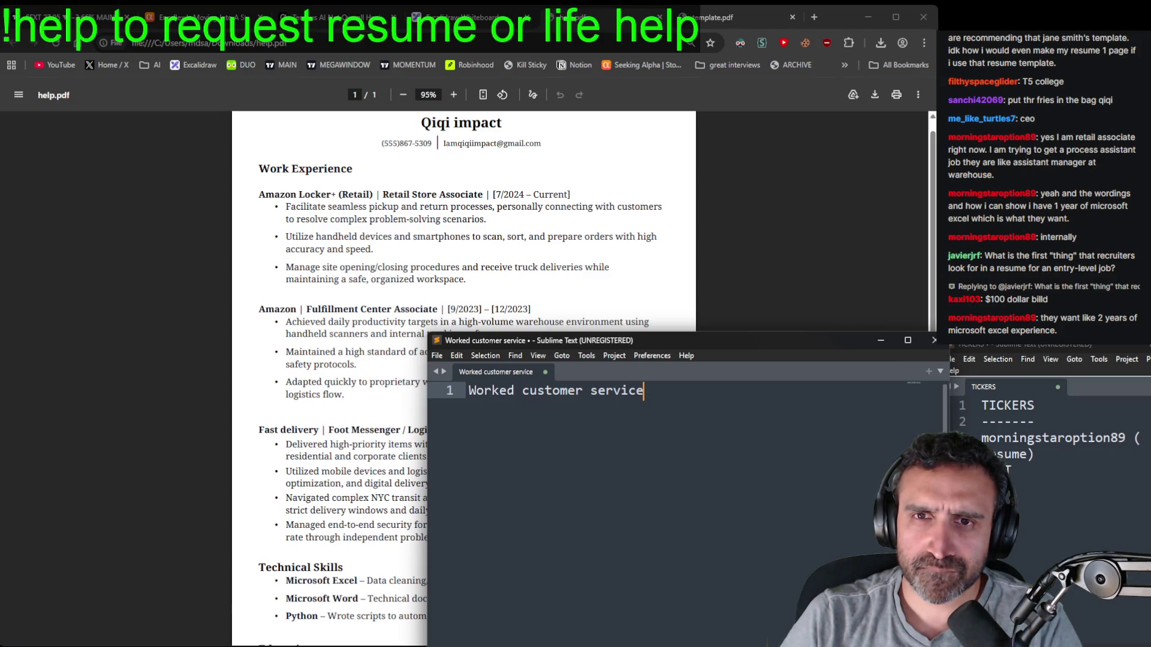
pyautogui.write(',')
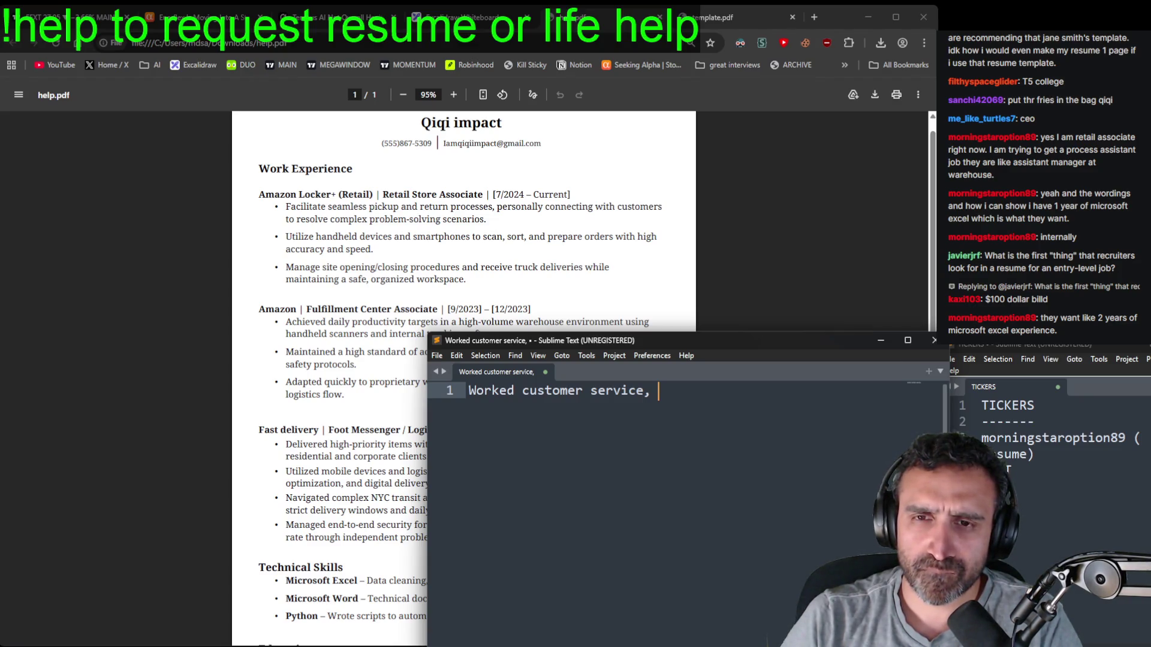
pyautogui.press('BackSpace')
pyautogui.press('BackSpace')
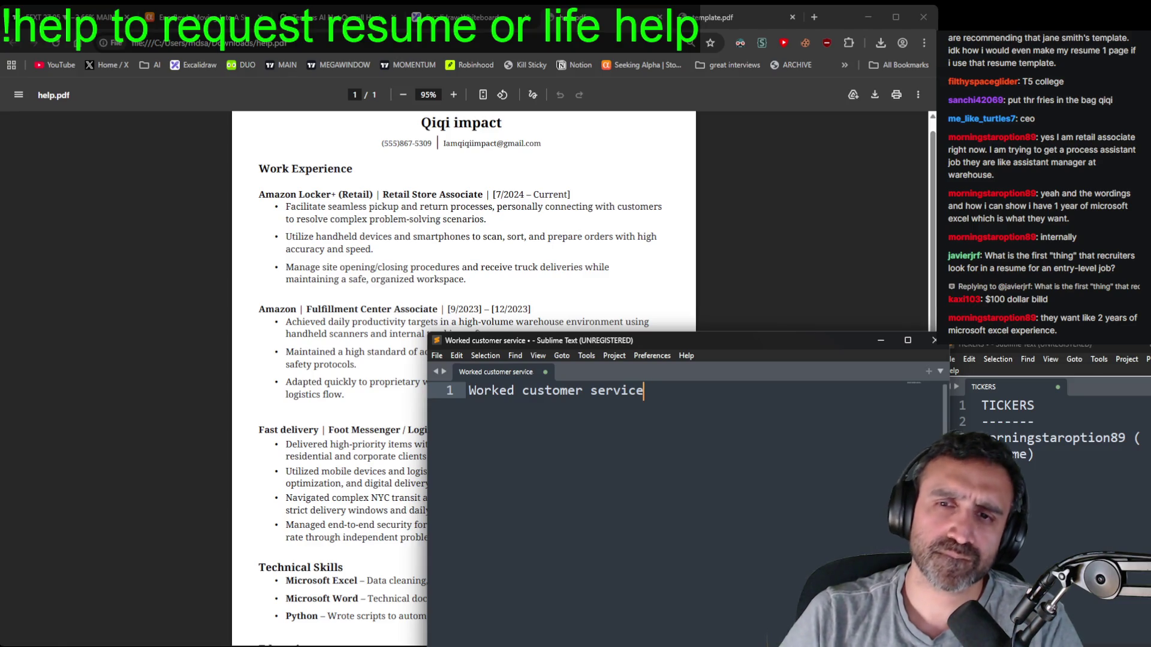
pyautogui.hotkey('ctrl', 'Left')
pyautogui.hotkey('ctrl', 'Left')
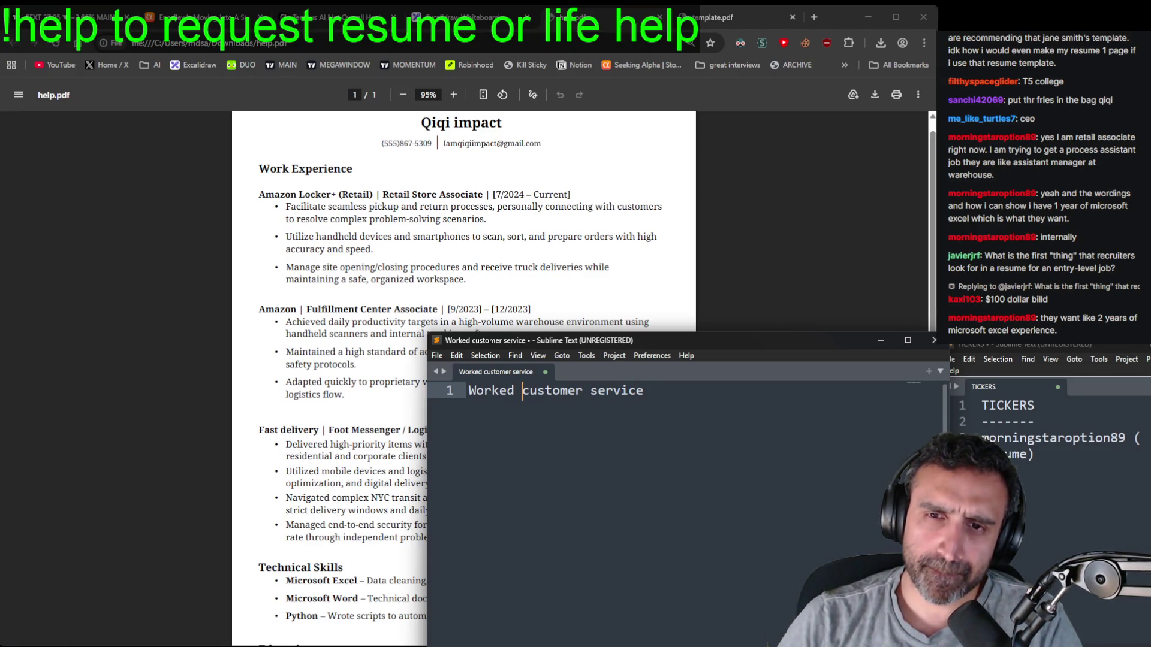
pyautogui.write('in')
pyautogui.press('Right')
pyautogui.press('Right')
pyautogui.press('Right')
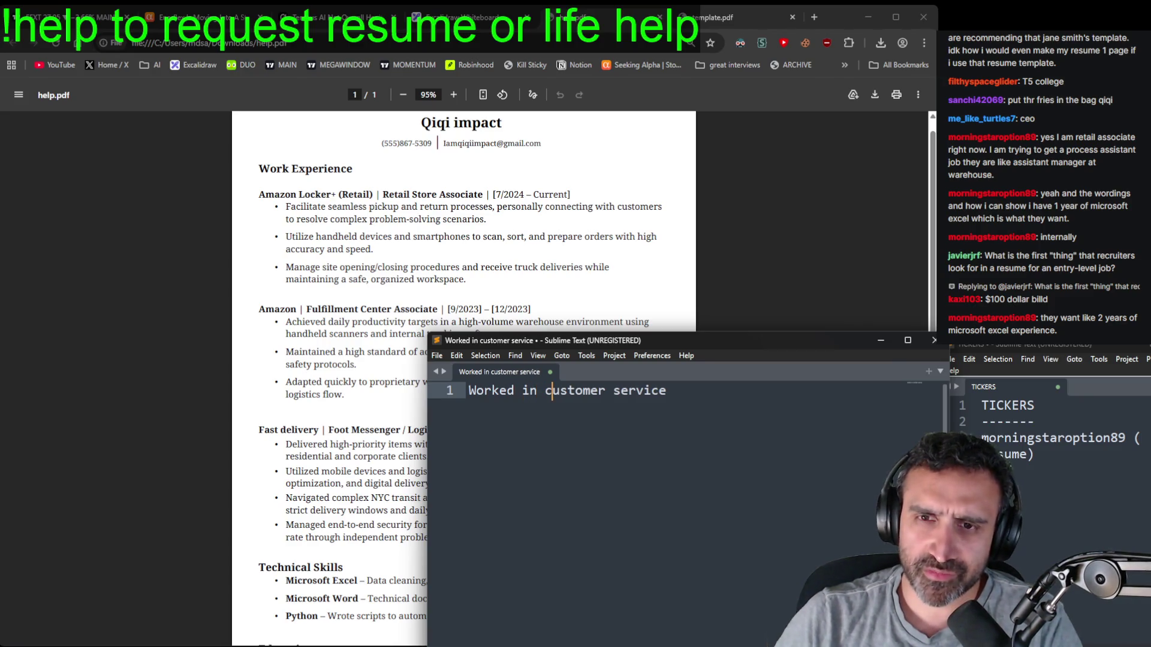
pyautogui.write(', hand')
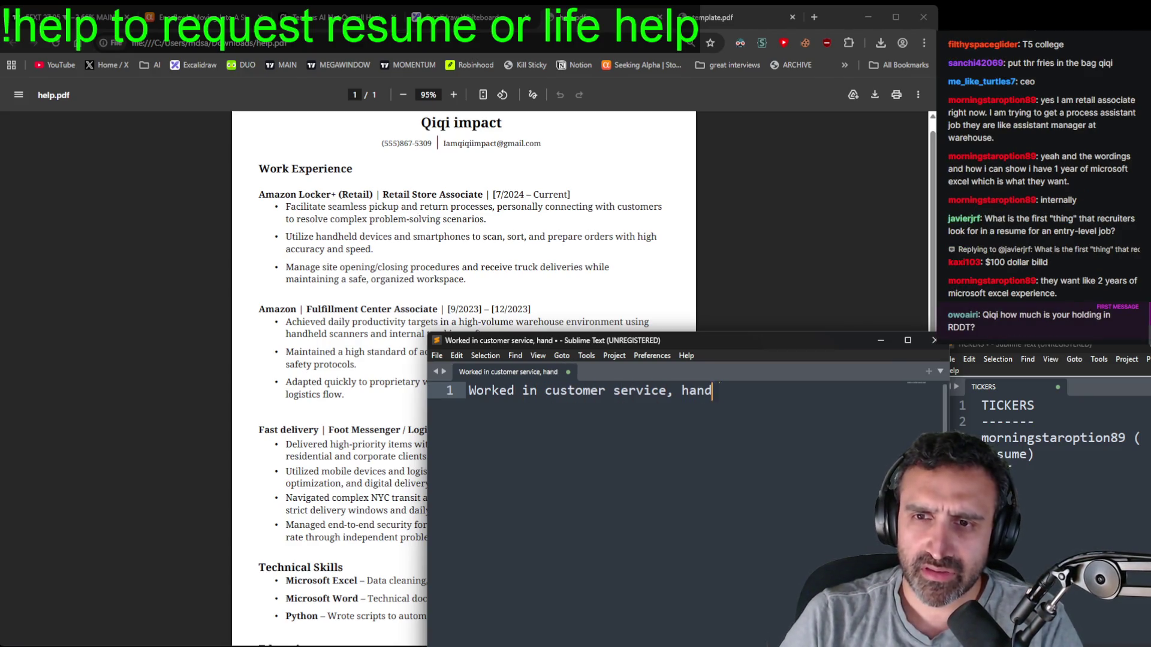
pyautogui.write('ling customer ')
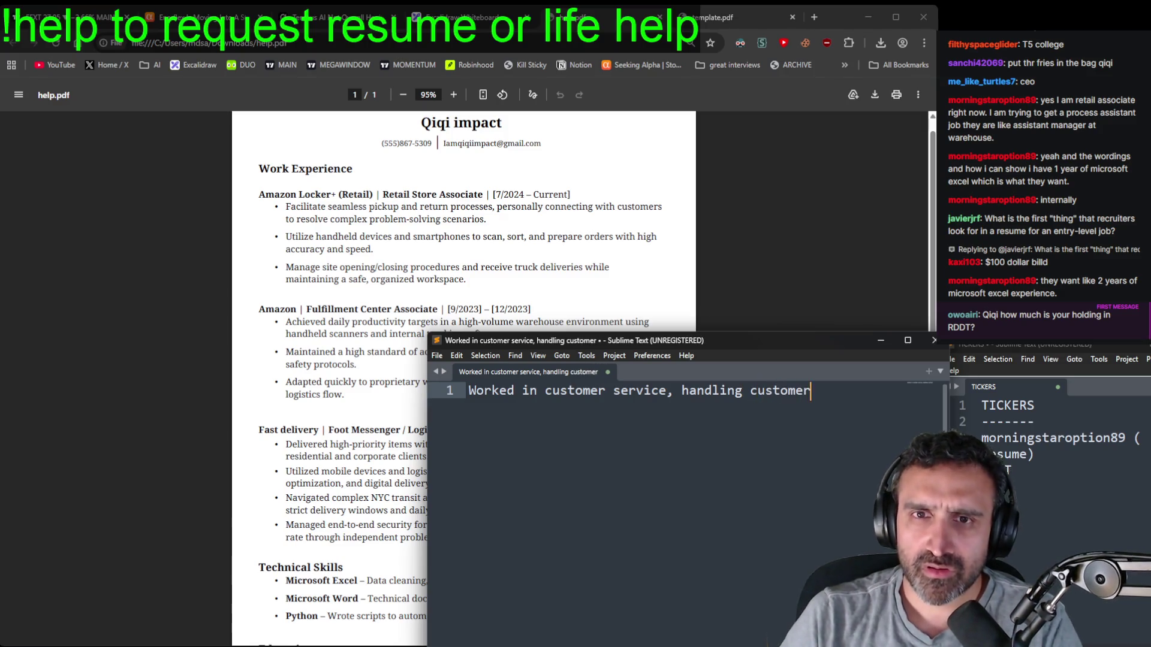
pyautogui.write('pickup a')
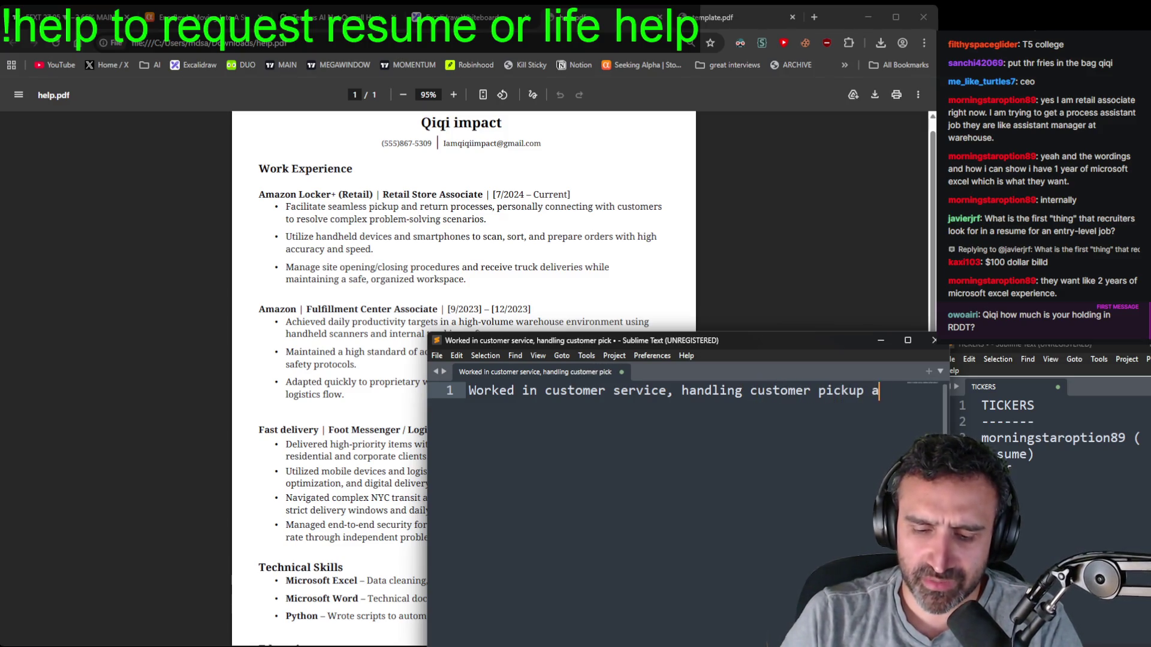
pyautogui.write('nd return p')
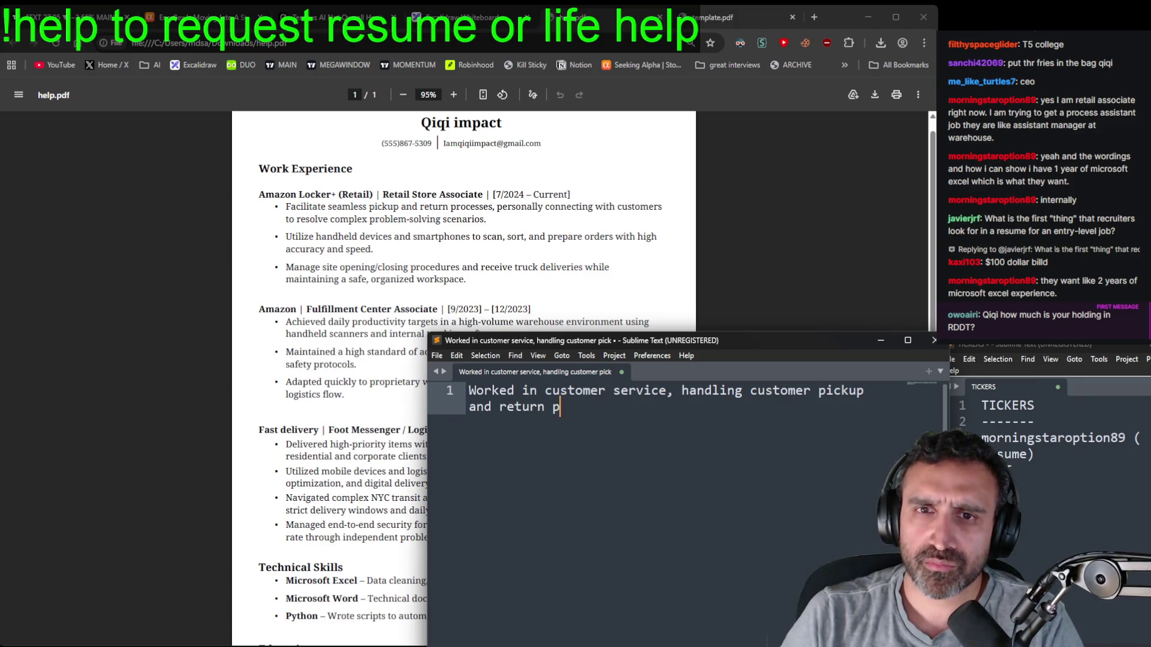
pyautogui.write('rocesses.')
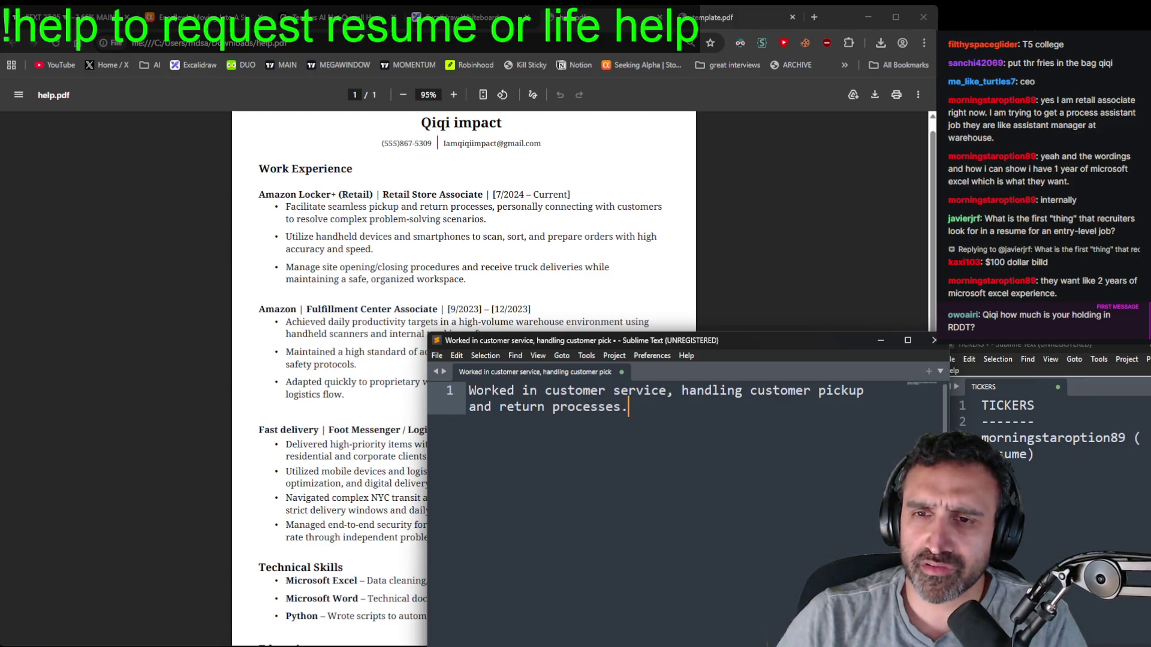
pyautogui.hotkey('ctrl', 'a')
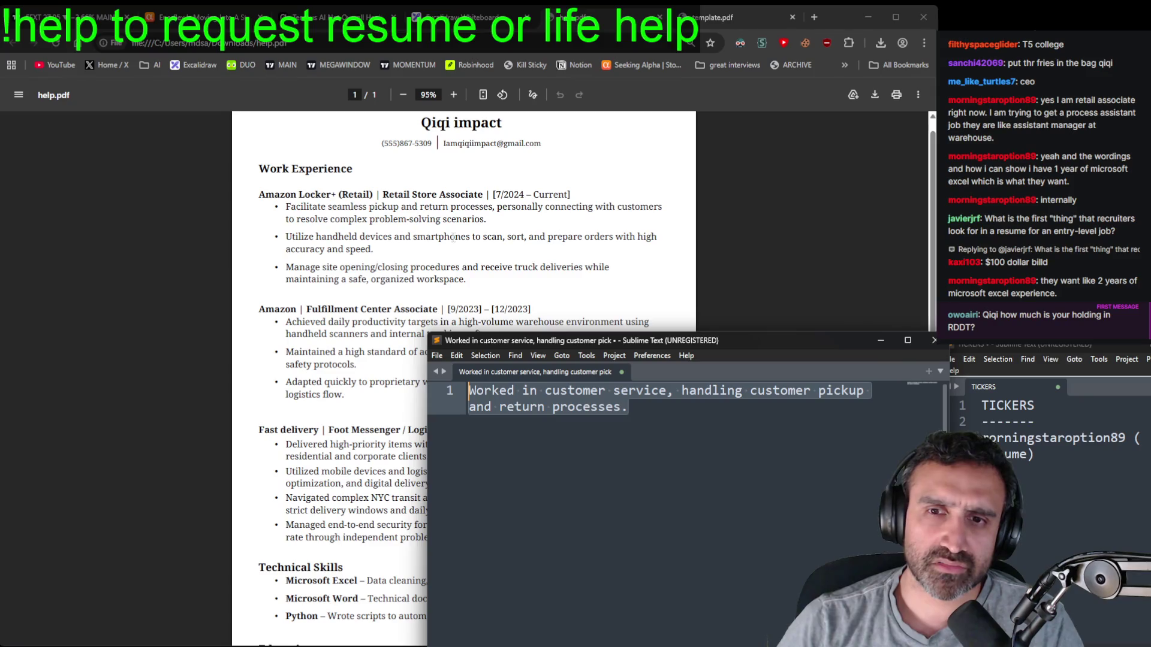
# - Select the three Amazon Locker bullet points in the resume PDF
pyautogui.click(763, 453)
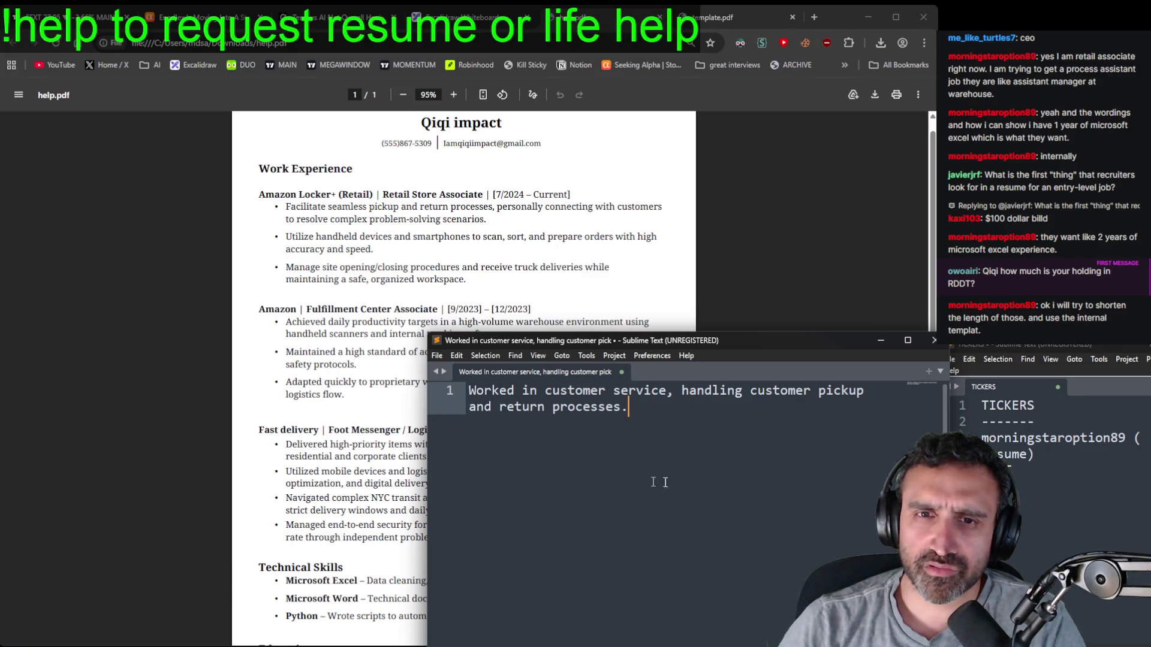
pyautogui.click(654, 304)
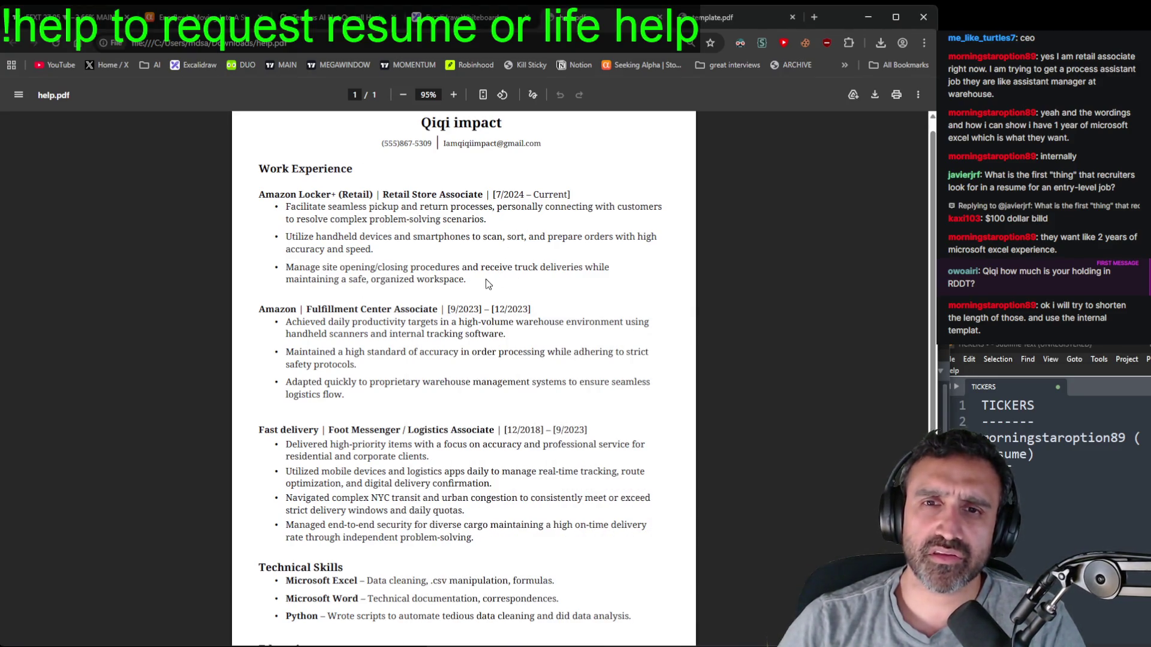
pyautogui.moveTo(287, 206); pyautogui.dragTo(467, 280)
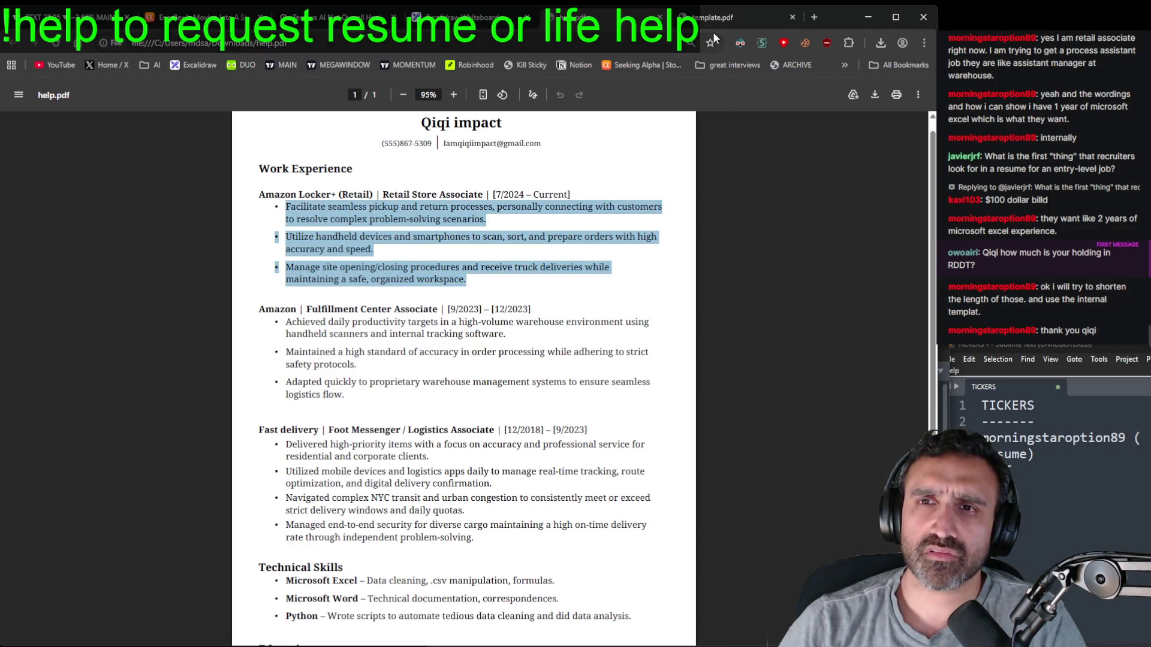
pyautogui.click(325, 27)
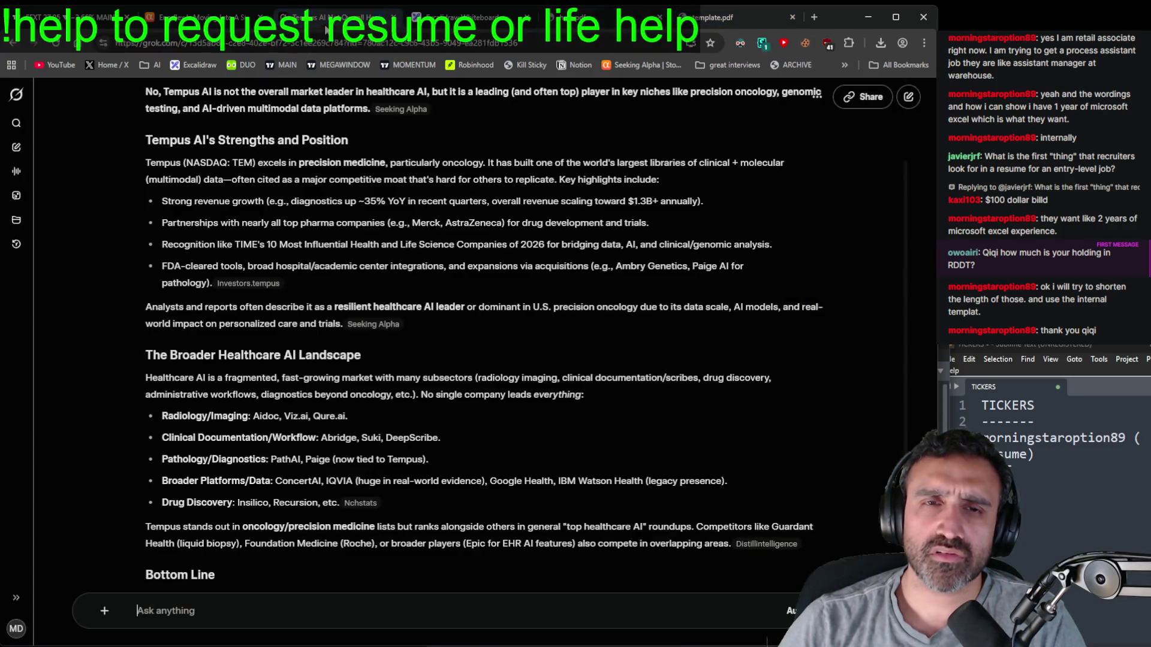
# - In a new SuperGrok chat, send 'make these resume lines in simpler english' with the pasted bullets
pyautogui.click(16, 148)
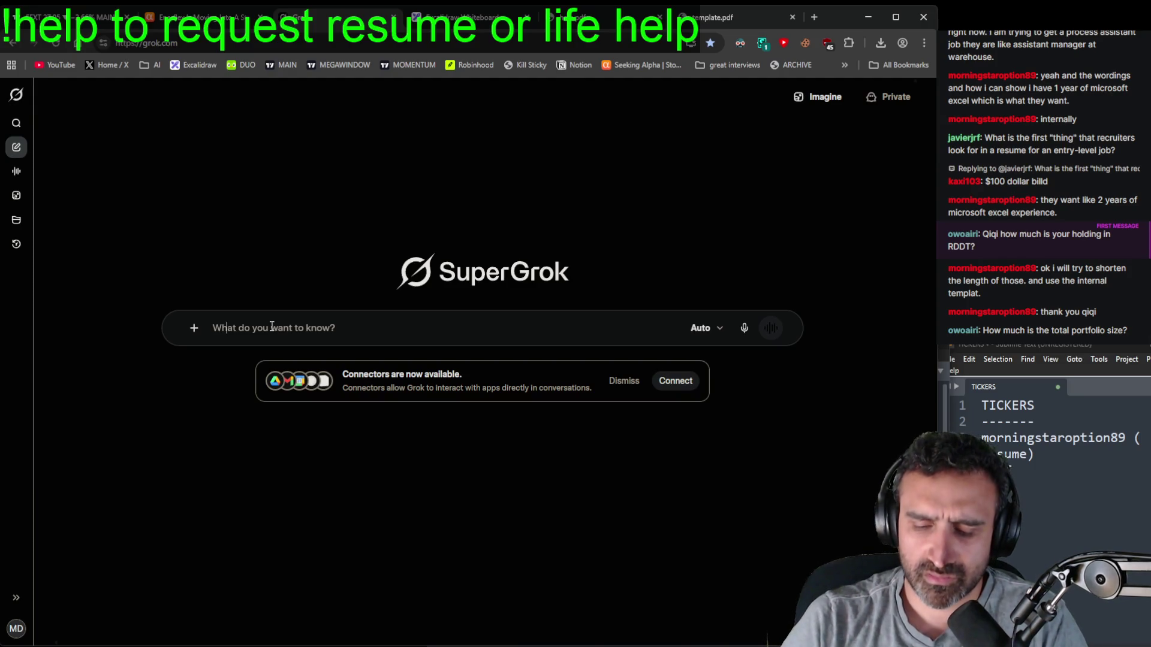
pyautogui.write('make these resume l')
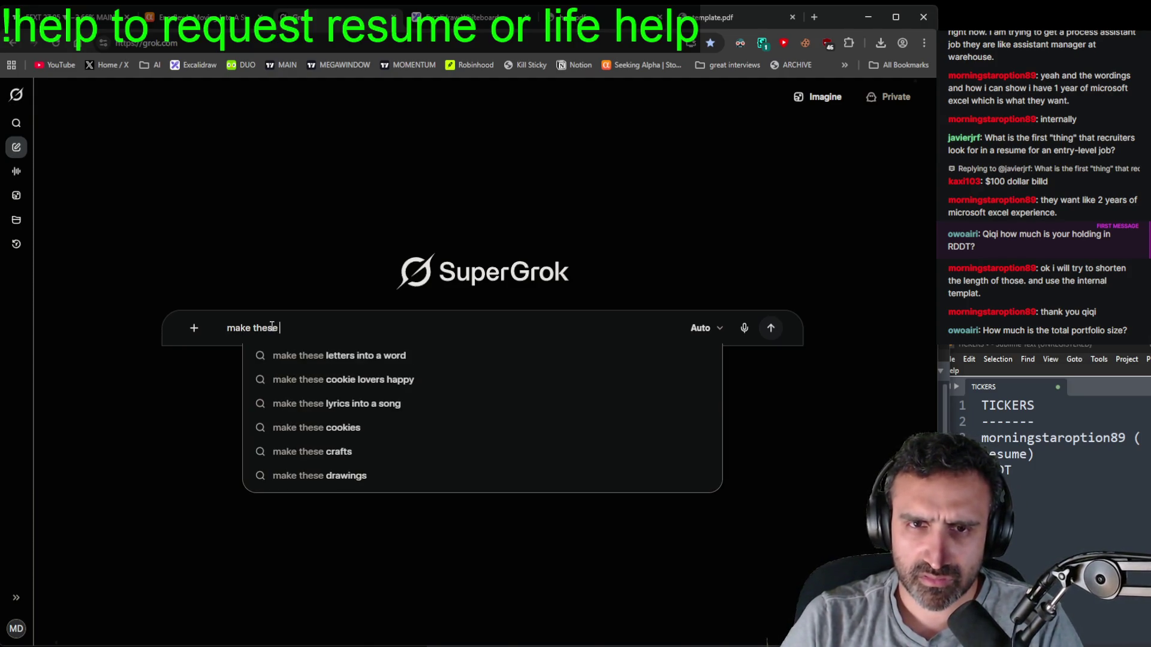
pyautogui.write('ines ')
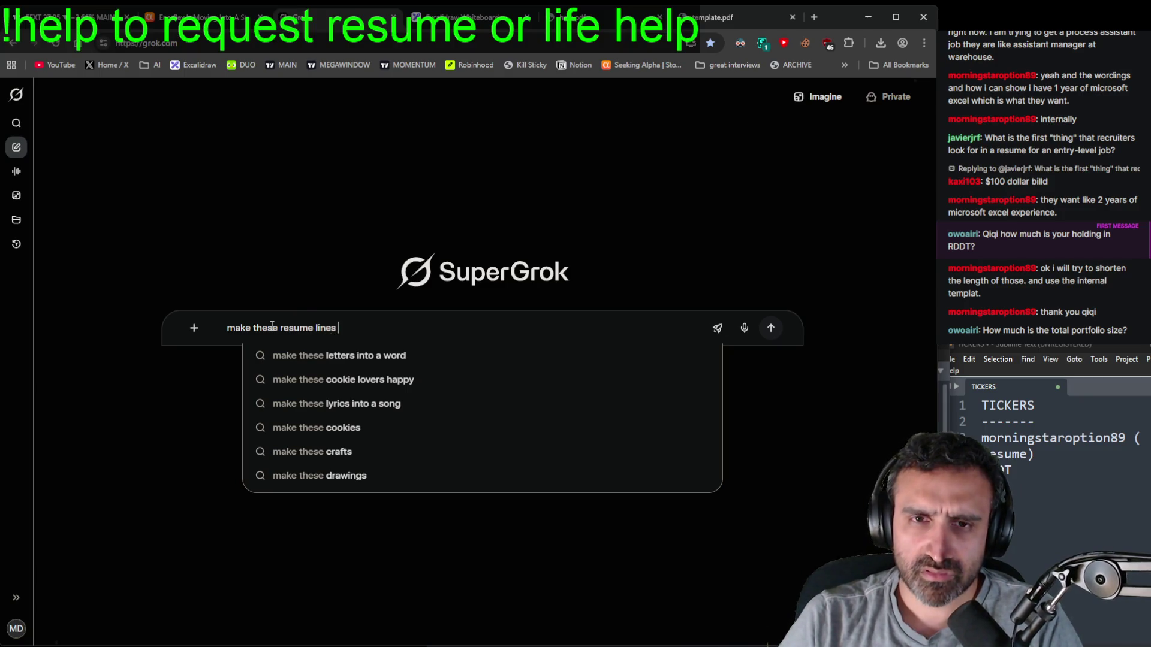
pyautogui.write('in simpler english')
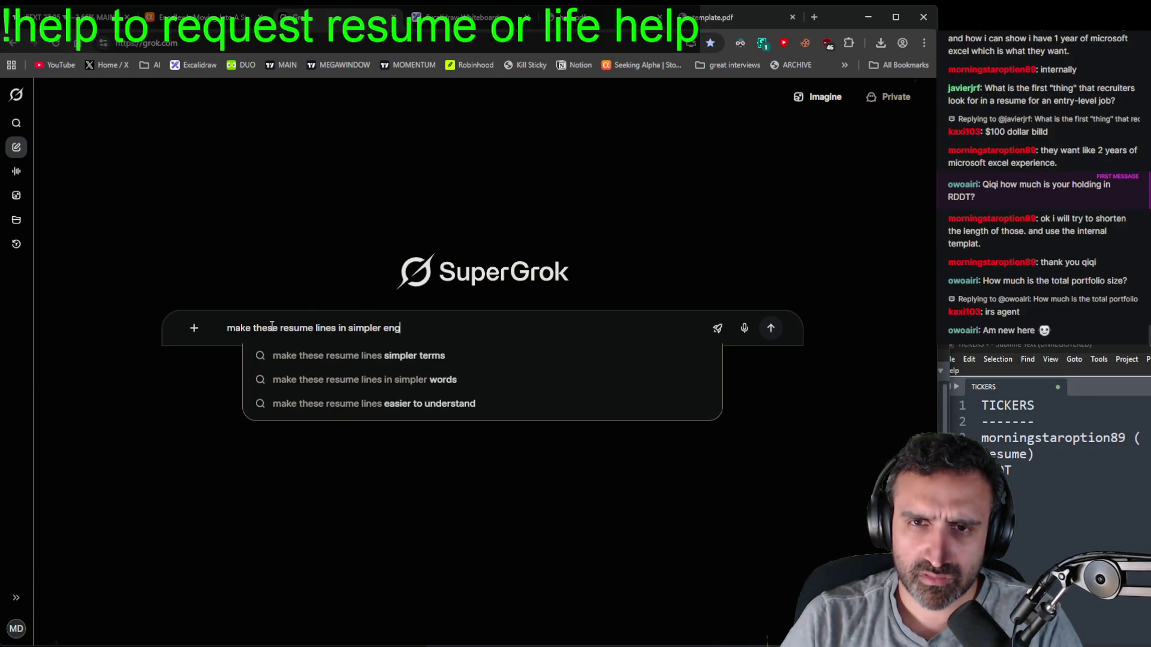
pyautogui.hotkey('shift', 'Return')
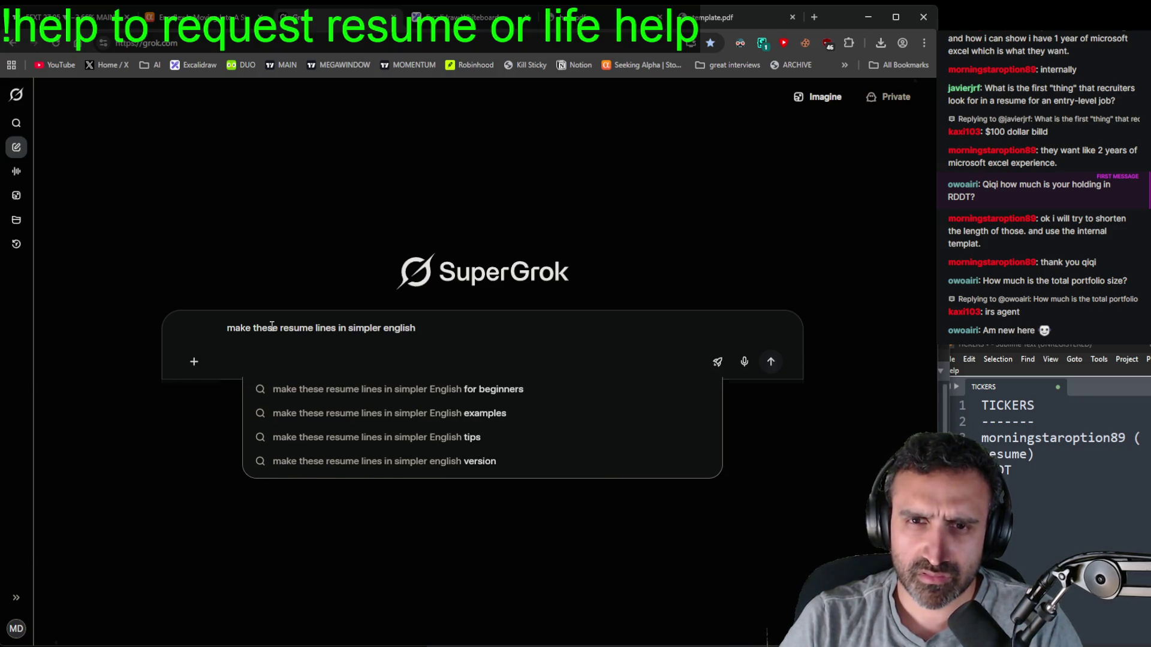
pyautogui.write('Facilitate seamless pickup and return processes, personally connecting with customers to resolve complex problem-solving scenarios. • Utilize handheld devices and smartphones to scan, sort, and prepare orders with high accuracy and speed. • Manage site opening/closing procedures and receive truck deliveries while maintaining a safe, organized workspace.')
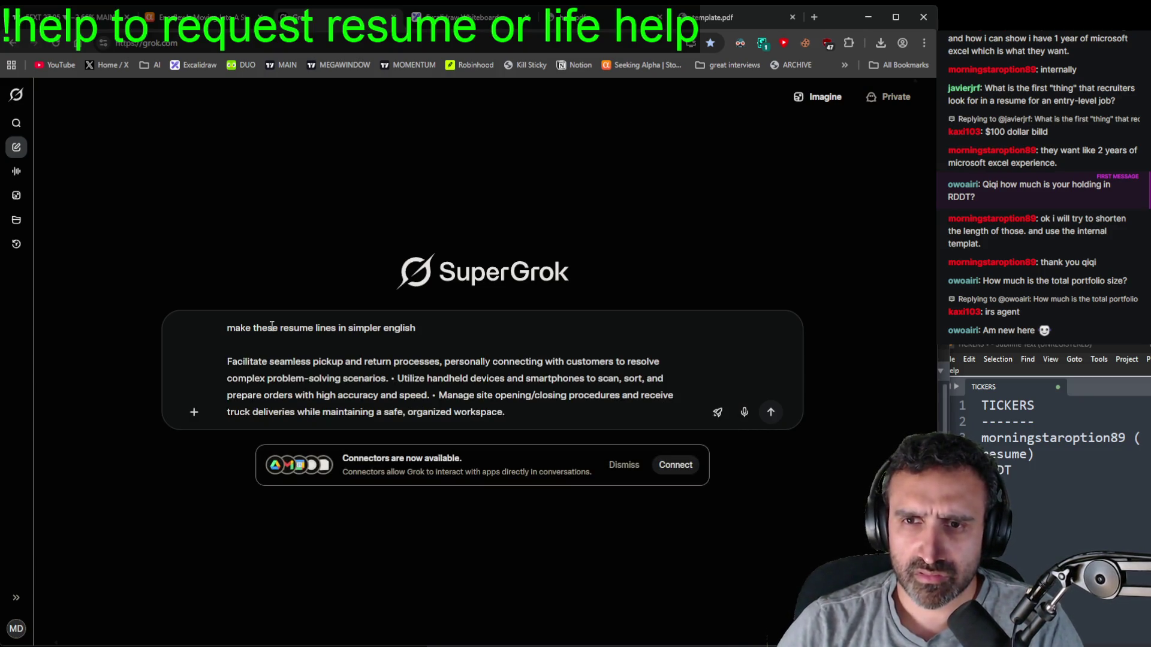
pyautogui.press('Return')
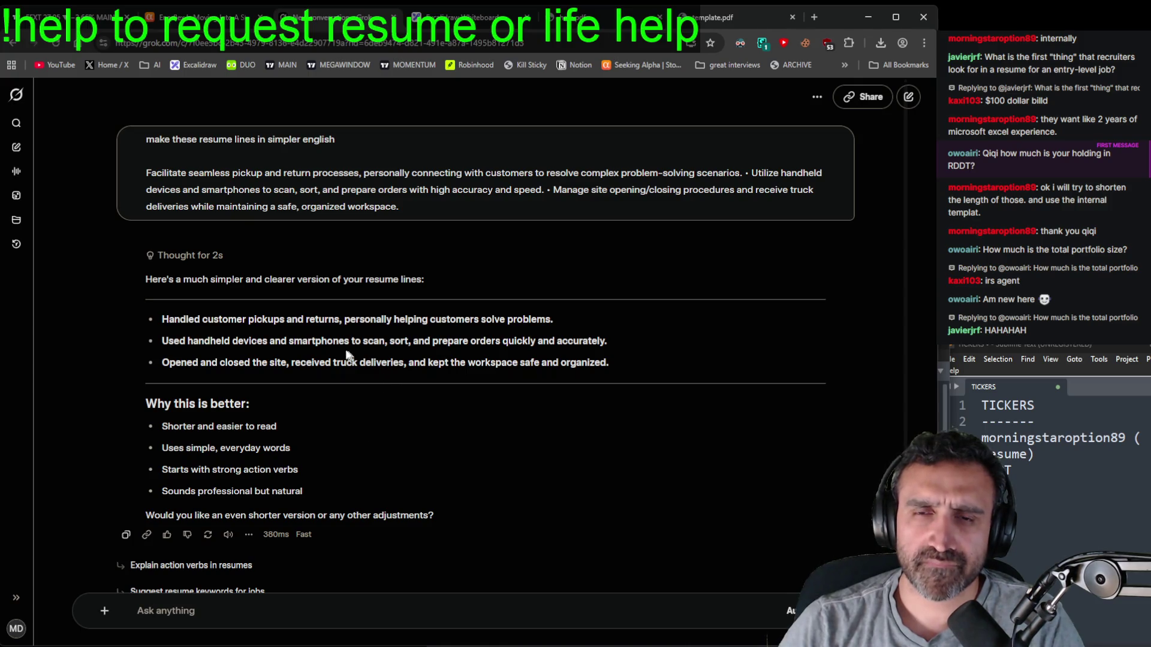
pyautogui.moveTo(624, 367)
pyautogui.mouseDown()
pyautogui.moveTo(508, 340)
pyautogui.moveTo(161, 319)
pyautogui.mouseUp()
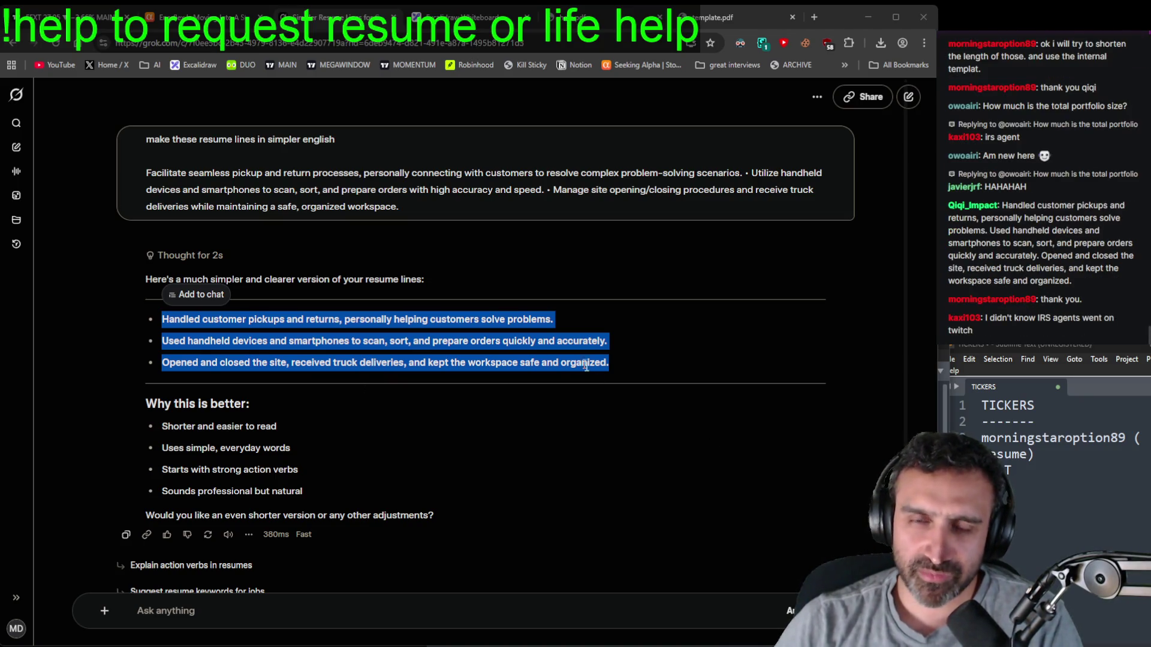
pyautogui.click(641, 360)
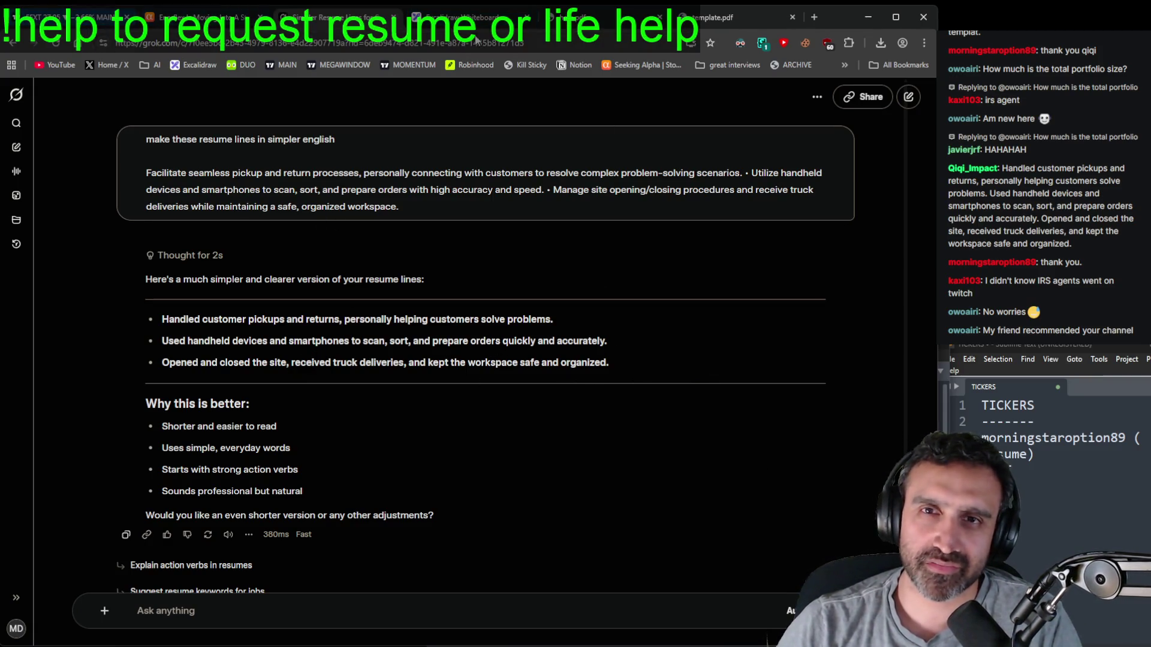
pyautogui.click(599, 17)
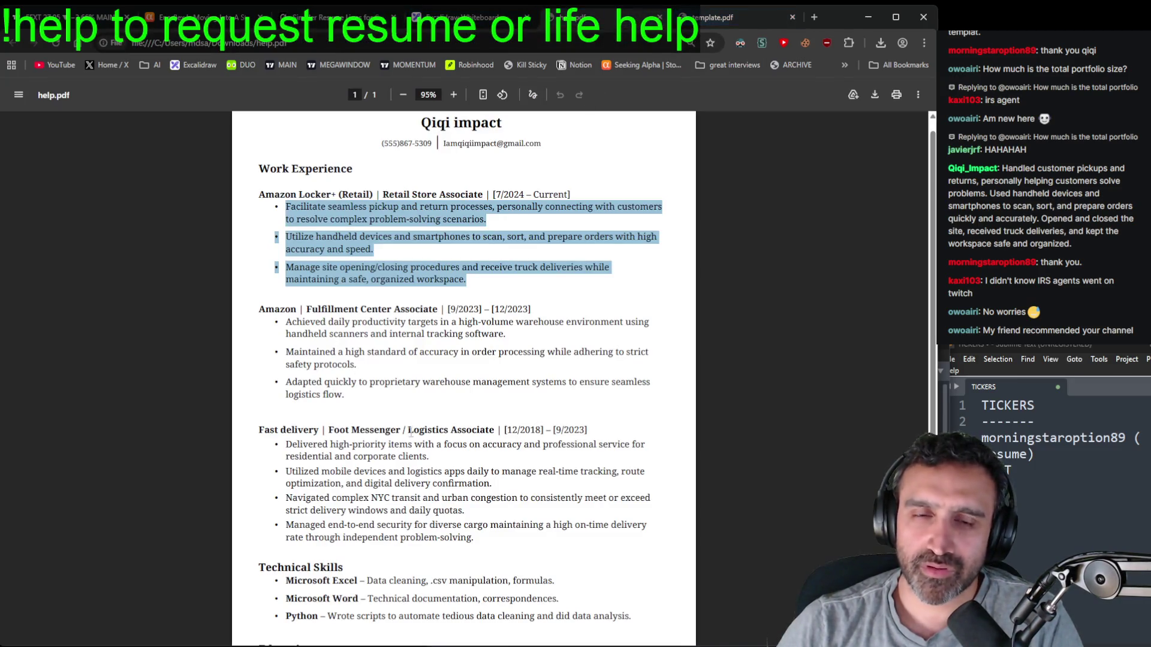
# - Close the resume PDFs and the Excalidraw whiteboard tab, then bring up the Notion workspace
pyautogui.click(409, 339)
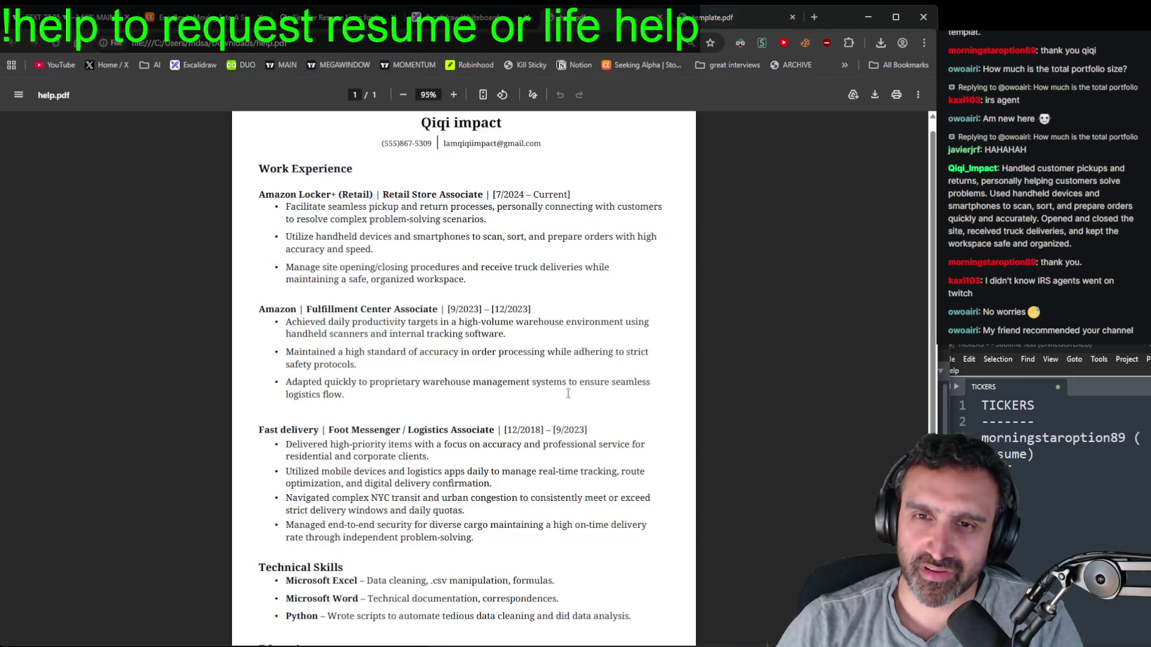
pyautogui.click(713, 17)
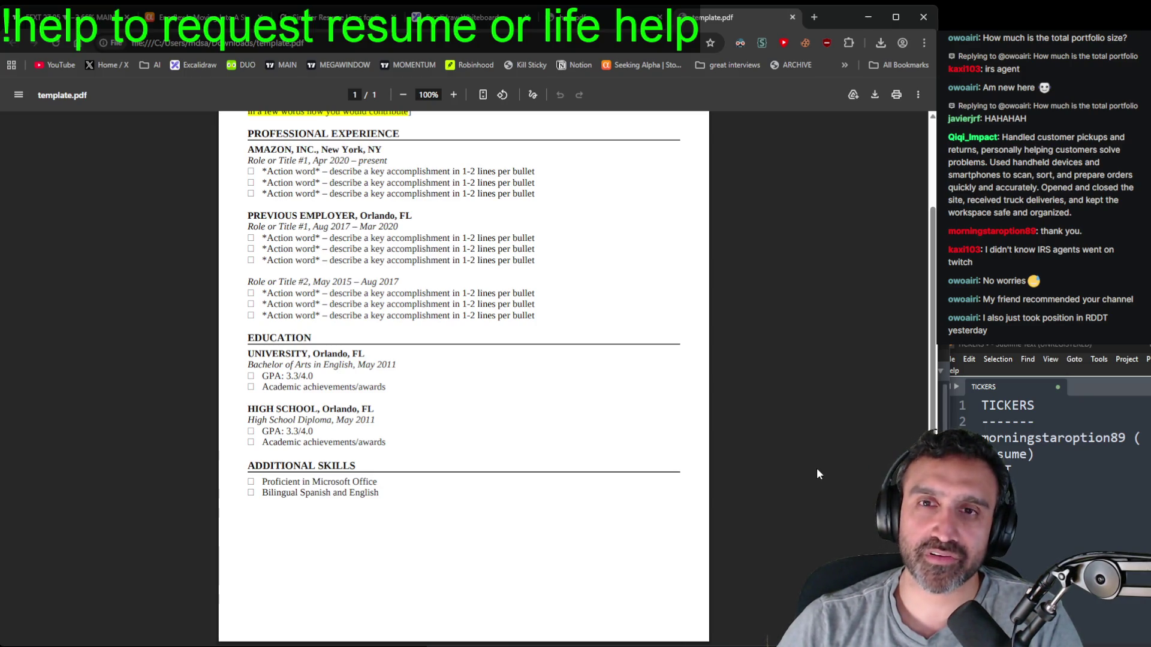
pyautogui.hotkey('ctrl', 'w')
pyautogui.hotkey('ctrl', 'w')
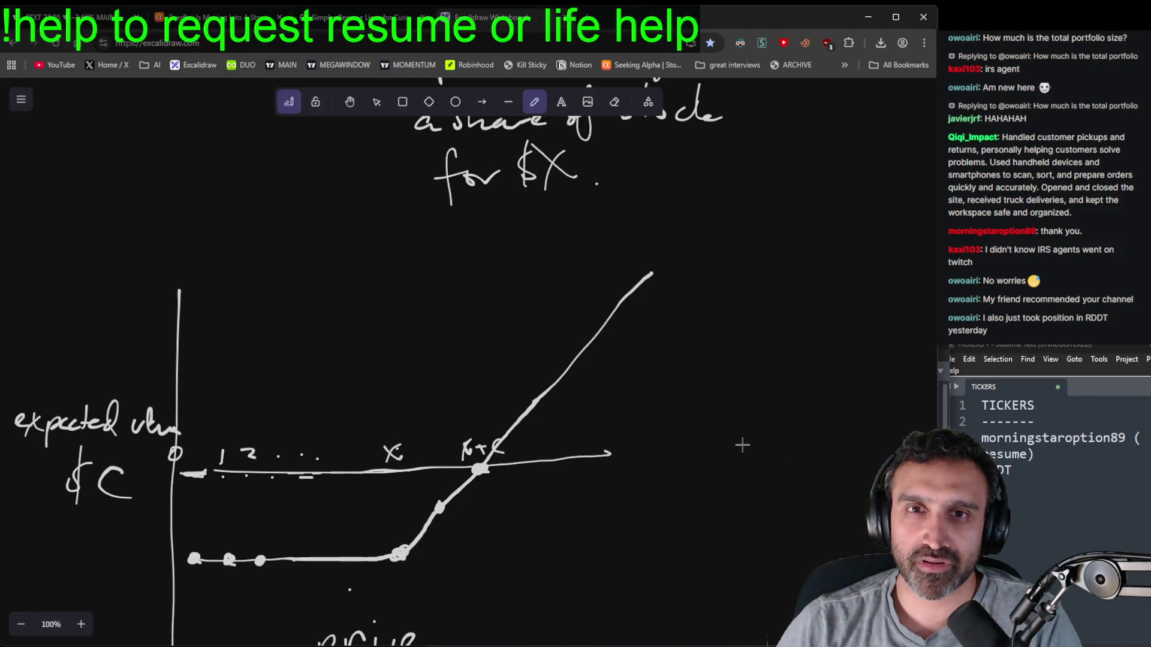
pyautogui.hotkey('ctrl', 'w')
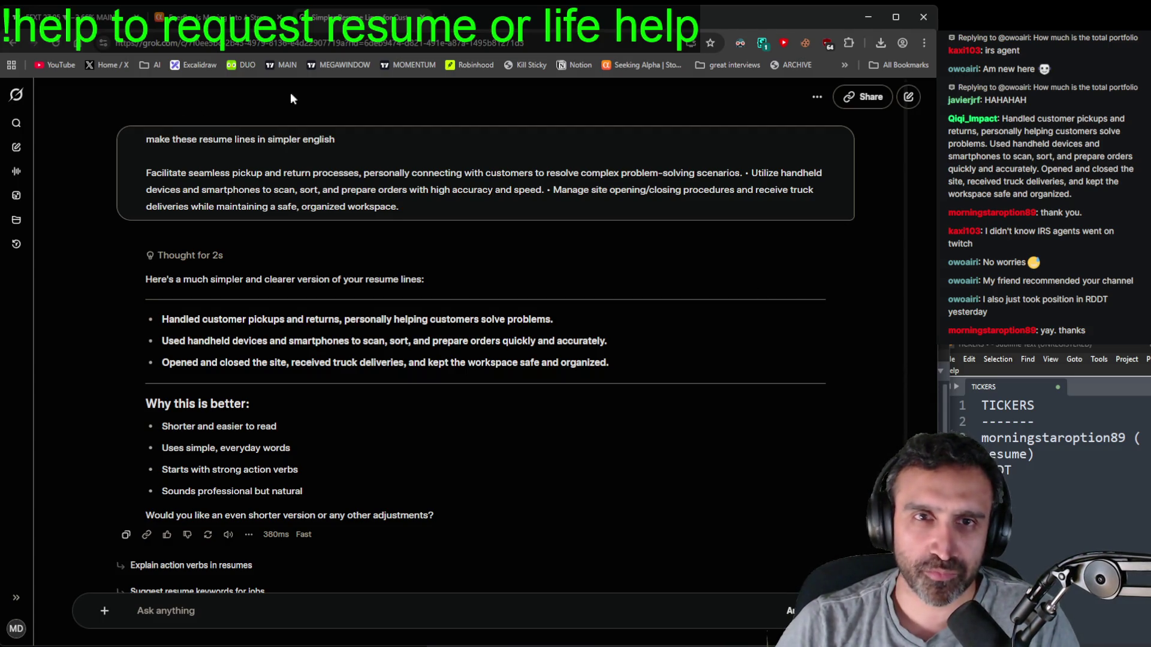
pyautogui.click(574, 63)
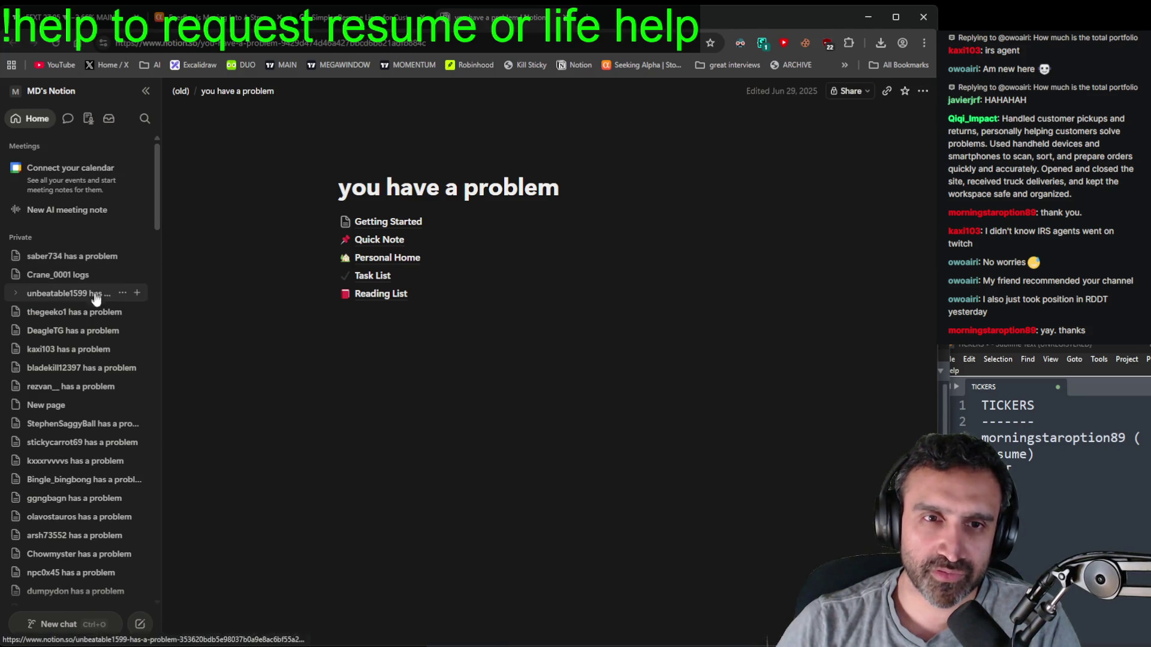
pyautogui.click(88, 295)
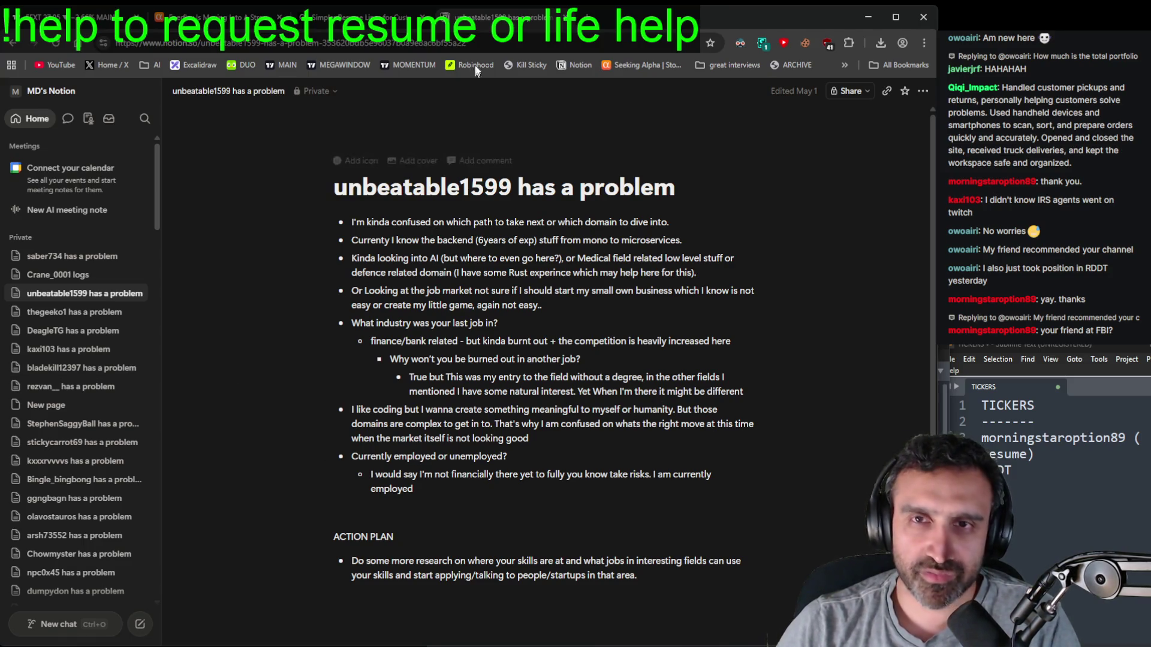
pyautogui.click(360, 17)
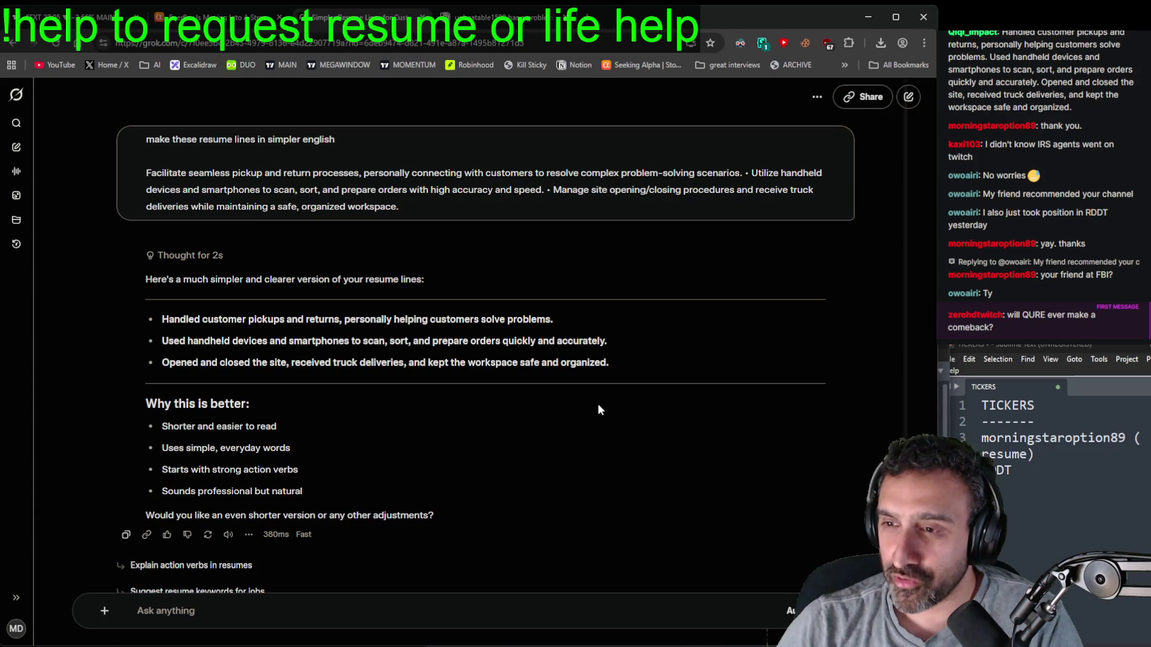
# - Load uniQure (QURE) onto both TradingView charts
pyautogui.click(60, 17)
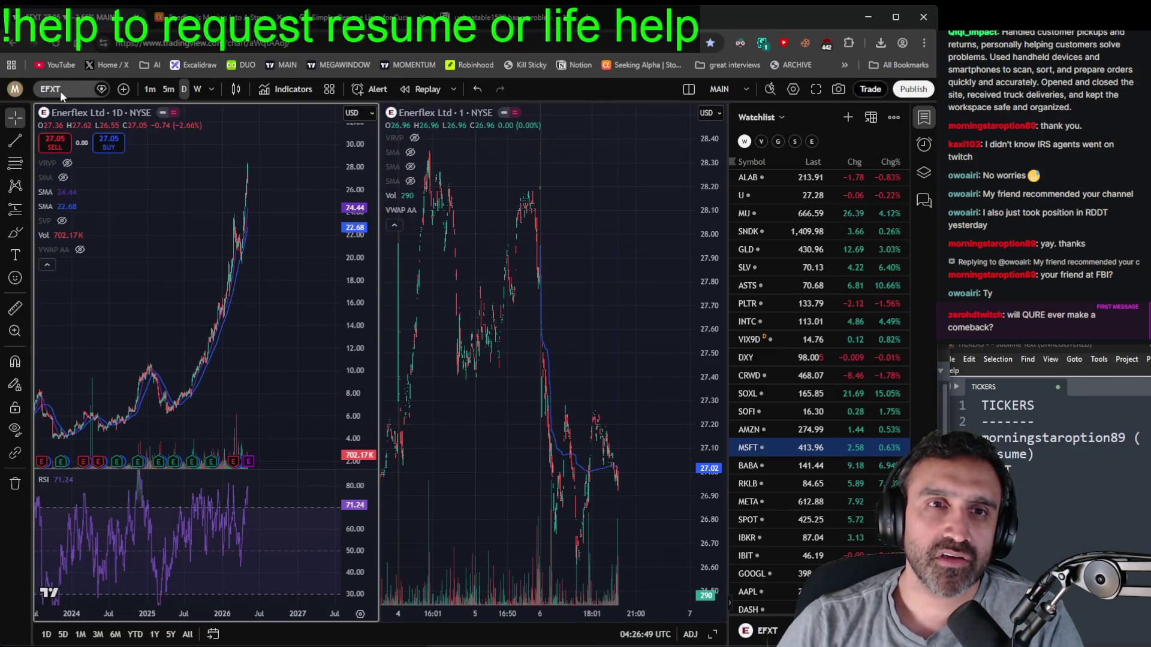
pyautogui.click(60, 92)
pyautogui.write('QURE')
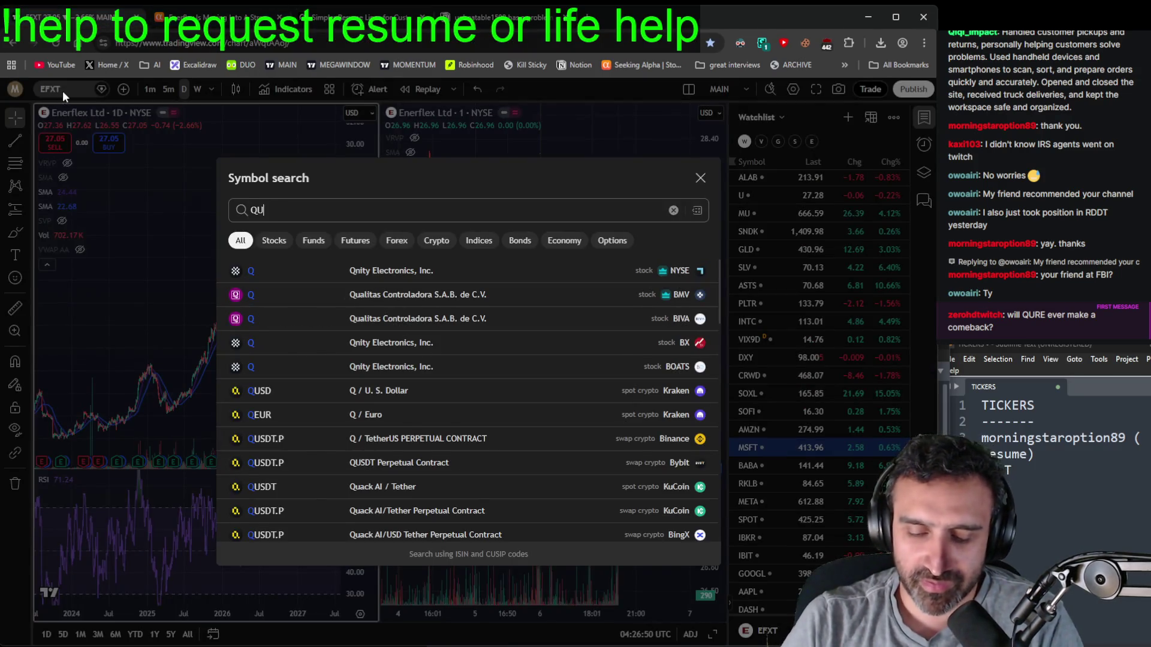
pyautogui.press('Return')
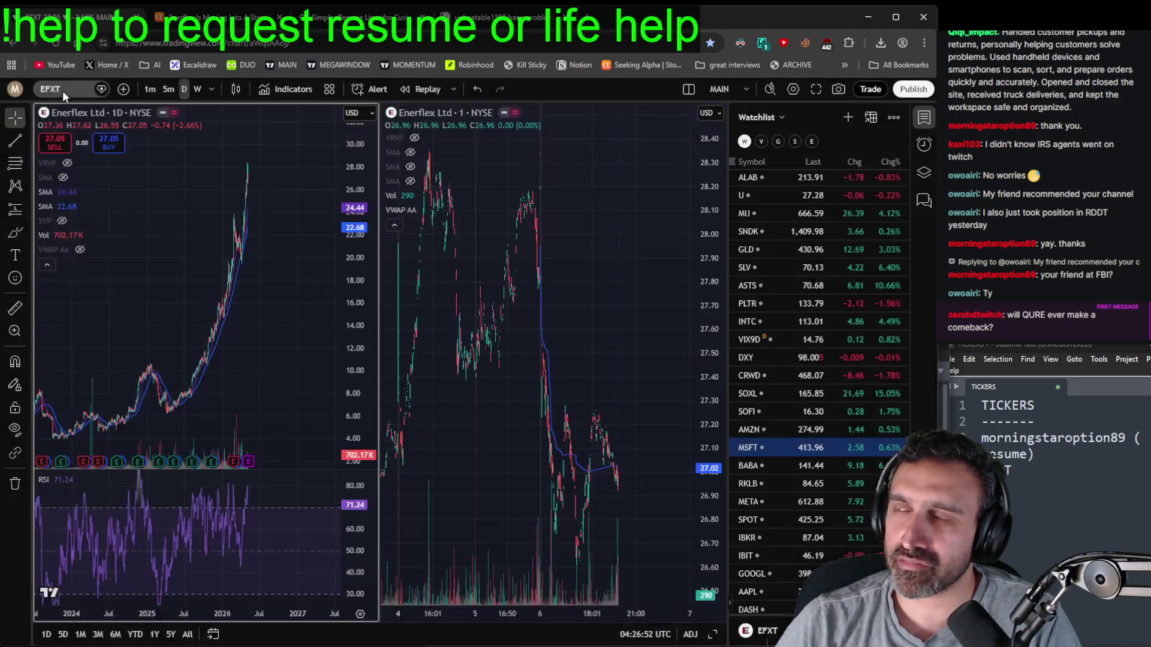
# - Zoom and pan the QURE daily and one-minute charts back to 5 May, then return to Seeking Alpha
pyautogui.scroll(5, 249, 354)
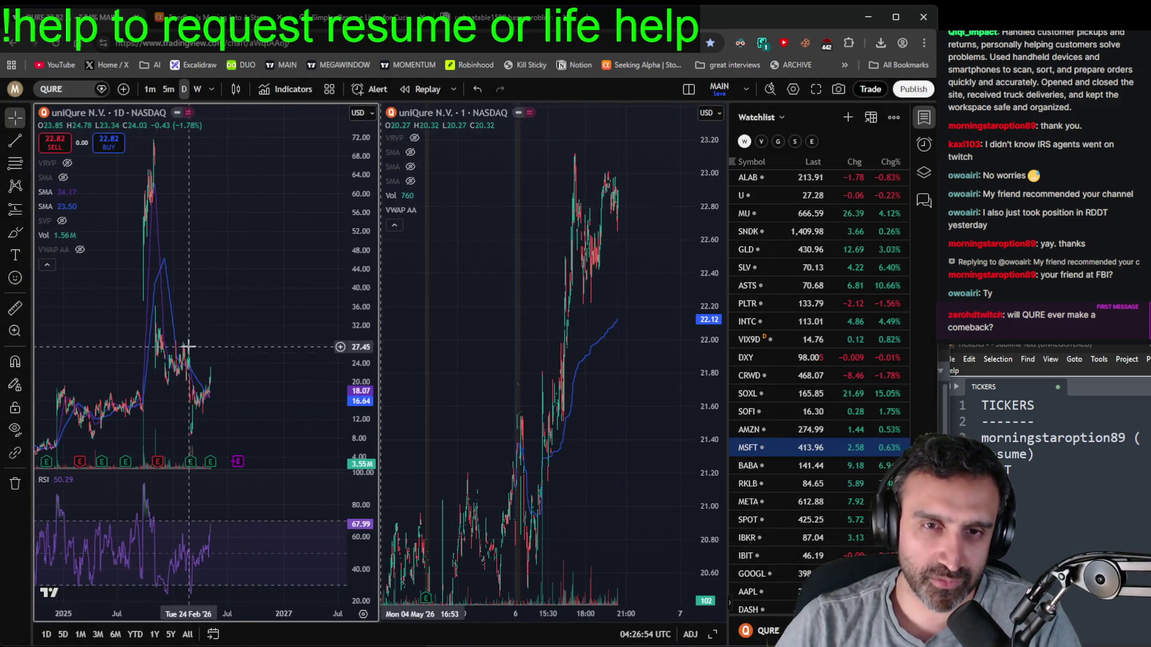
pyautogui.scroll(-5, 284, 390)
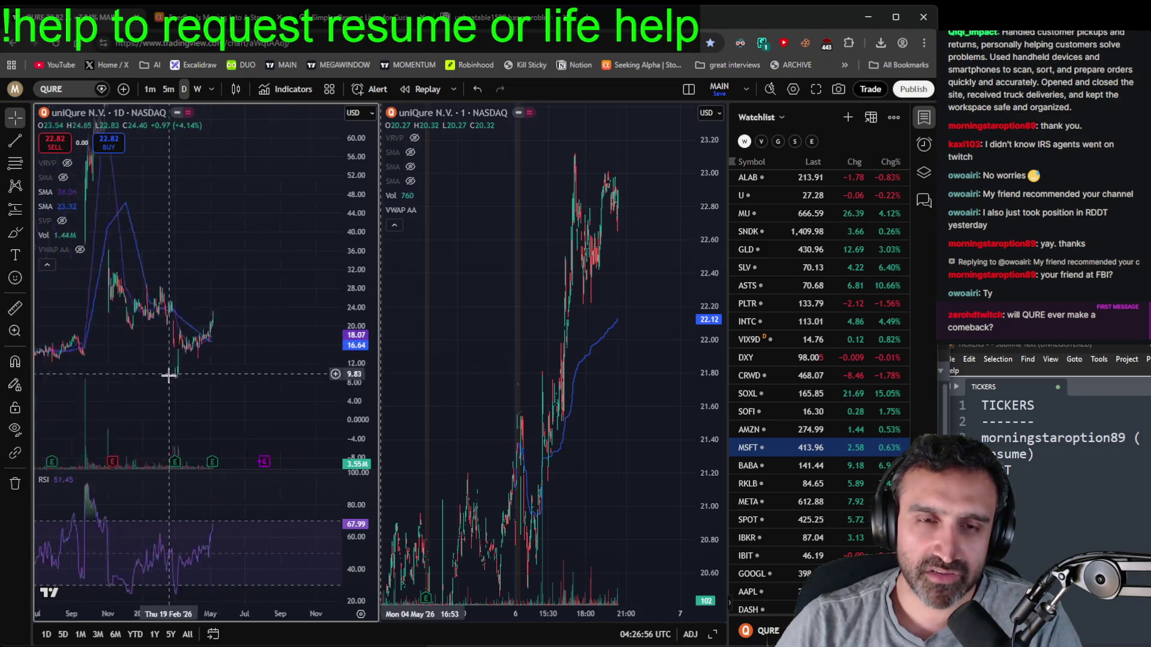
pyautogui.scroll(5, 231, 354)
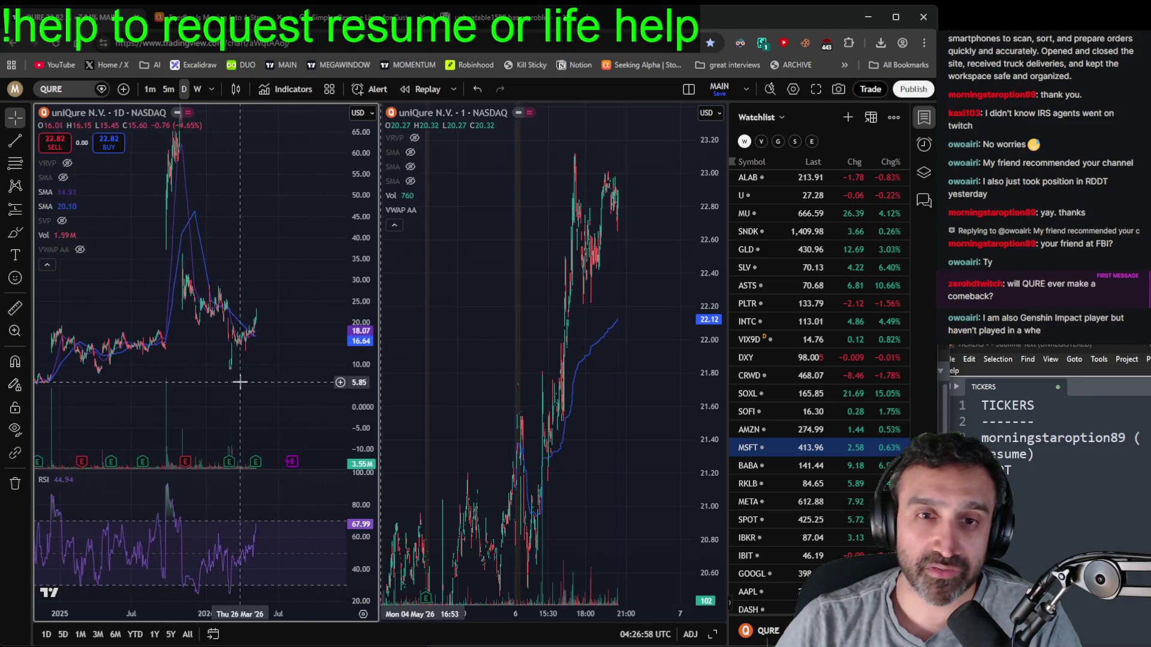
pyautogui.scroll(5, 258, 380)
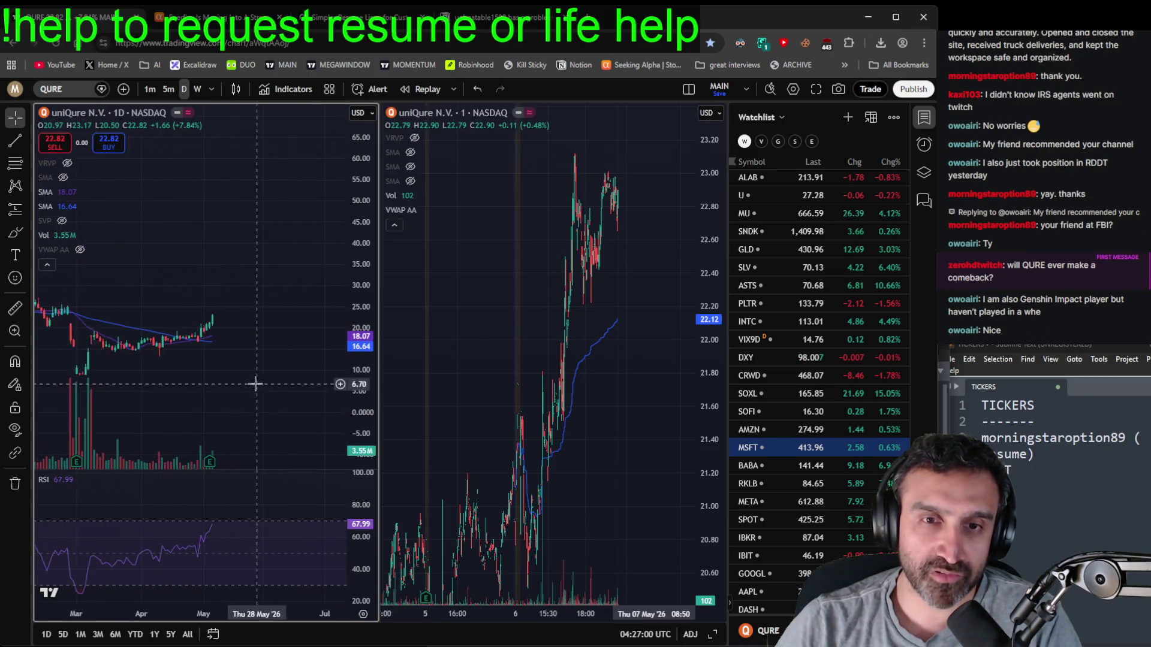
pyautogui.moveTo(617, 412)
pyautogui.mouseDown()
pyautogui.moveTo(636, 420)
pyautogui.moveTo(624, 406)
pyautogui.mouseUp()
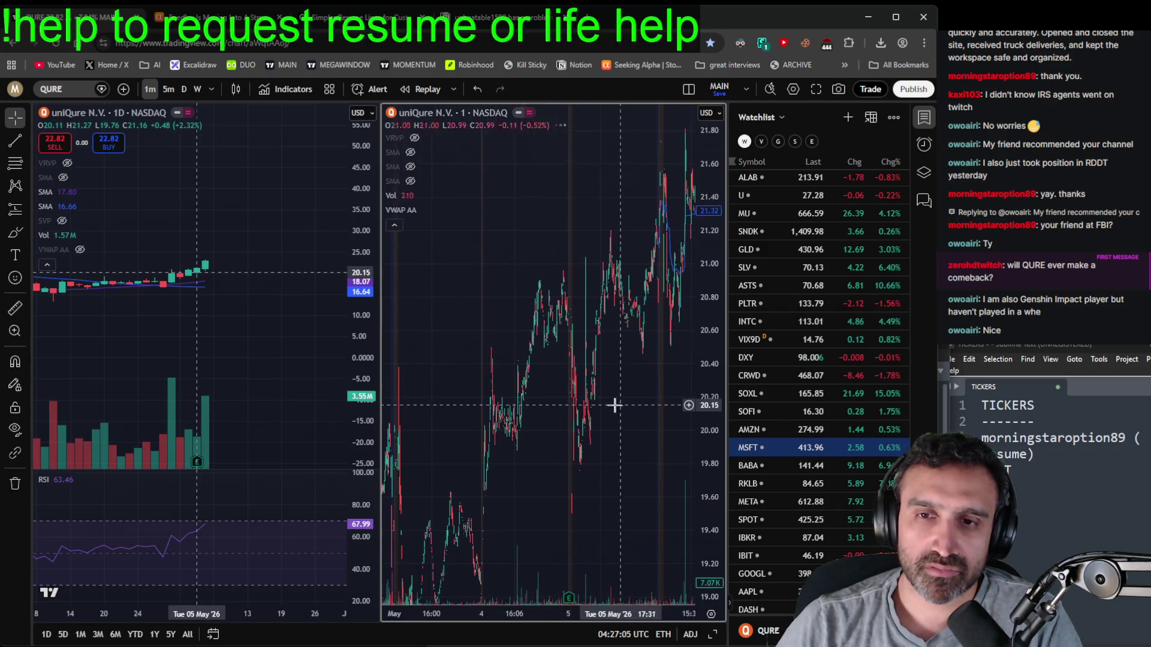
pyautogui.moveTo(711, 342)
pyautogui.mouseDown()
pyautogui.moveTo(617, 524)
pyautogui.moveTo(570, 506)
pyautogui.moveTo(645, 464)
pyautogui.mouseUp()
pyautogui.scroll(-3, 279, 360)
pyautogui.scroll(-8, 279, 359)
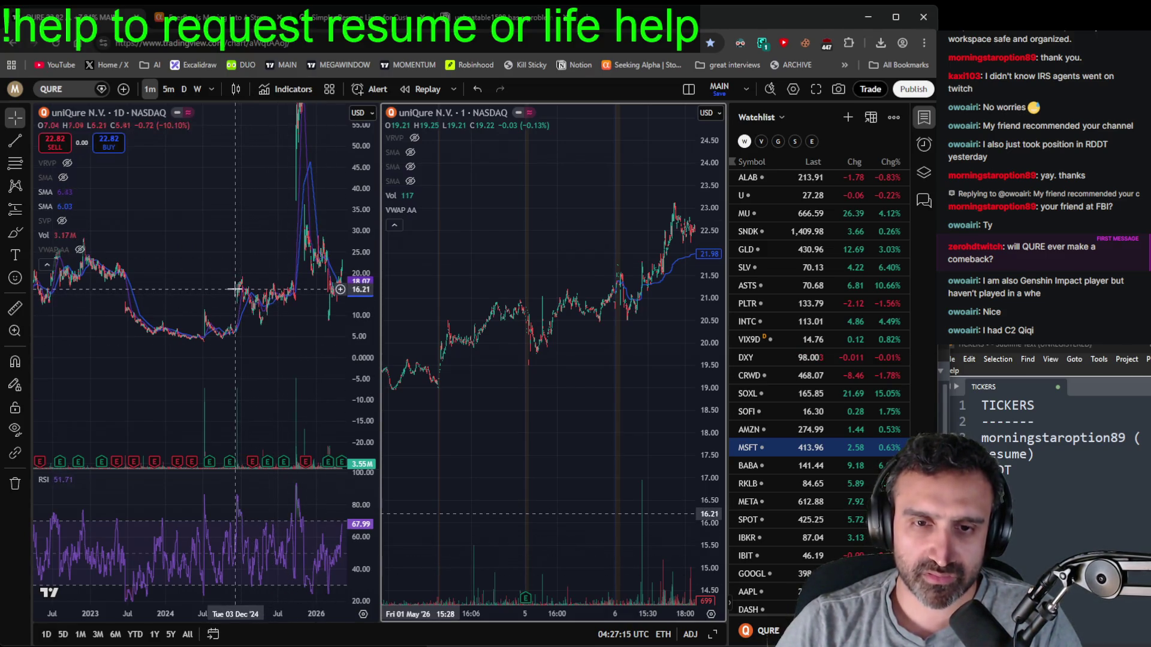
pyautogui.moveTo(306, 324); pyautogui.dragTo(278, 419)
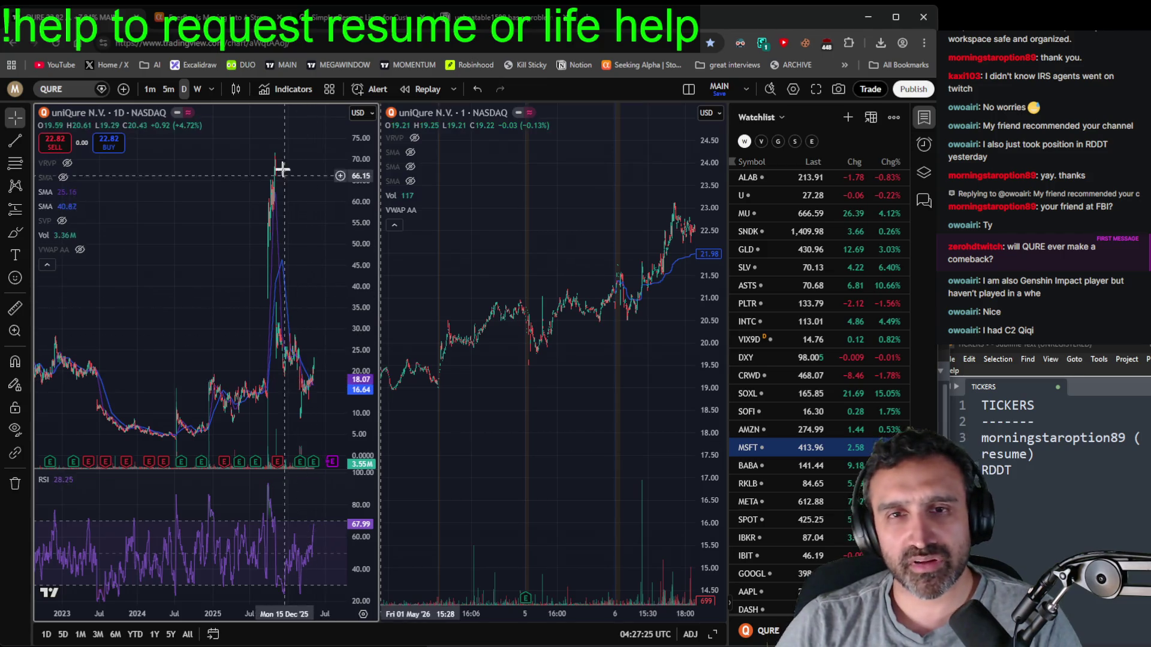
pyautogui.scroll(5, 321, 334)
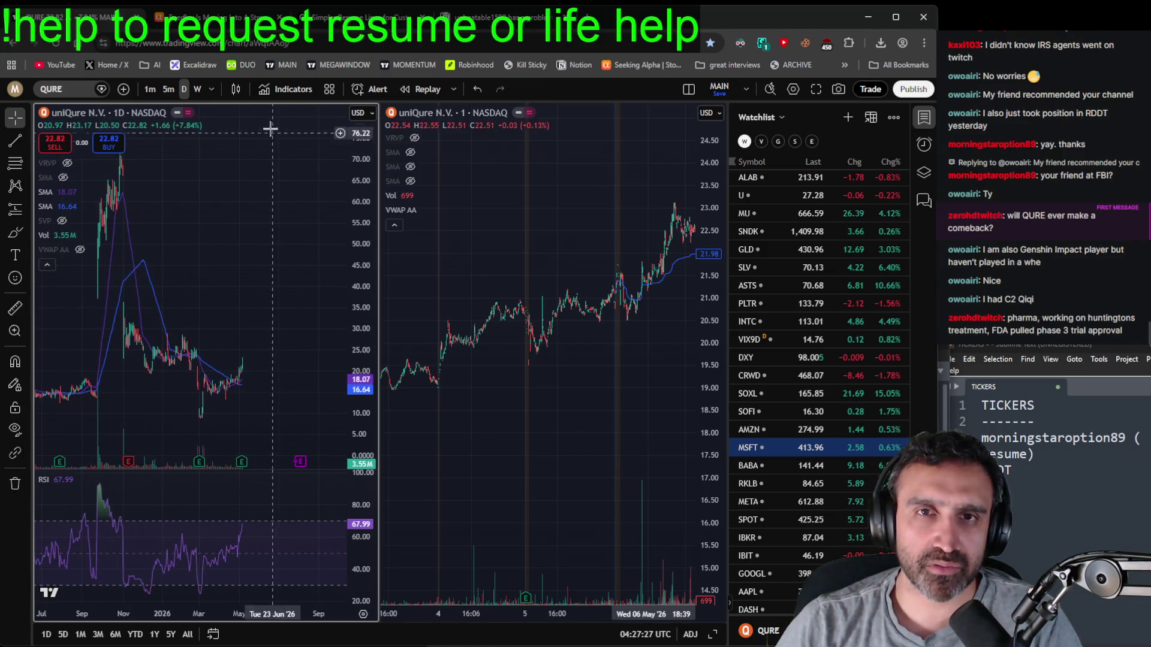
pyautogui.click(203, 17)
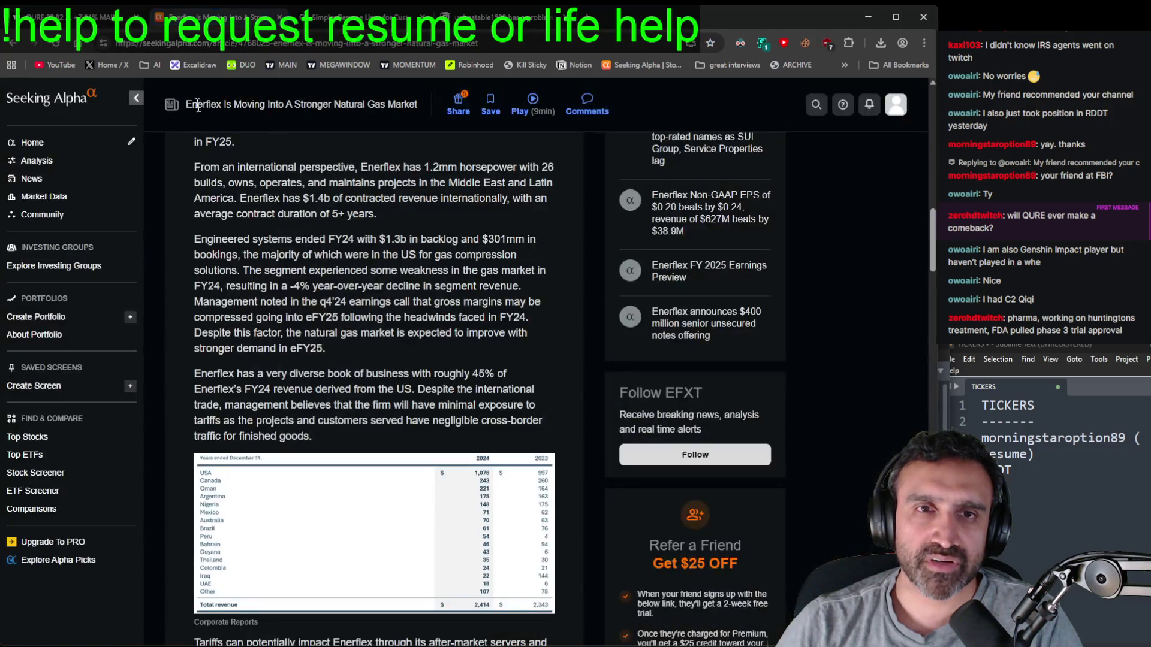
# - Search Seeking Alpha for 'qure' and open the QURE uniQure N.V. symbol page
pyautogui.scroll(15, 473, 232)
pyautogui.click(377, 106)
pyautogui.write('qur')
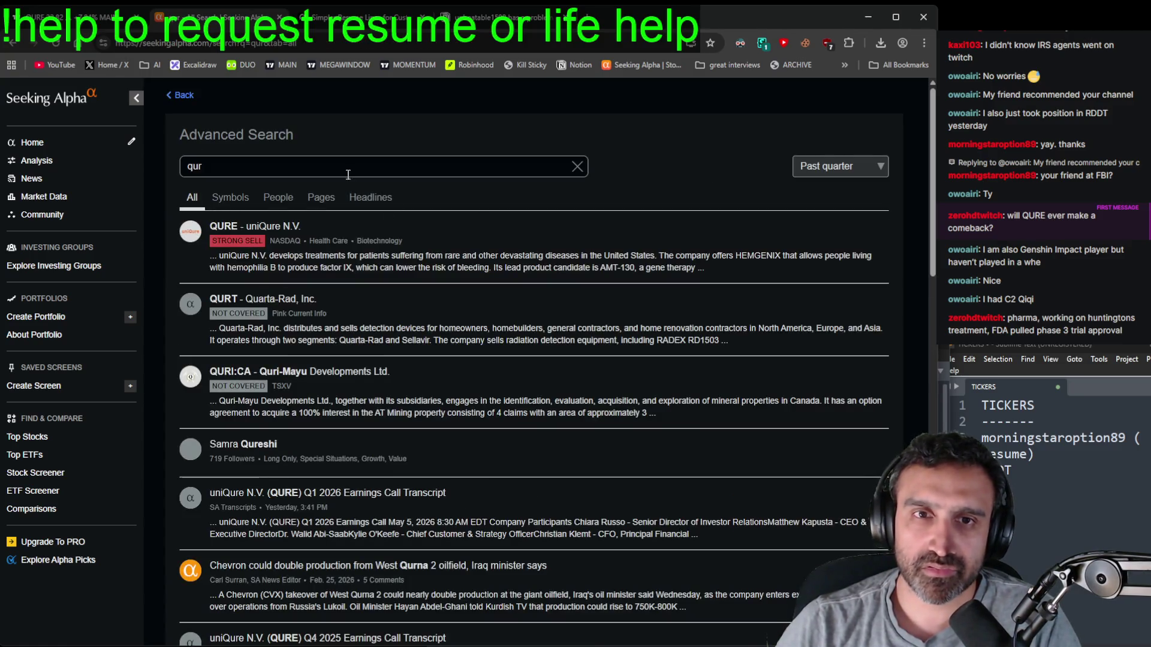
pyautogui.click(347, 168)
pyautogui.write('e')
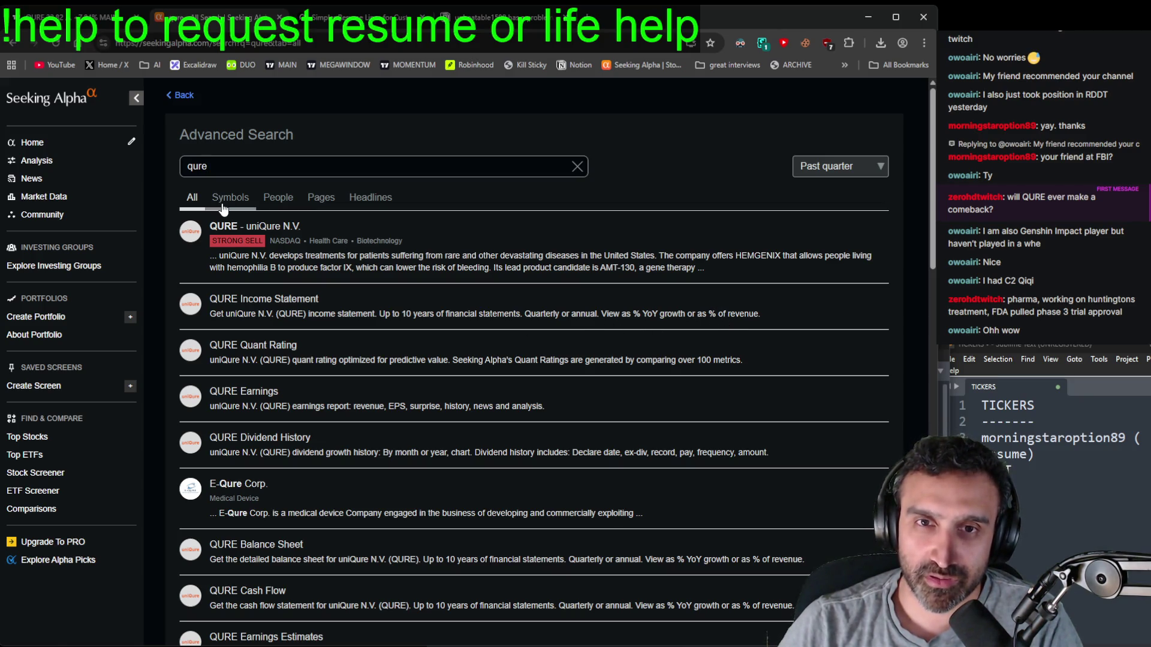
pyautogui.click(235, 227)
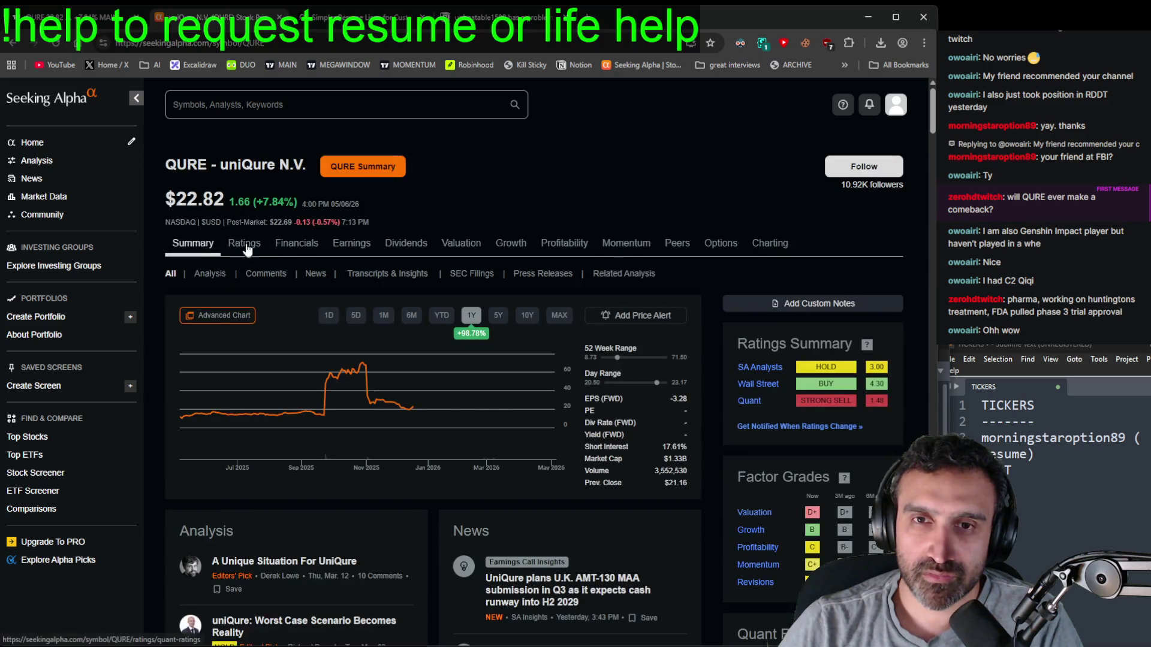
# - Skim the 'Worst Case Scenario Becomes Reality' article, then pan the TradingView one-minute QURE chart
pyautogui.scroll(-7, 279, 347)
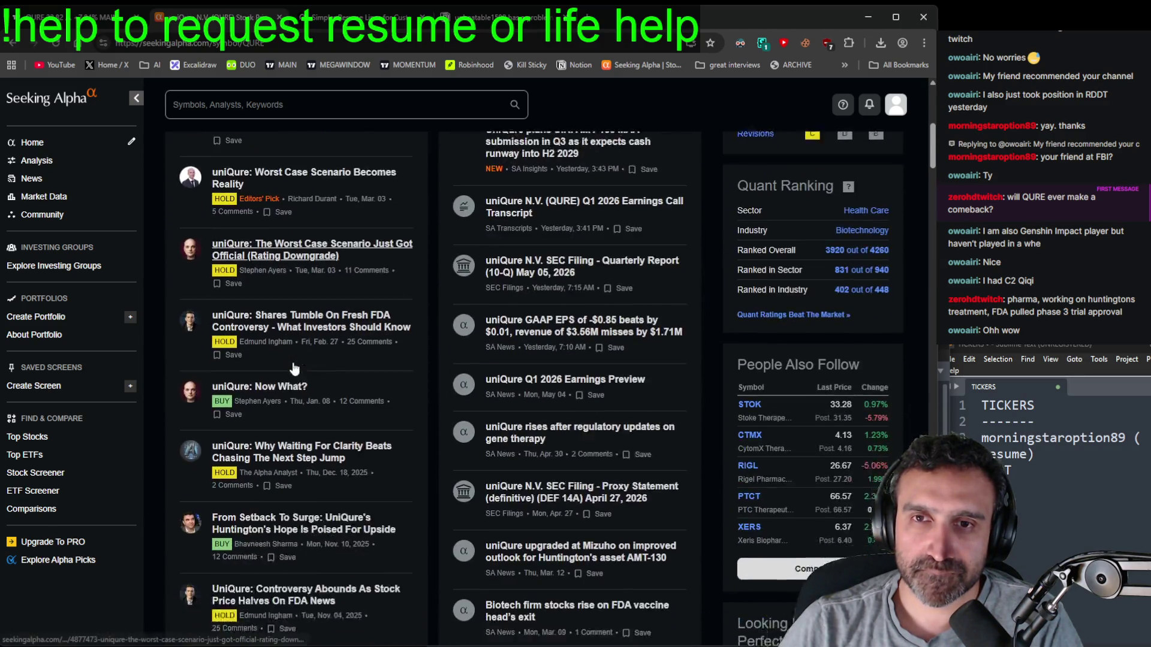
pyautogui.scroll(1, 293, 362)
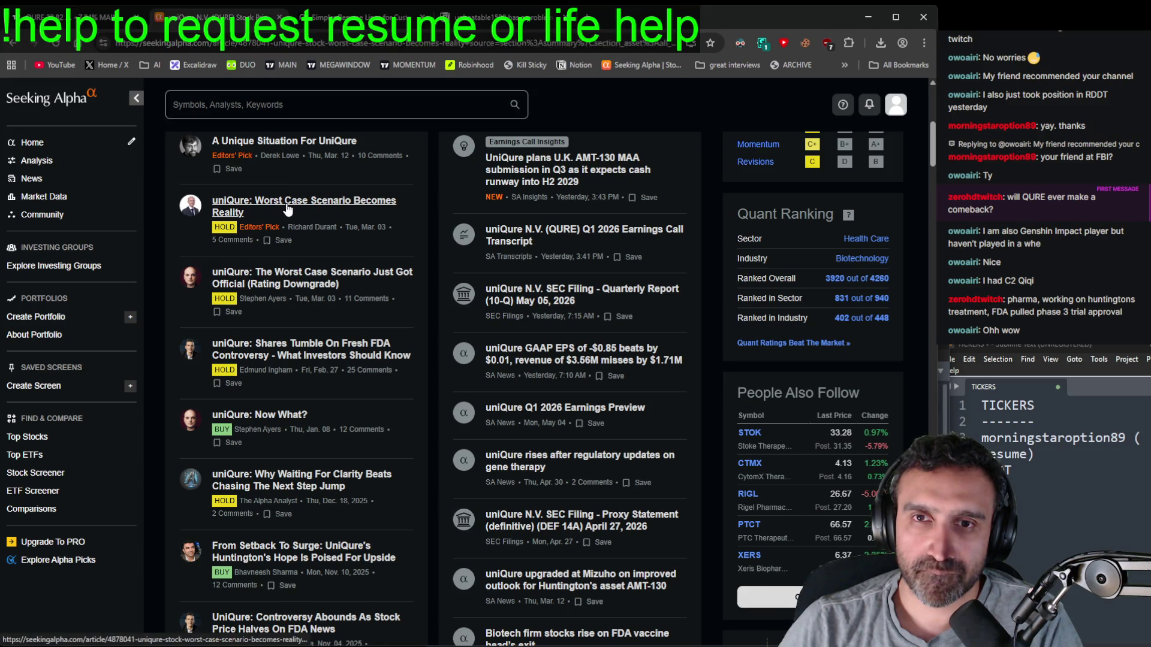
pyautogui.click(288, 207)
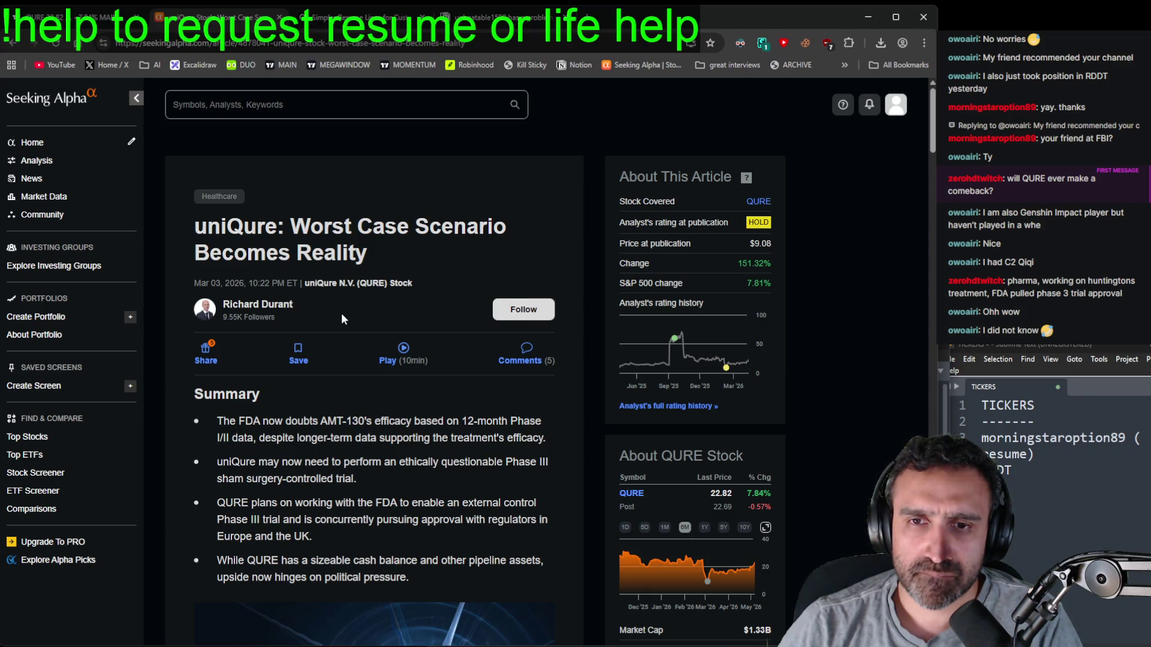
pyautogui.scroll(-5, 341, 314)
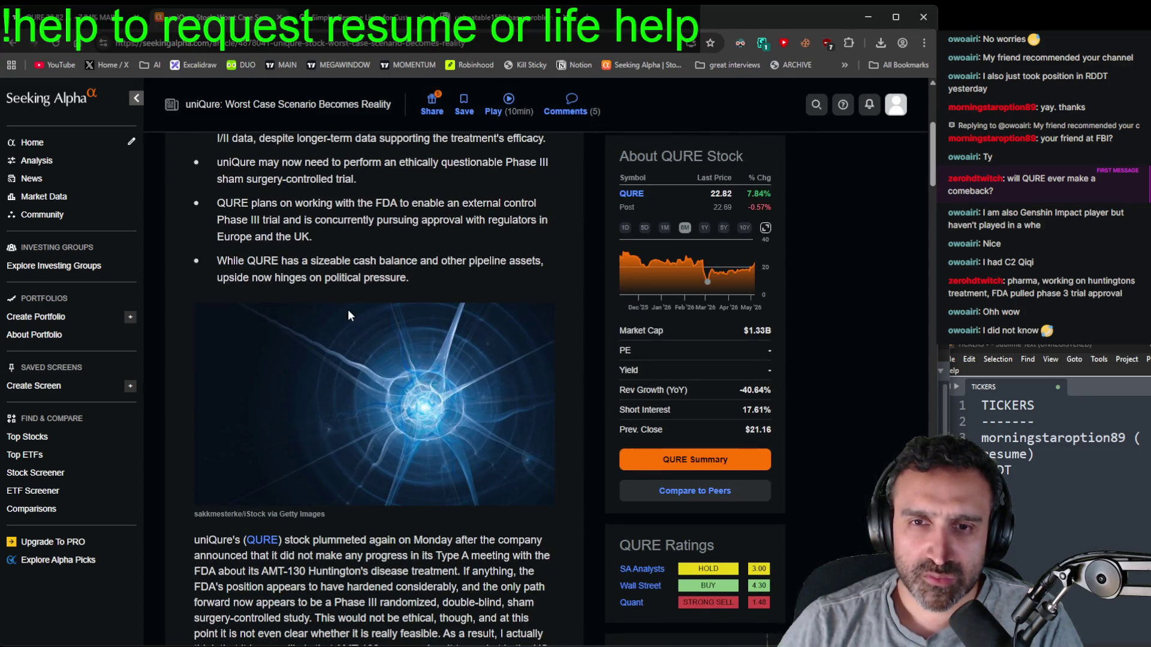
pyautogui.scroll(-6, 348, 310)
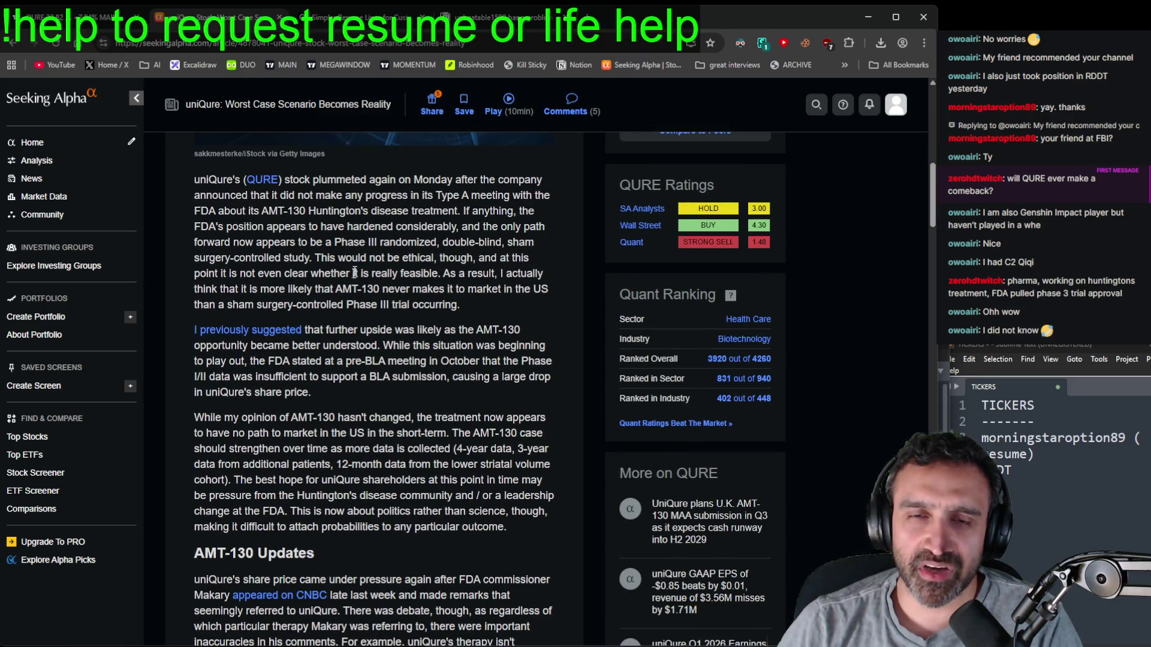
pyautogui.click(132, 12)
pyautogui.moveTo(637, 376)
pyautogui.mouseDown()
pyautogui.moveTo(516, 470)
pyautogui.moveTo(510, 405)
pyautogui.mouseUp()
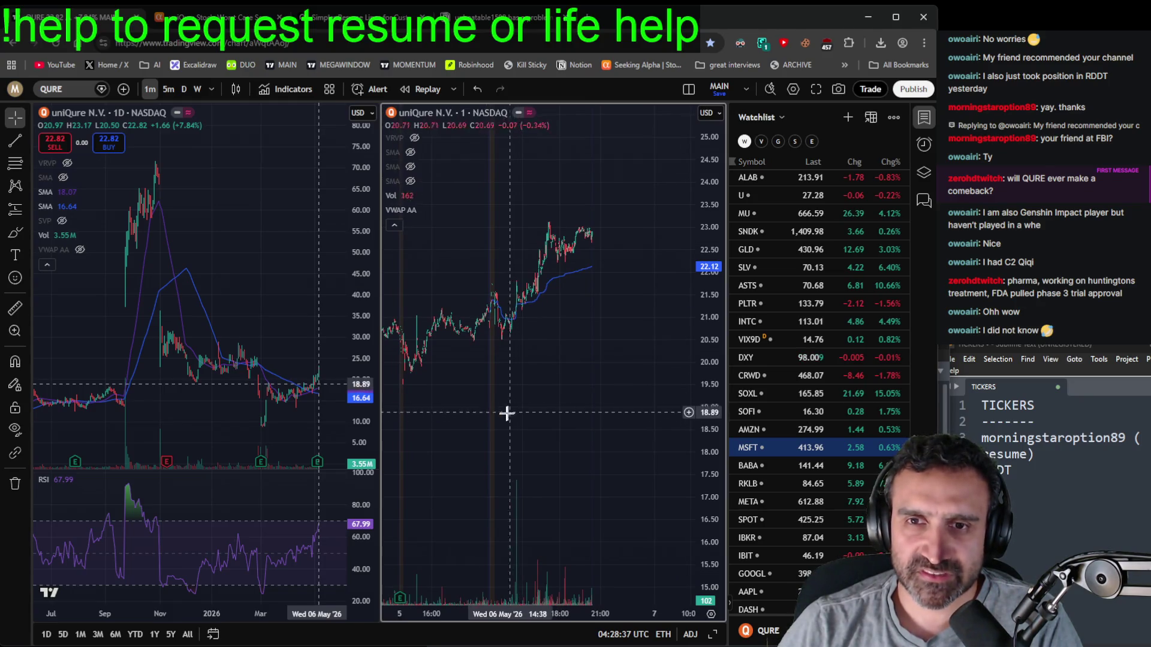
pyautogui.scroll(5, 288, 401)
pyautogui.scroll(-10, 298, 408)
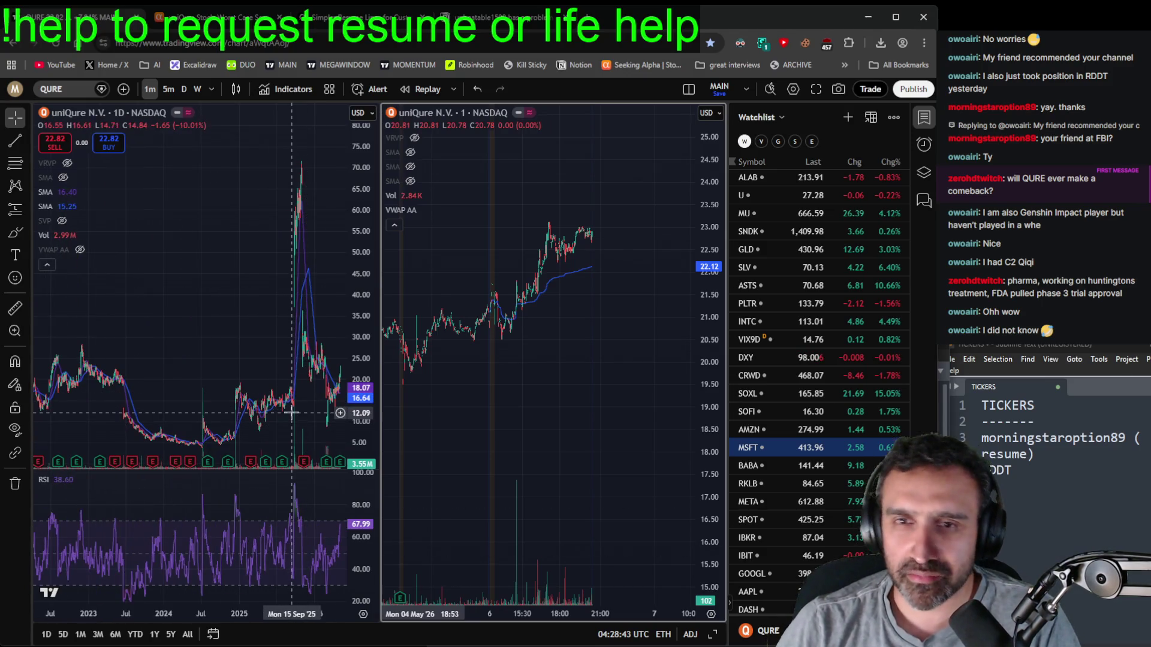
pyautogui.scroll(5, 299, 405)
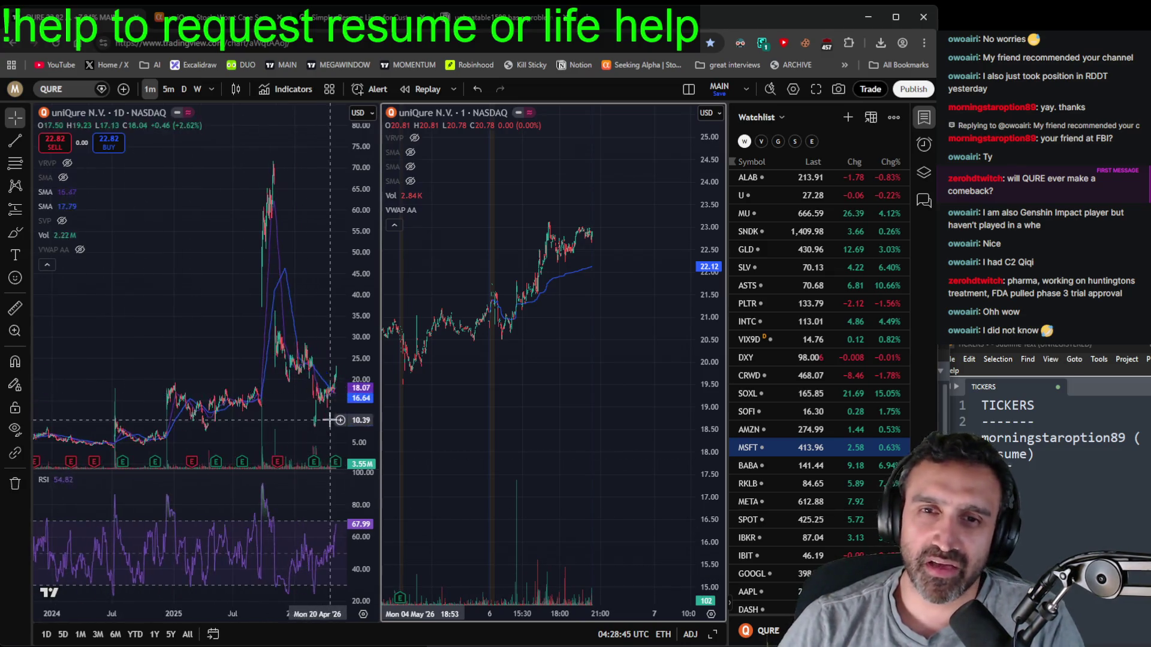
pyautogui.scroll(-10, 308, 412)
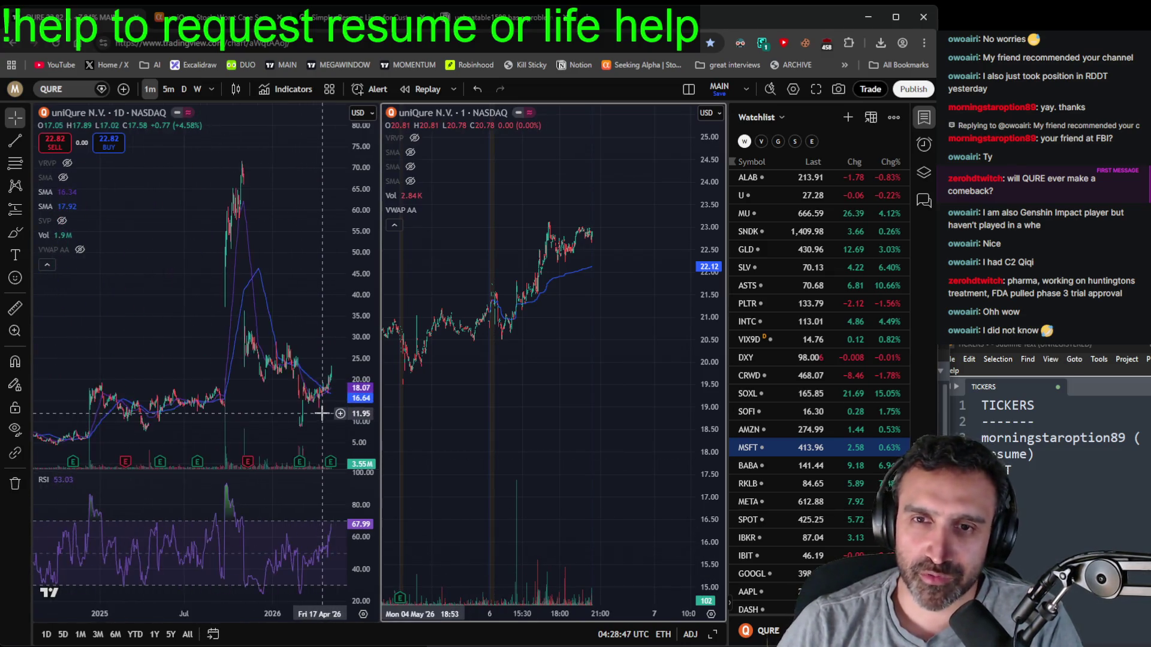
pyautogui.scroll(-1, 319, 417)
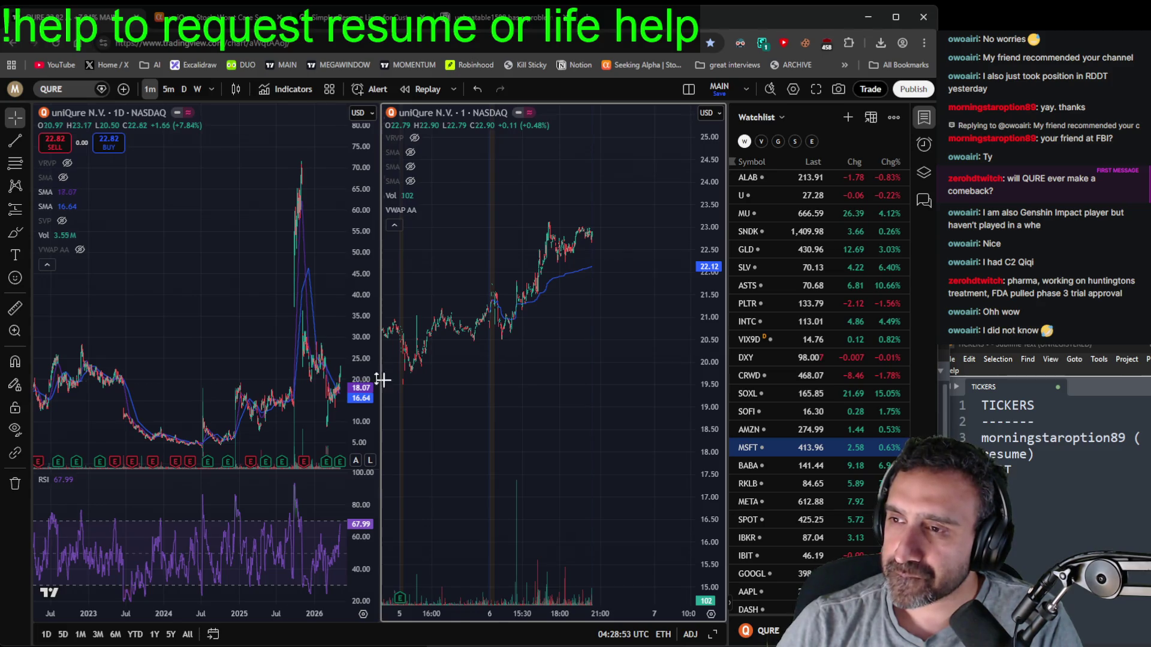
pyautogui.scroll(2, 212, 335)
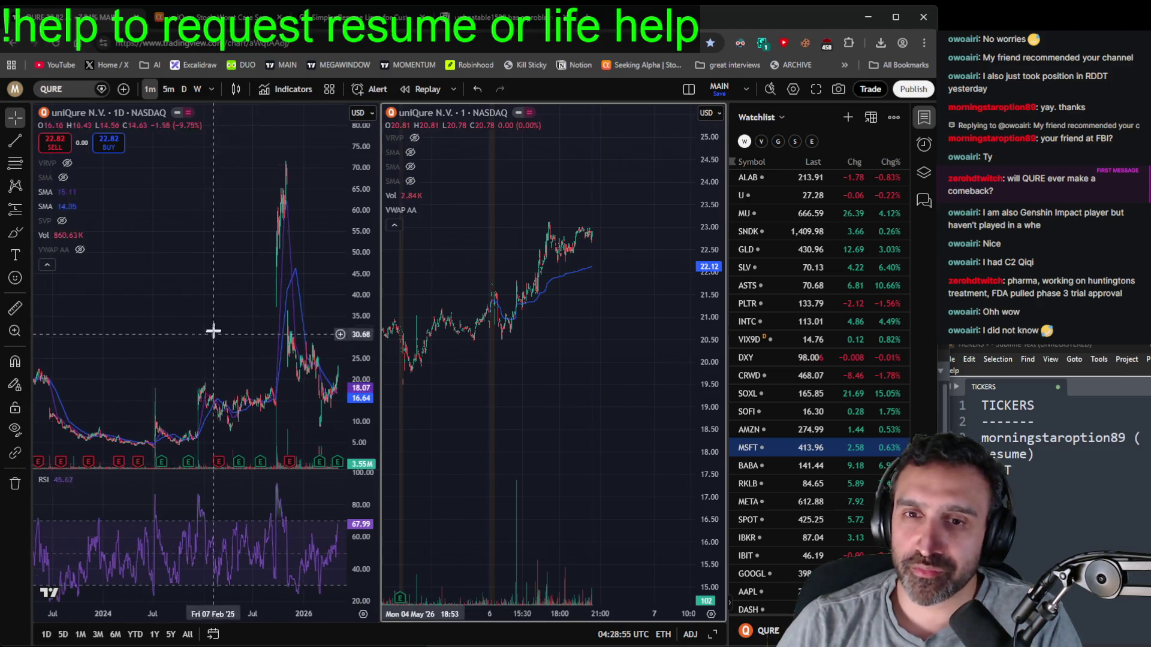
pyautogui.scroll(5, 213, 335)
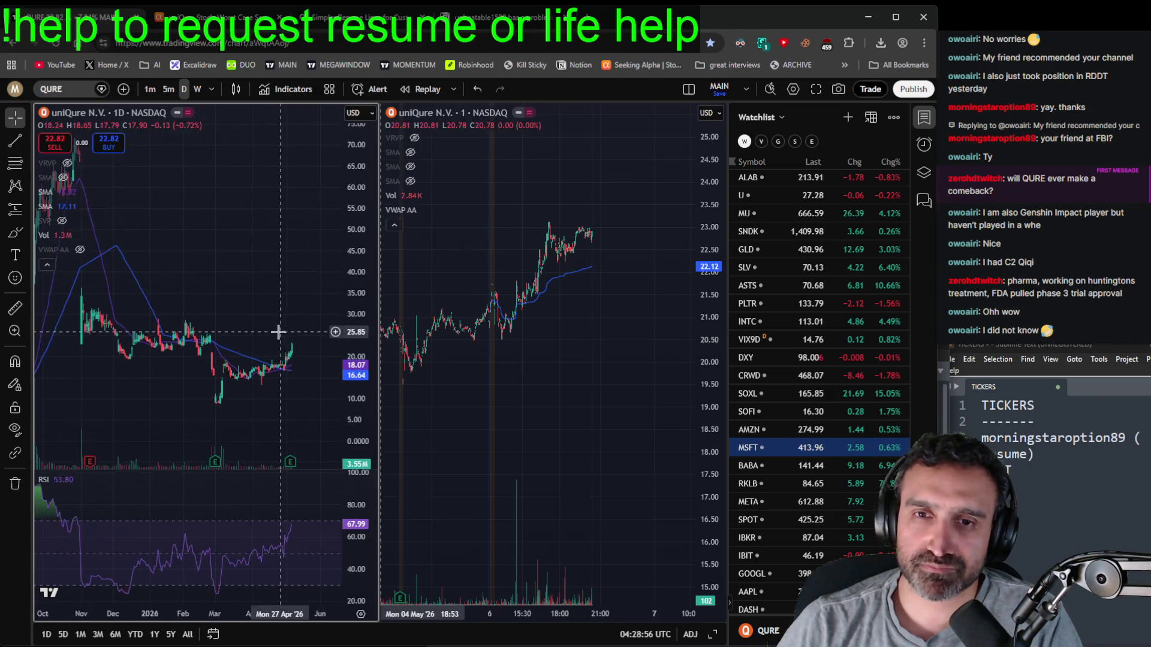
pyautogui.scroll(-3, 326, 304)
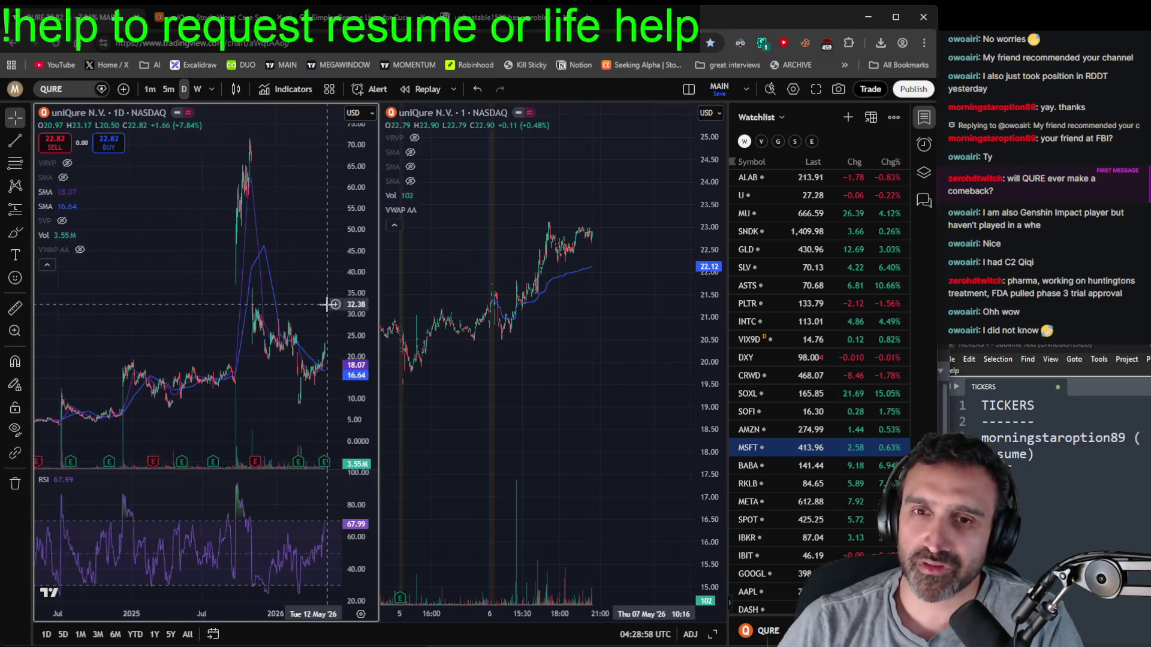
pyautogui.scroll(-4, 326, 305)
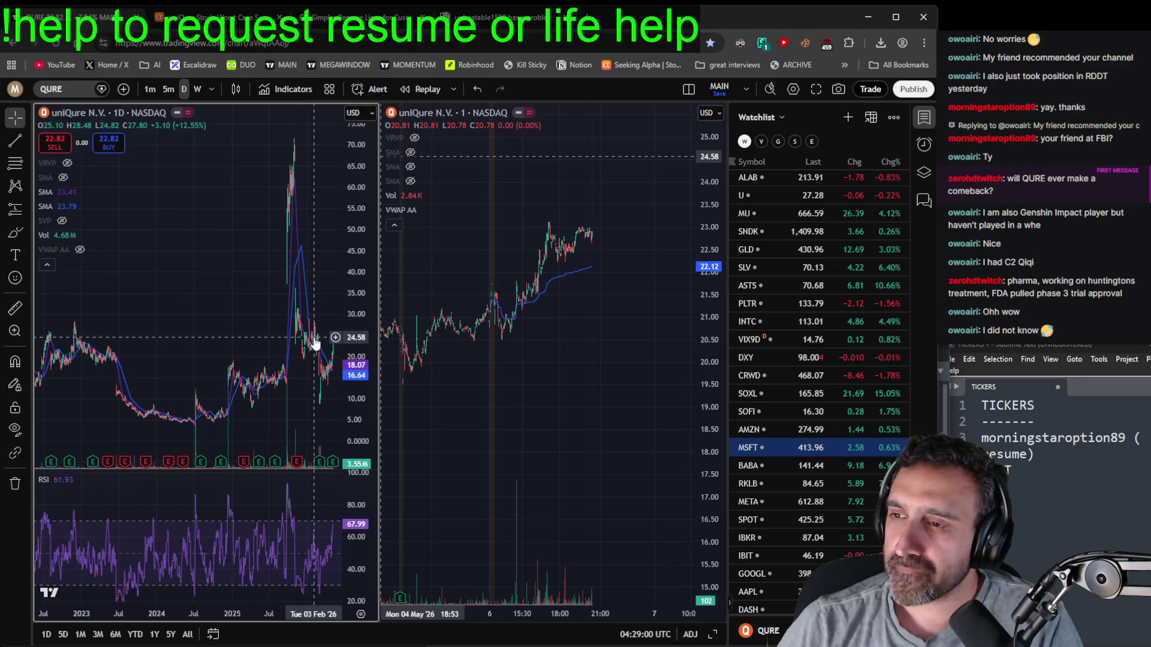
pyautogui.hscroll(-2, 309, 341)
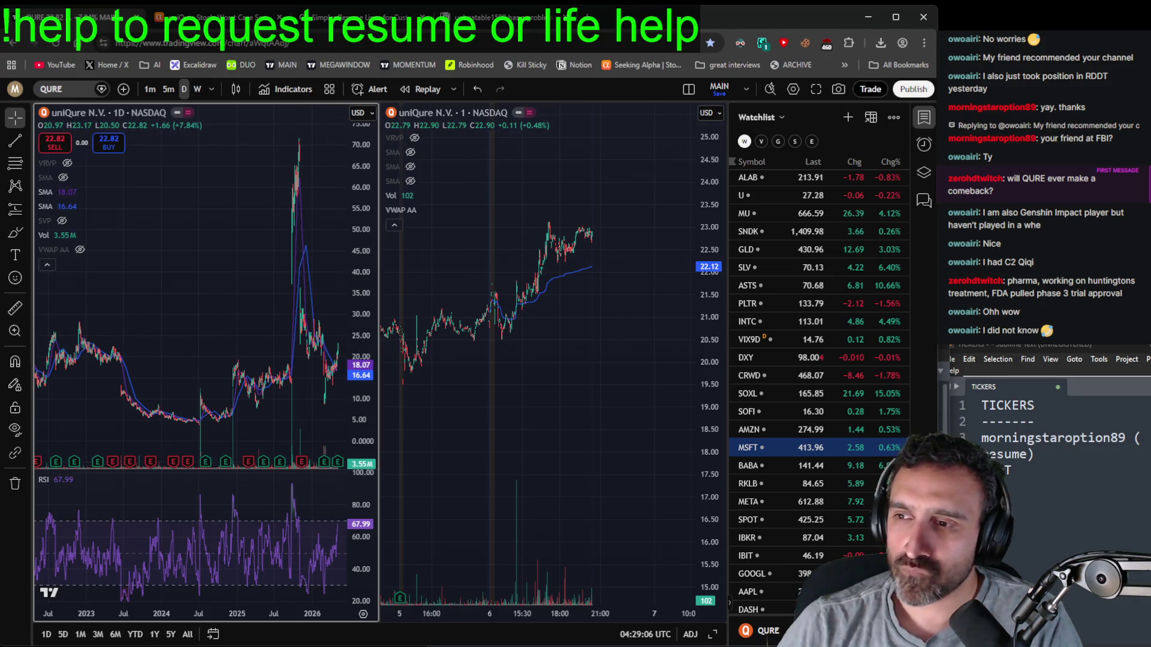
pyautogui.click(1064, 461)
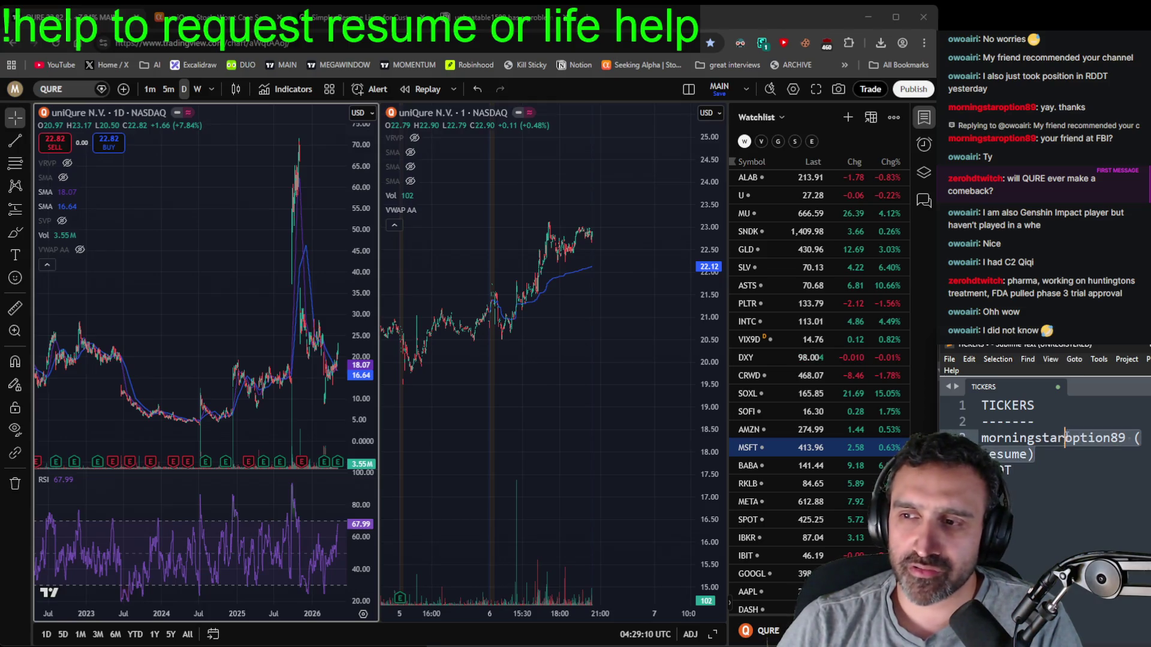
pyautogui.hotkey('shift', 'Up')
pyautogui.hotkey('shift', 'Up')
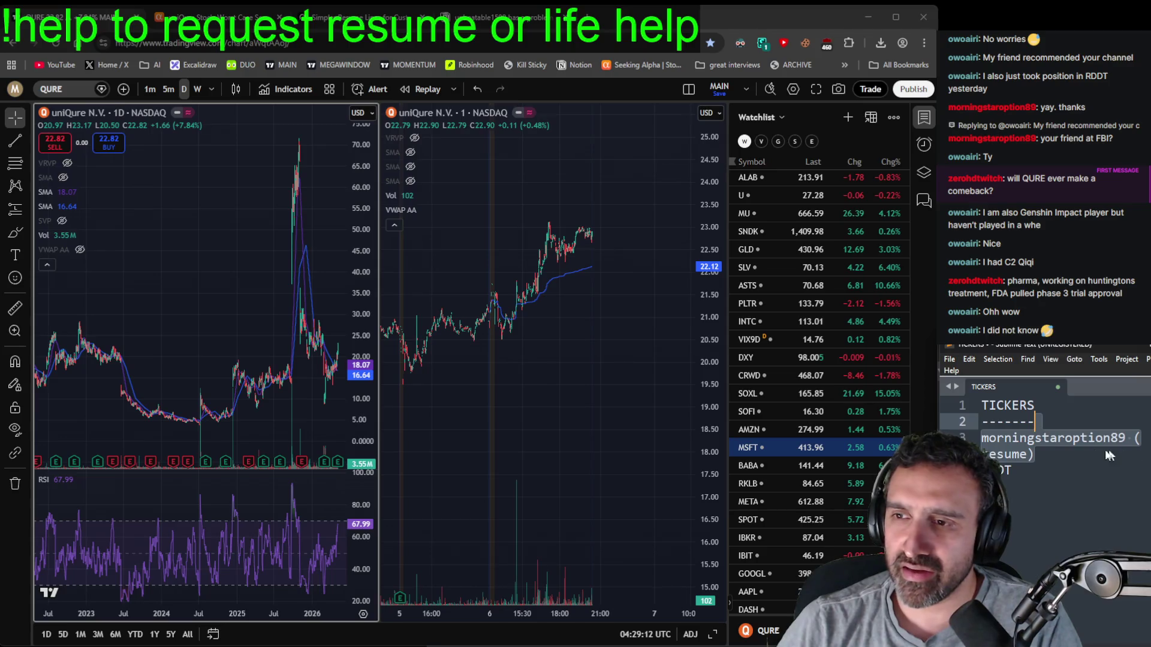
pyautogui.click(482, 24)
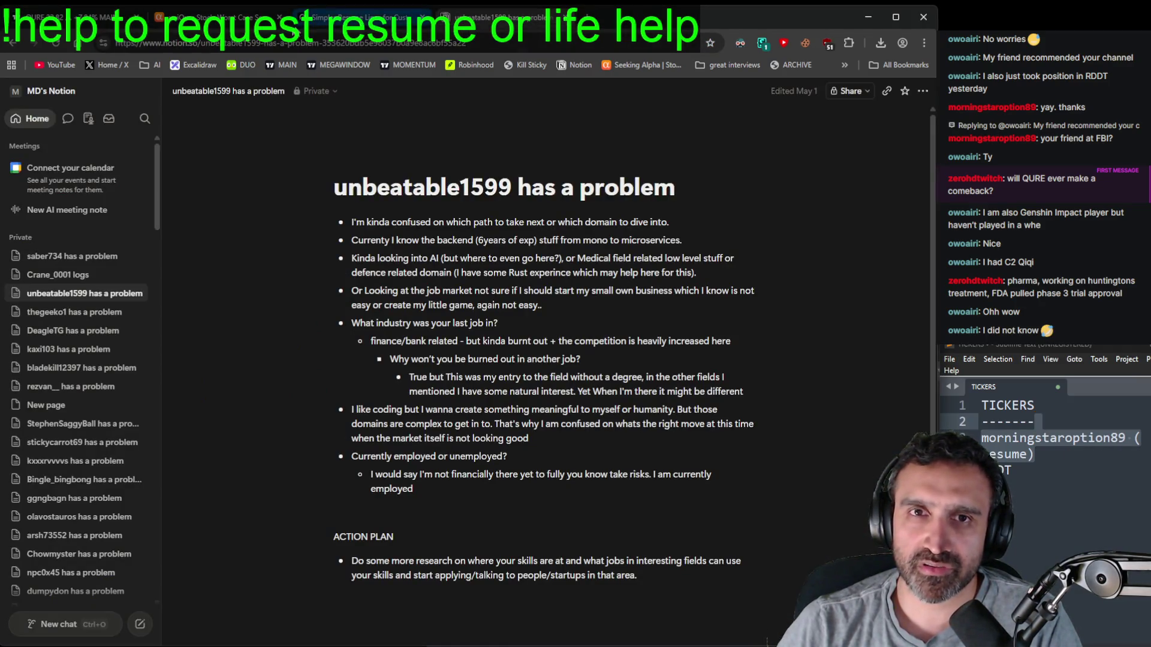
pyautogui.click(105, 17)
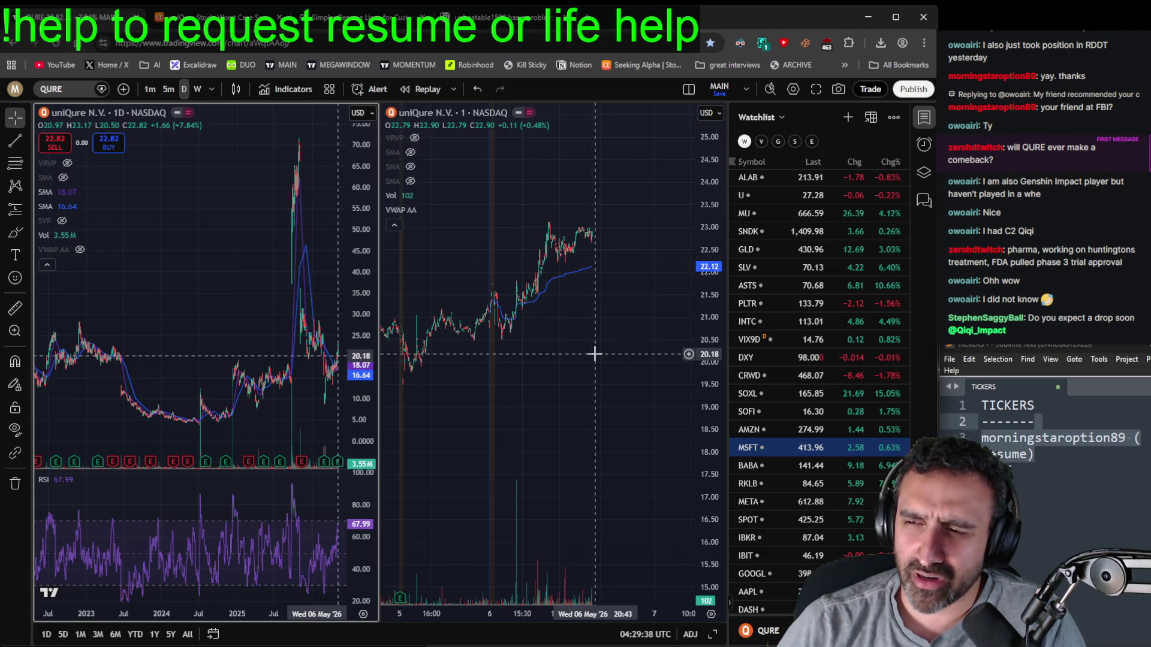
pyautogui.click(1055, 463)
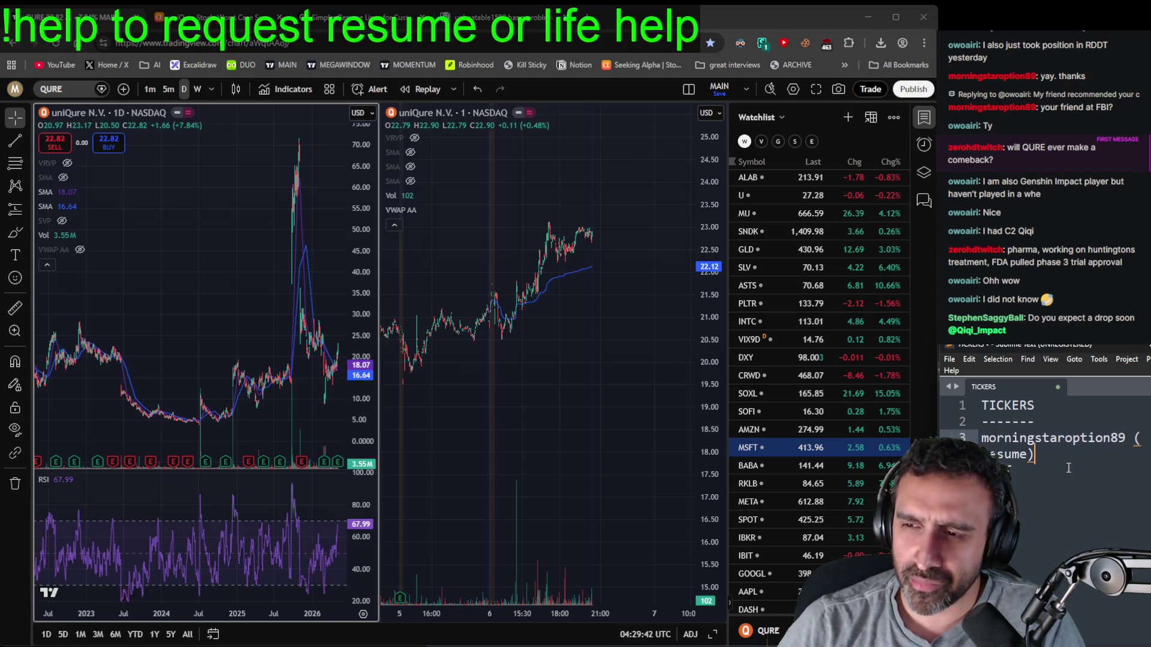
# - Replace the resume-request line in the tickers note with RDDT
pyautogui.moveTo(1071, 458)
pyautogui.mouseDown()
pyautogui.moveTo(1060, 407)
pyautogui.moveTo(1064, 419)
pyautogui.mouseUp()
pyautogui.write('RDDT')
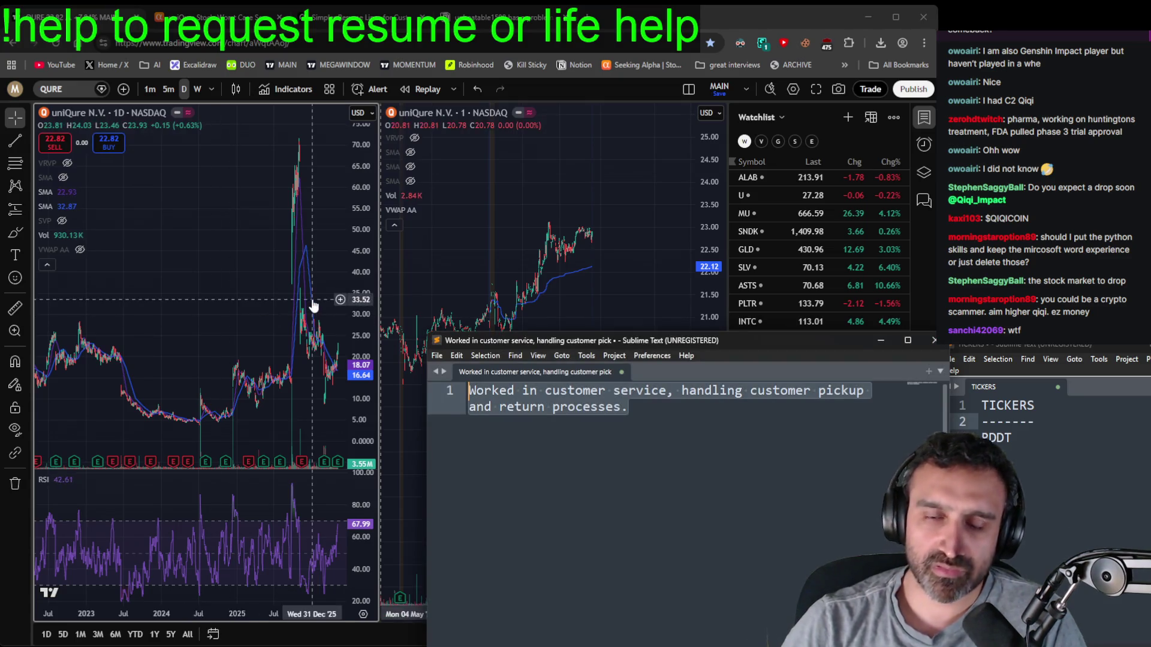
# - Delete the customer-service note text and leave the emptied editor for the charts
pyautogui.press('BackSpace')
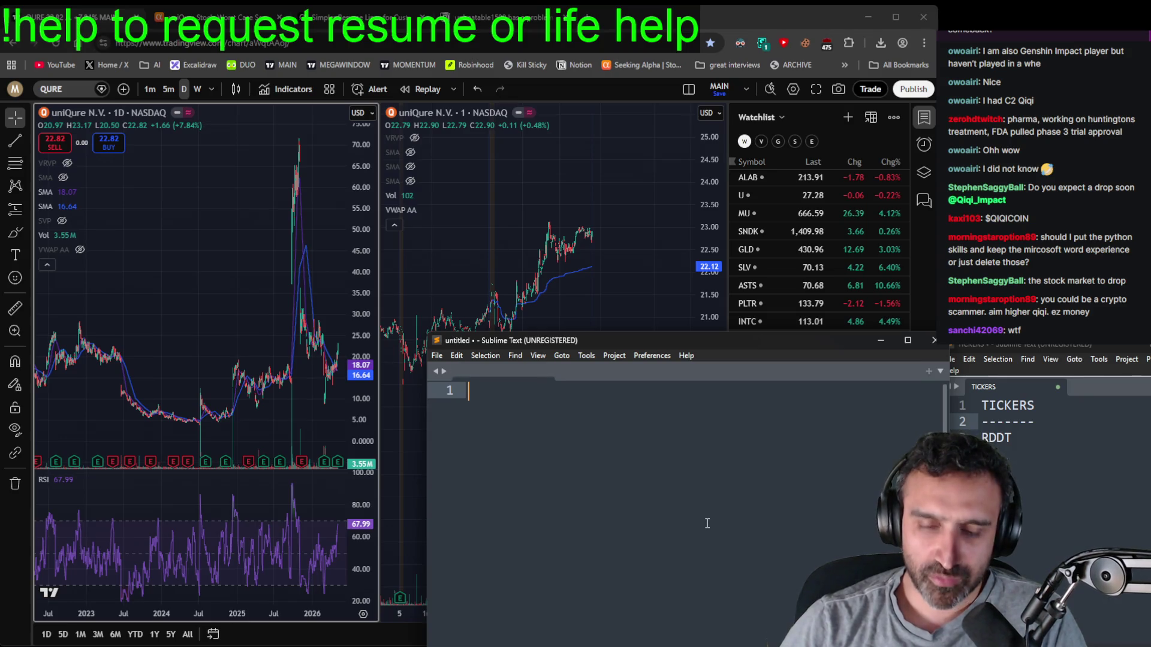
pyautogui.hotkey('alt', 'Tab')
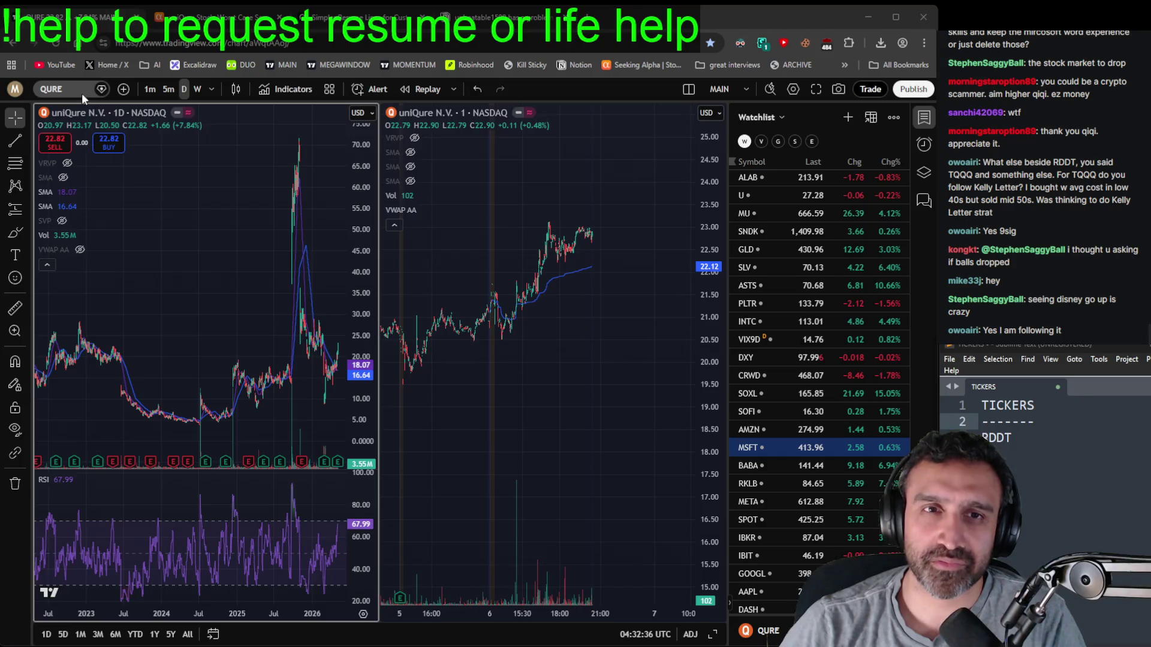
# - Load Walt Disney (DIS) on both charts and compress the intraday price scale to show the full move
pyautogui.click(60, 95)
pyautogui.write('dis')
pyautogui.press('Return')
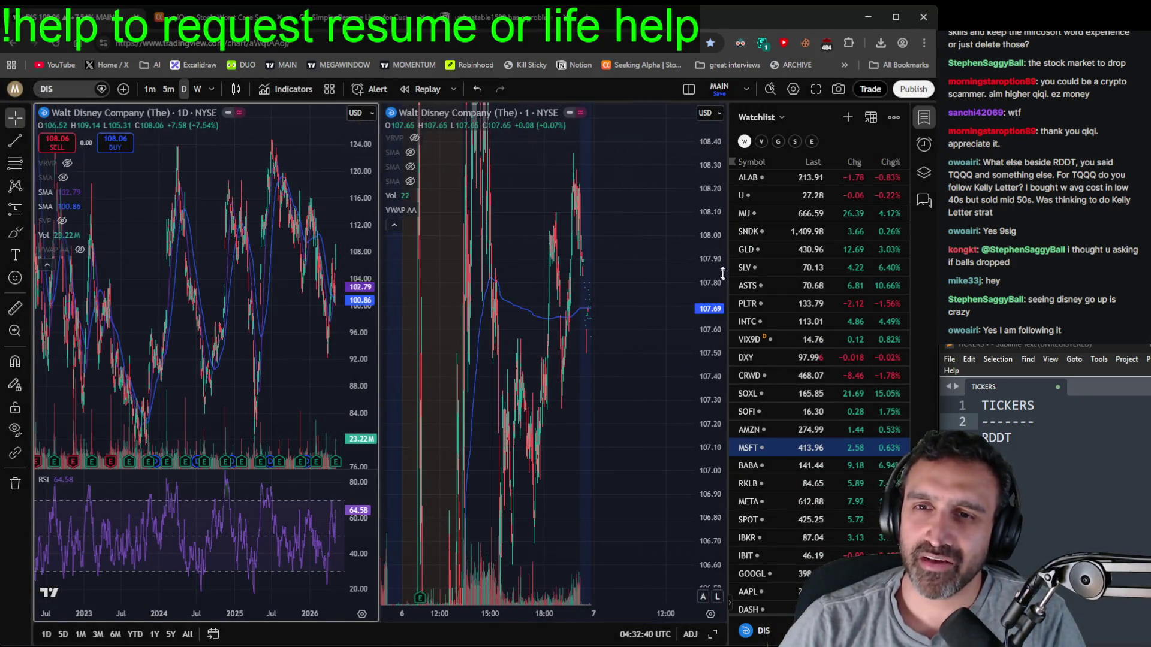
pyautogui.doubleClick(712, 227)
pyautogui.moveTo(712, 226); pyautogui.dragTo(688, 332)
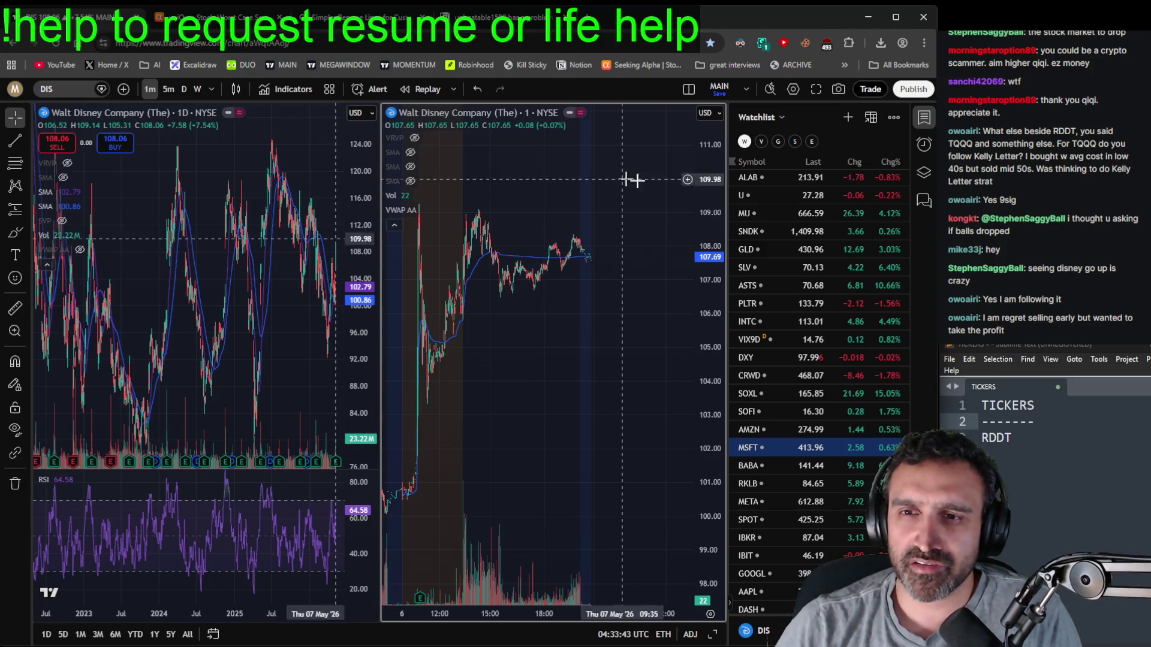
pyautogui.scroll(5, 780, 303)
# - Load TQQQ and pan its daily chart from earlier months to the latest rally
pyautogui.click(794, 238)
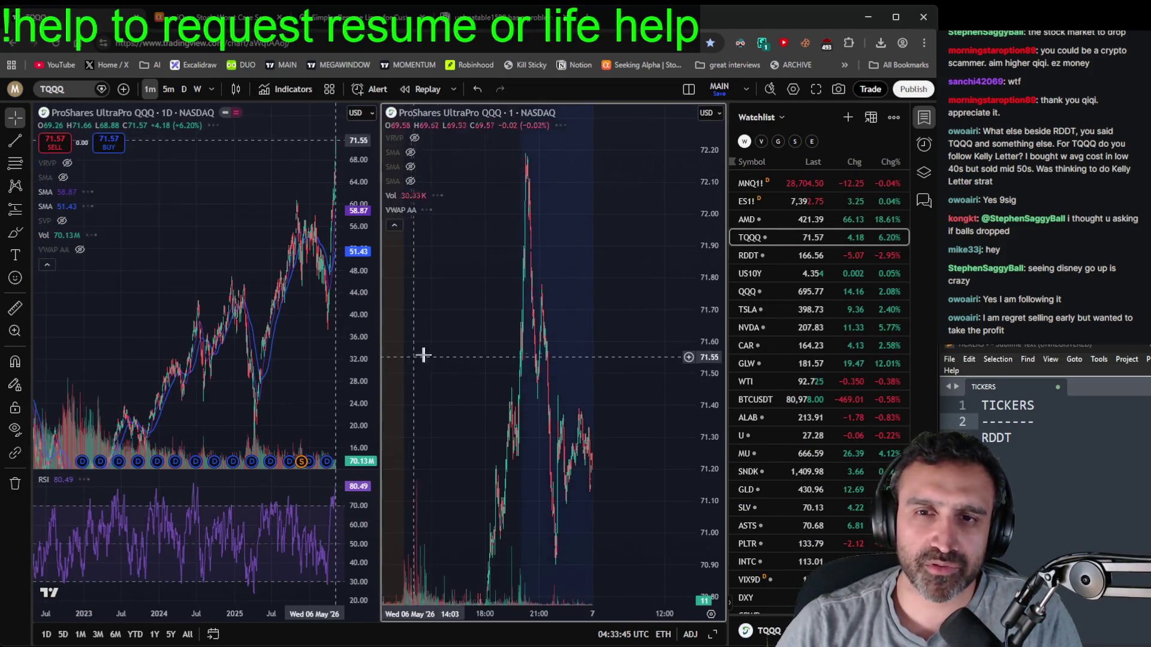
pyautogui.scroll(10, 264, 374)
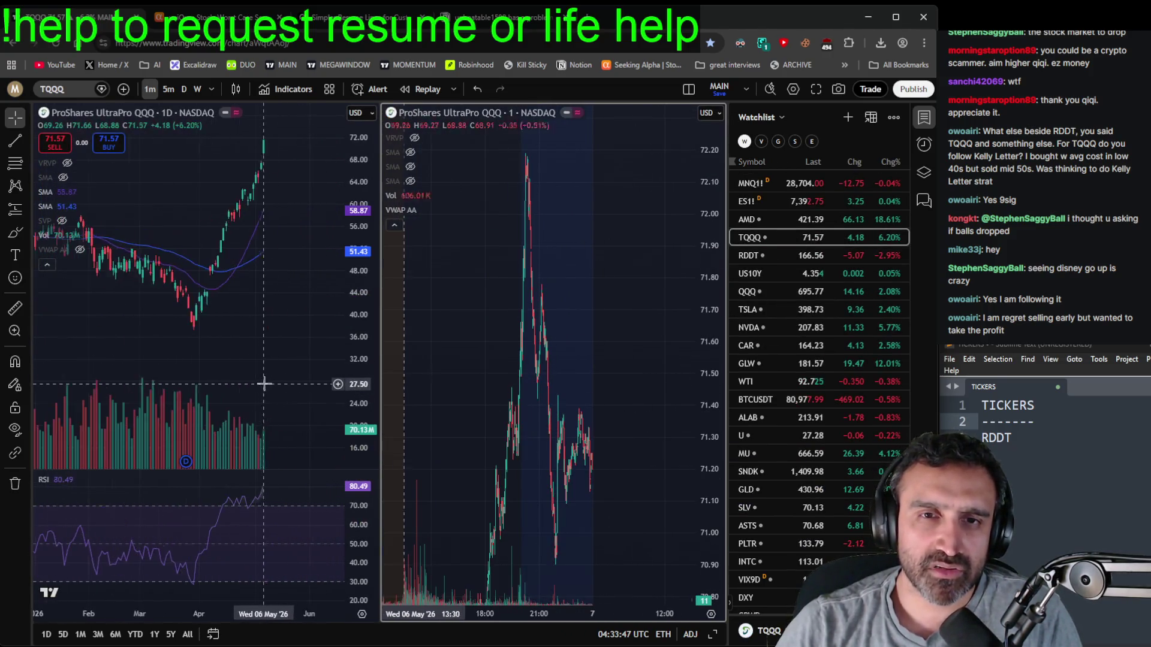
pyautogui.moveTo(157, 322); pyautogui.dragTo(250, 319)
pyautogui.scroll(-5, 249, 311)
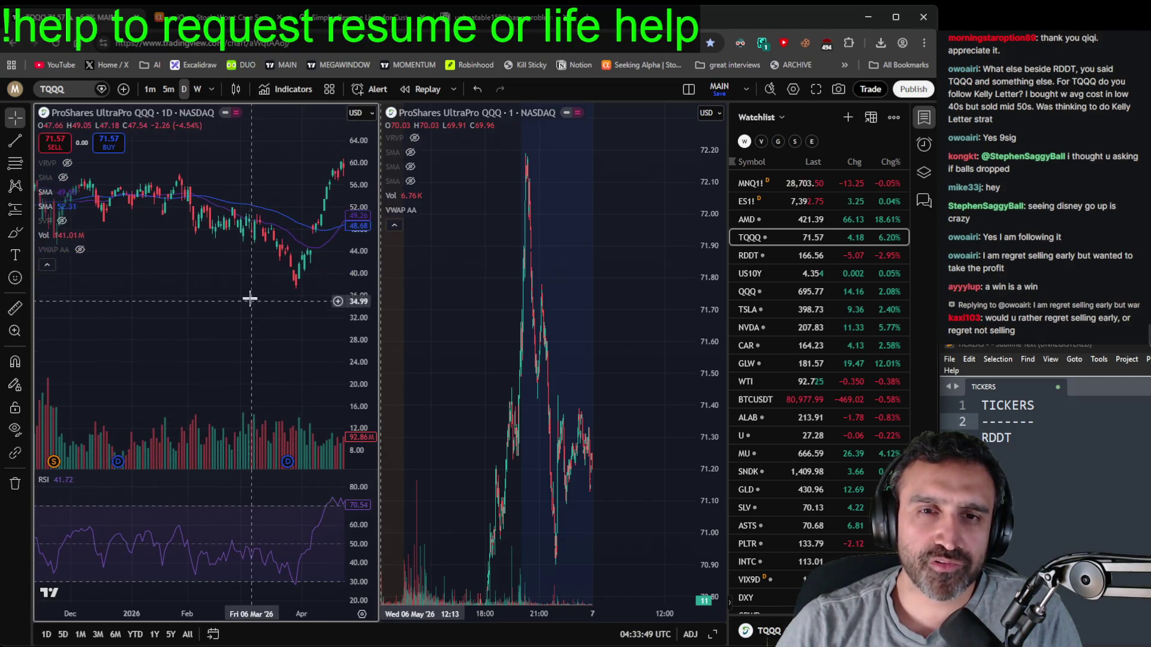
pyautogui.moveTo(250, 226)
pyautogui.mouseDown()
pyautogui.moveTo(268, 288)
pyautogui.moveTo(244, 278)
pyautogui.moveTo(257, 263)
pyautogui.mouseUp()
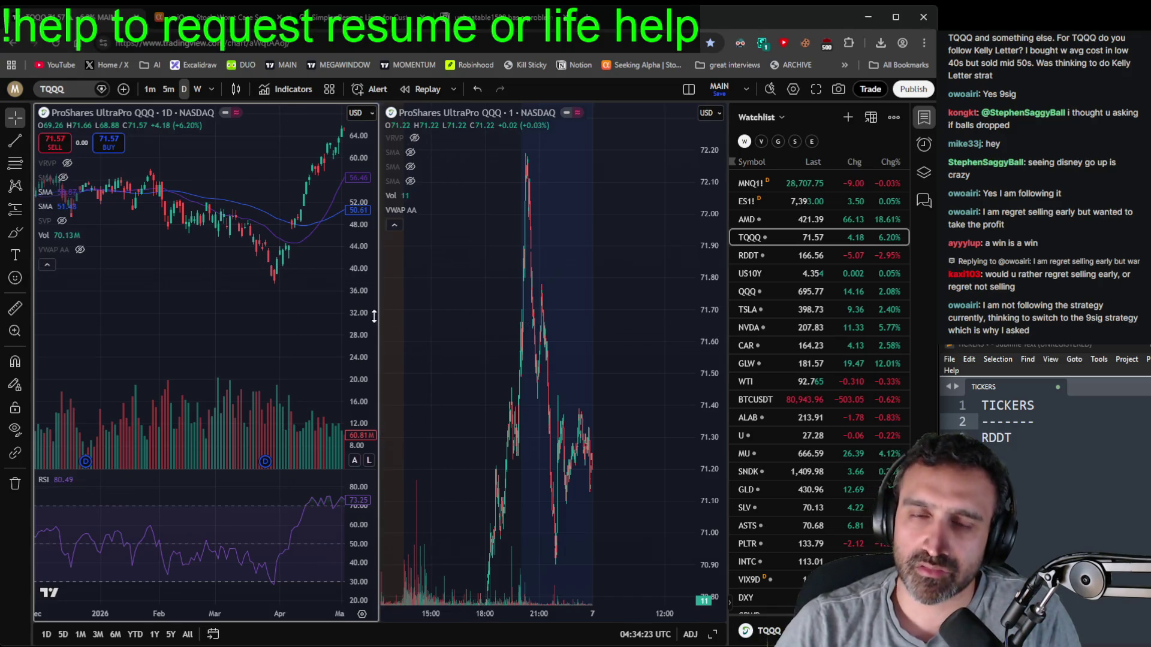
pyautogui.moveTo(413, 181)
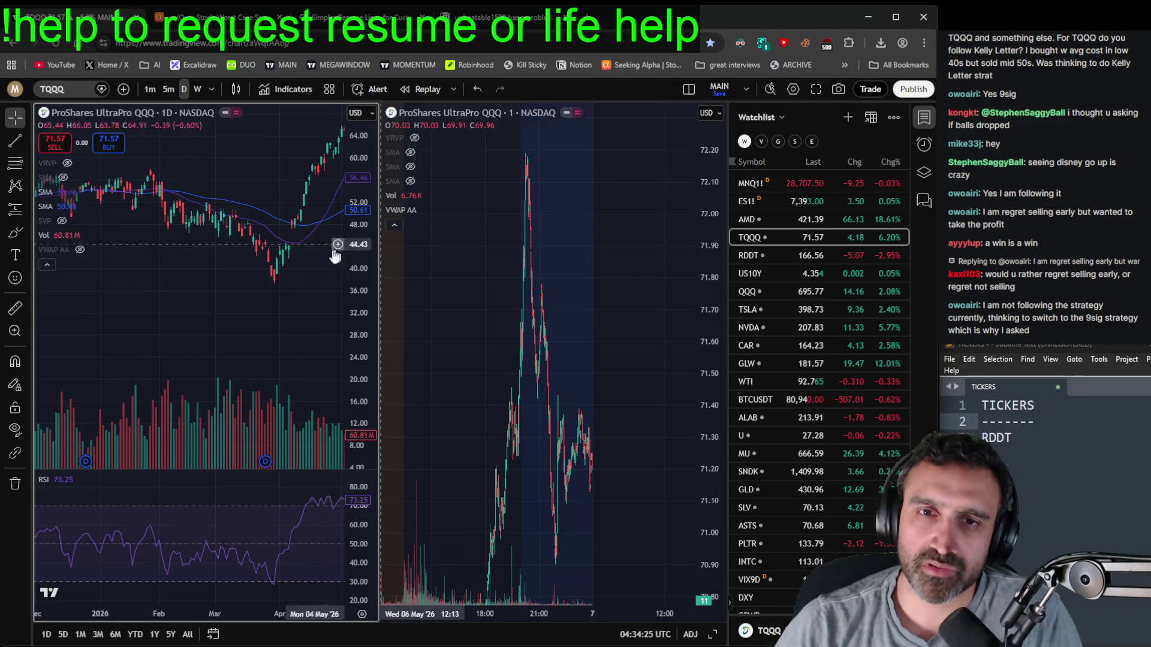
pyautogui.moveTo(297, 267); pyautogui.dragTo(240, 324)
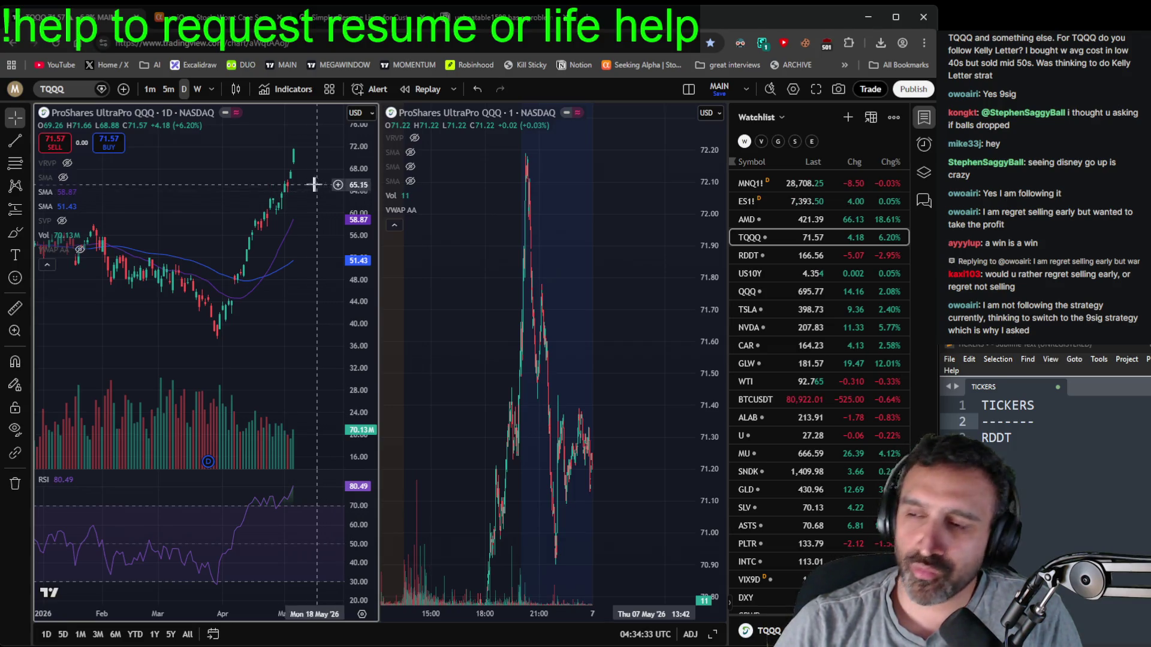
# - Zoom the TQQQ daily chart on recent months, pan the 1-minute chart earlier, then switch to AMD
pyautogui.scroll(-2, 329, 248)
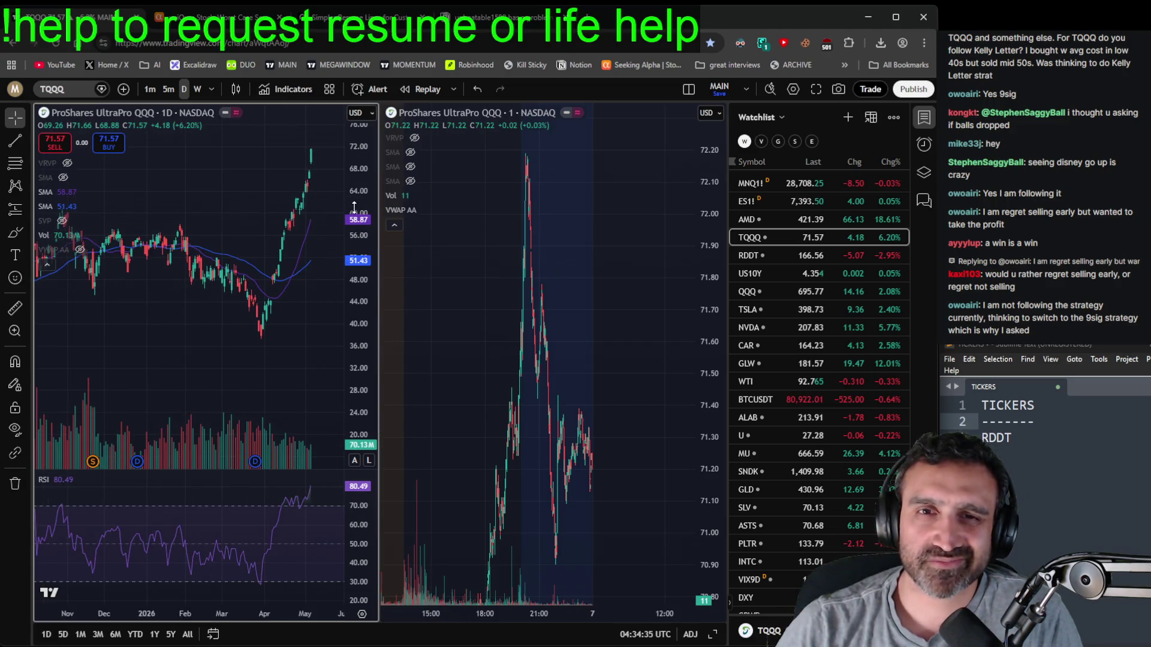
pyautogui.scroll(3, 327, 271)
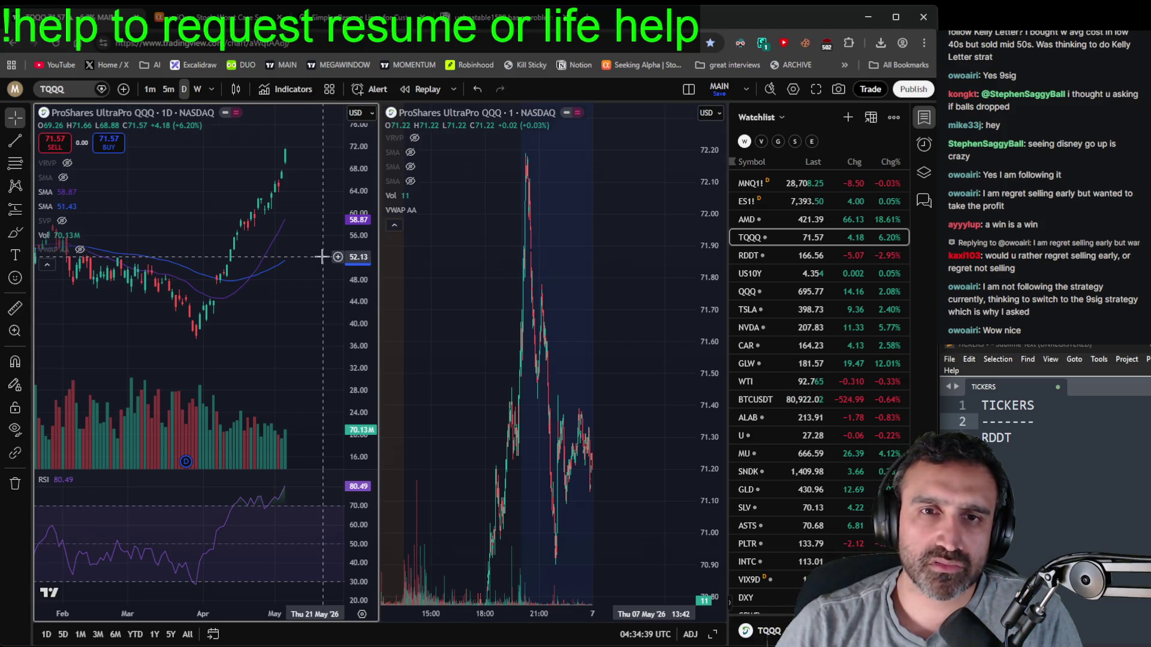
pyautogui.scroll(-10, 324, 258)
pyautogui.scroll(3, 320, 268)
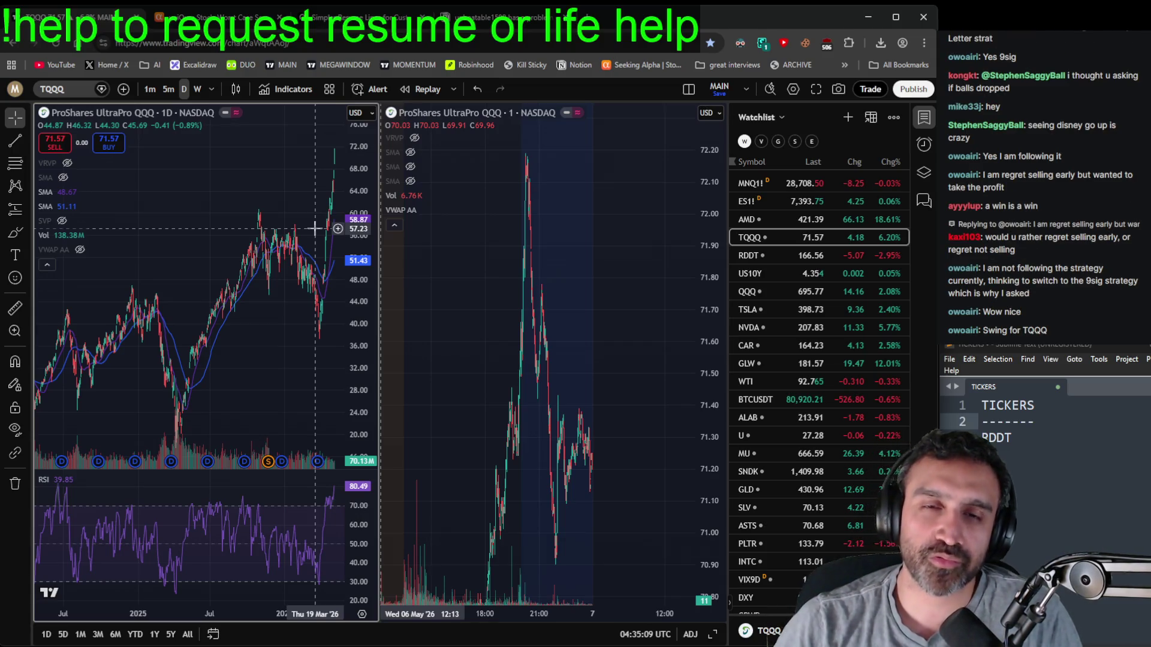
pyautogui.scroll(5, 304, 336)
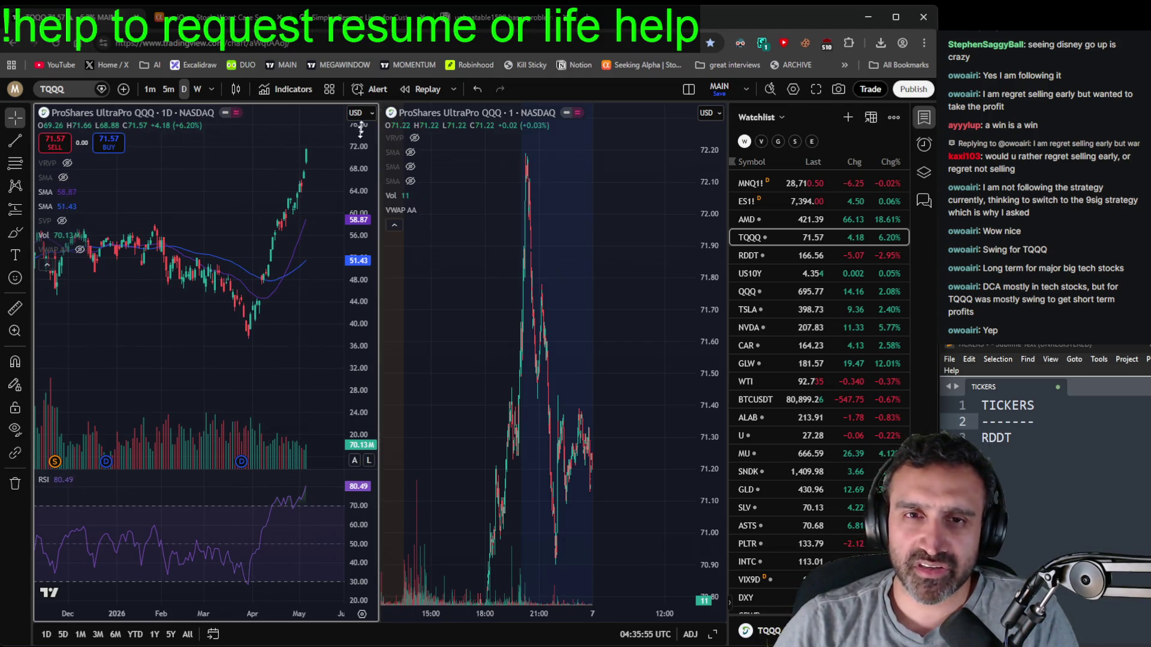
pyautogui.scroll(-2, 295, 374)
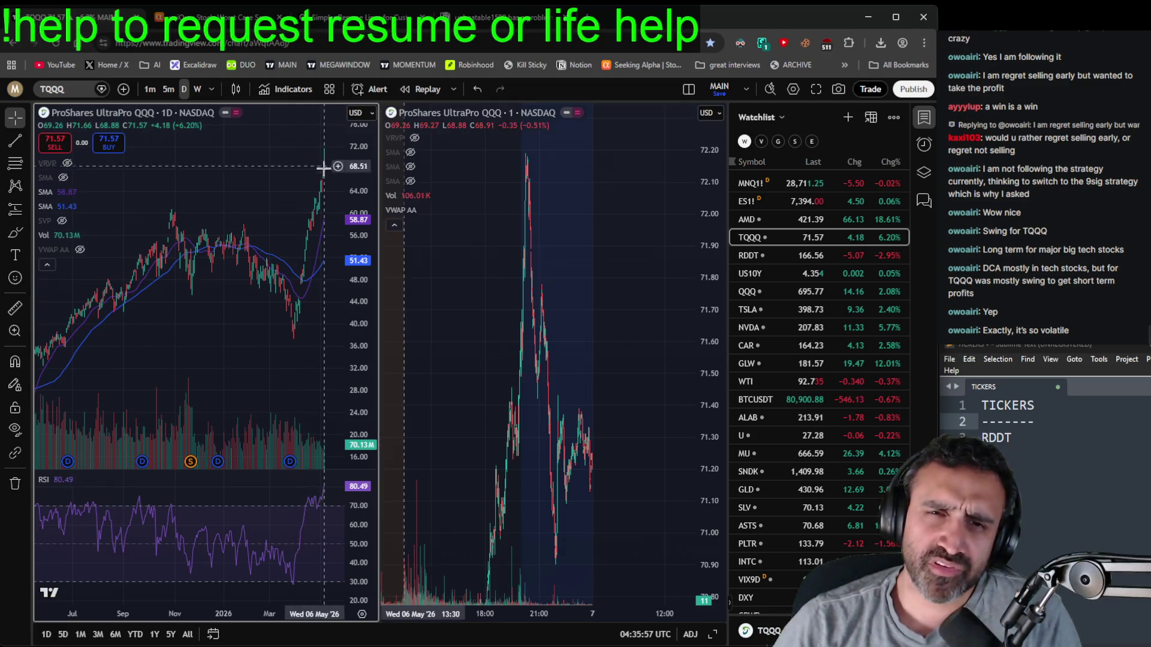
pyautogui.scroll(2, 327, 367)
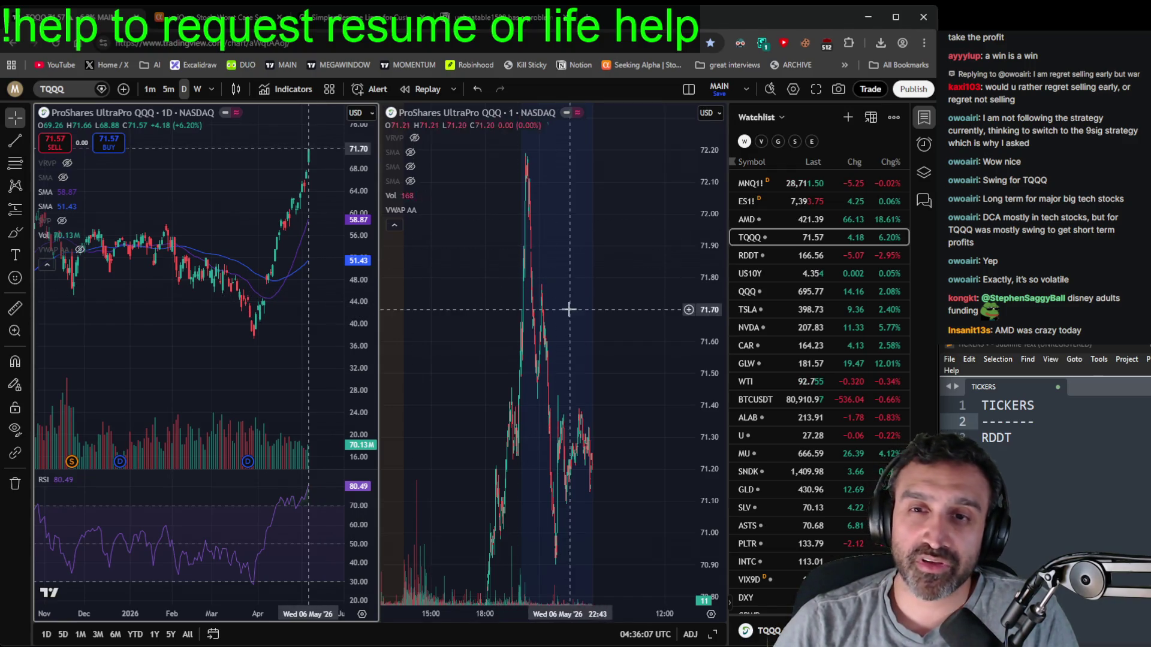
pyautogui.moveTo(483, 306); pyautogui.dragTo(560, 288)
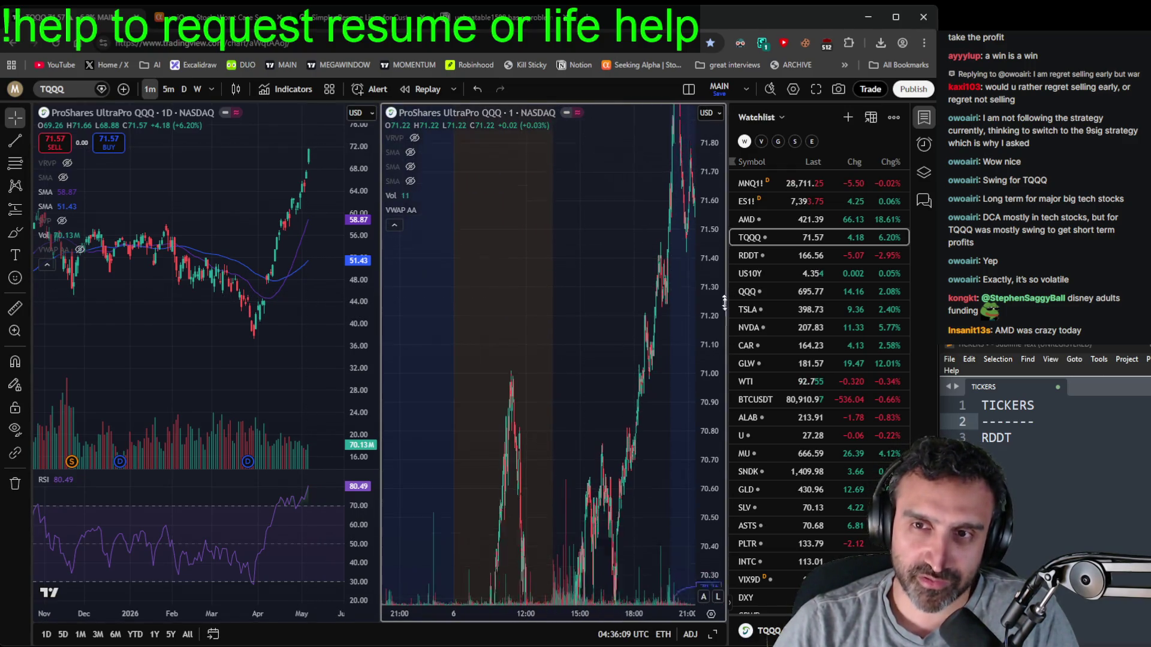
pyautogui.click(773, 219)
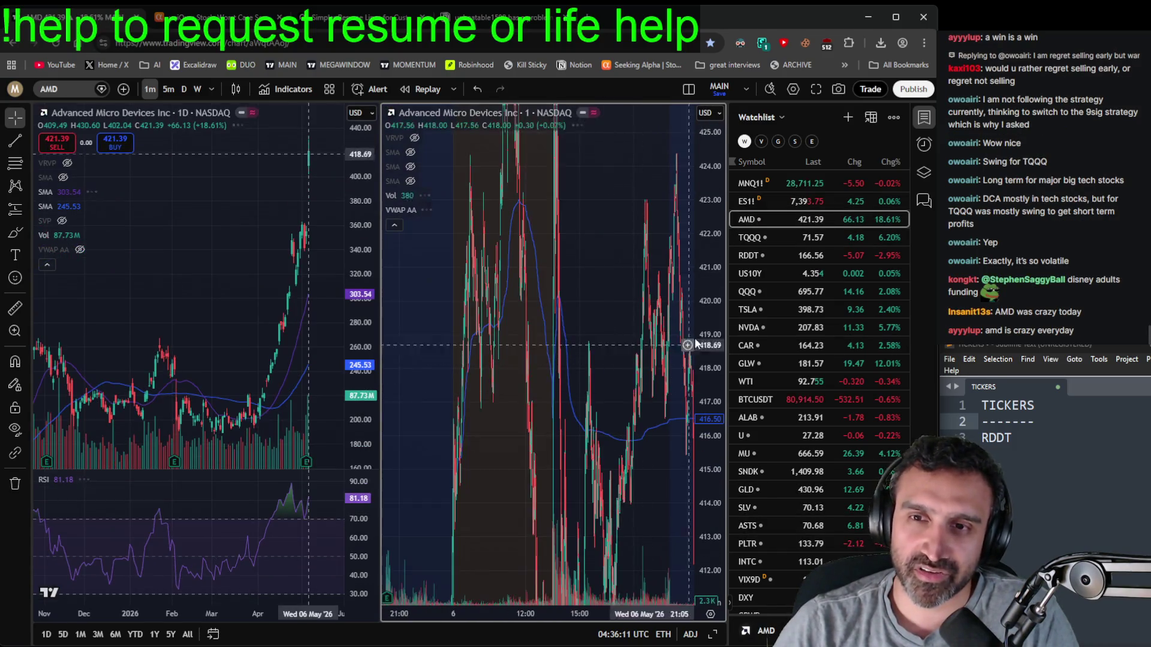
# - Pan the AMD 1-minute chart from May 5 evening into May 6, then jump to the latest bars
pyautogui.moveTo(656, 279)
pyautogui.mouseDown()
pyautogui.moveTo(483, 268)
pyautogui.moveTo(609, 372)
pyautogui.moveTo(636, 362)
pyautogui.mouseUp()
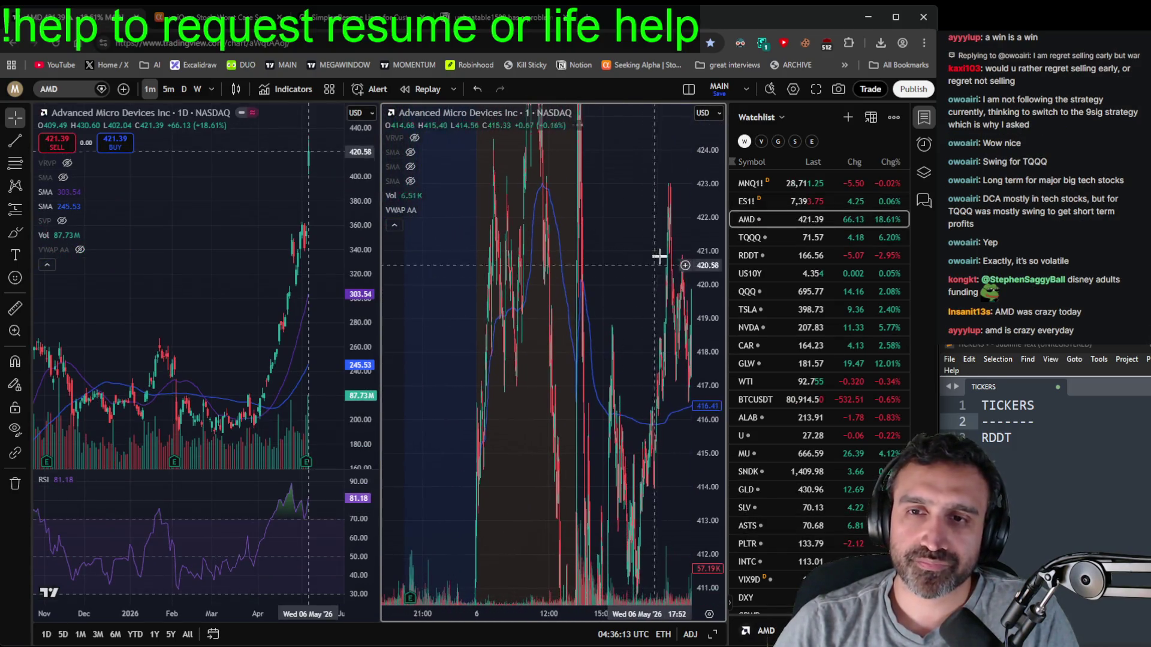
pyautogui.hotkey('alt', 'r')
pyautogui.moveTo(530, 502)
pyautogui.mouseDown()
pyautogui.moveTo(593, 380)
pyautogui.moveTo(573, 227)
pyautogui.mouseUp()
pyautogui.scroll(3, 608, 371)
pyautogui.moveTo(595, 442)
pyautogui.mouseDown()
pyautogui.moveTo(596, 458)
pyautogui.moveTo(568, 327)
pyautogui.moveTo(682, 316)
pyautogui.mouseUp()
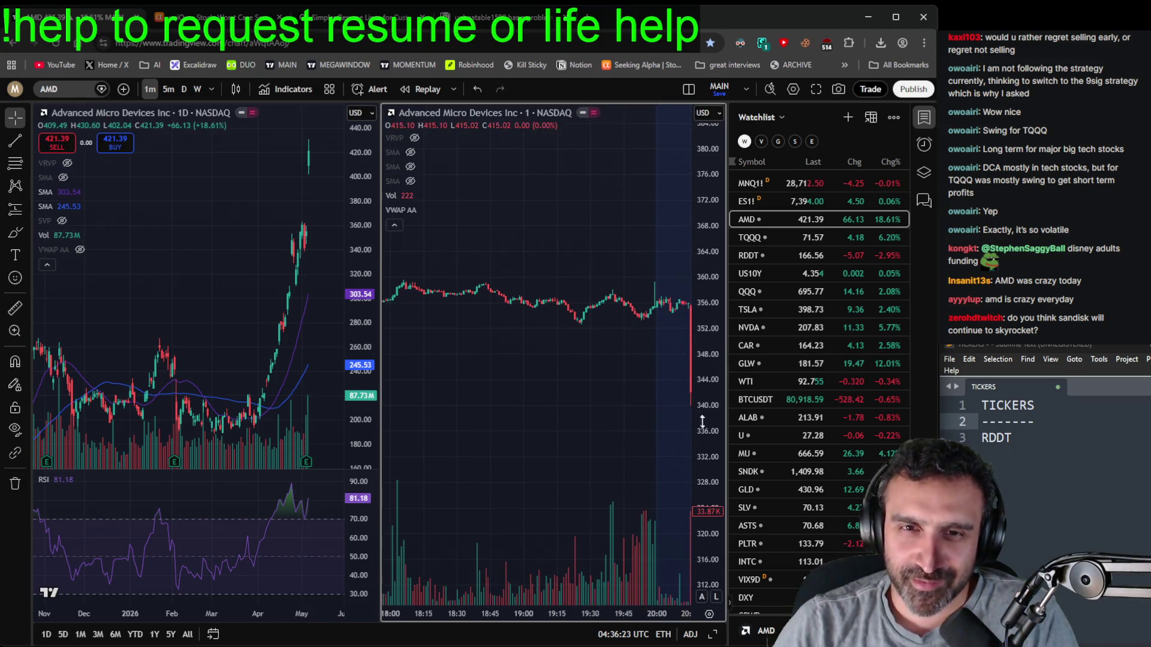
pyautogui.moveTo(632, 406)
pyautogui.mouseDown()
pyautogui.moveTo(455, 403)
pyautogui.moveTo(383, 493)
pyautogui.mouseUp()
pyautogui.moveTo(619, 300)
pyautogui.mouseDown()
pyautogui.moveTo(501, 532)
pyautogui.moveTo(415, 412)
pyautogui.mouseUp()
pyautogui.hotkey('alt', 'r')
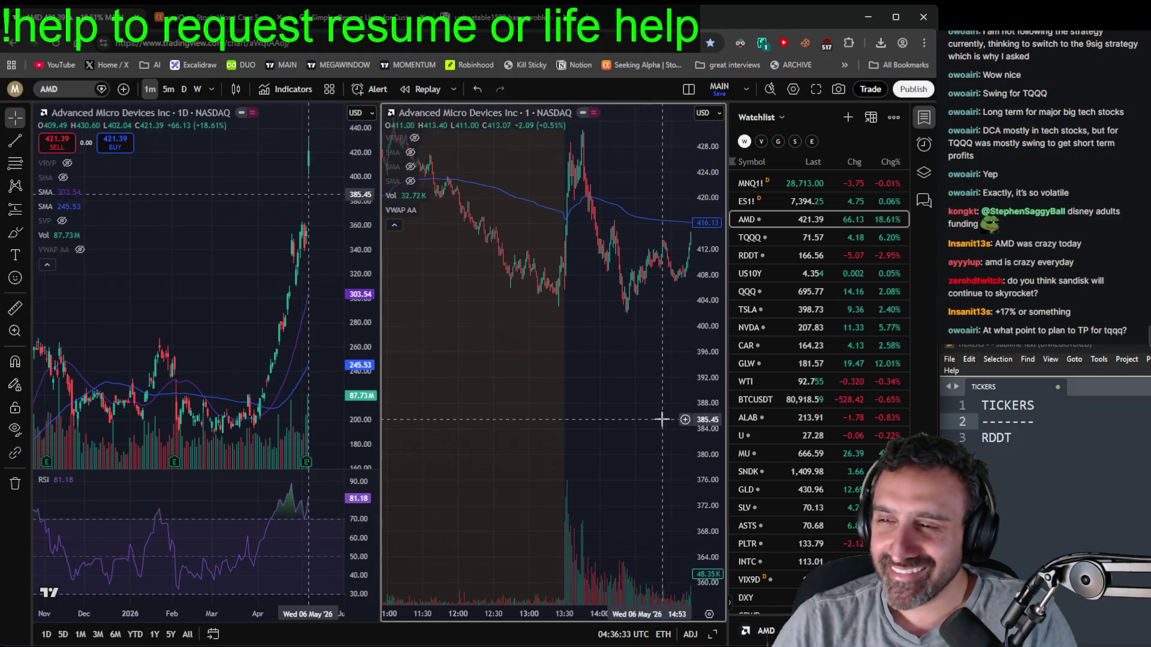
pyautogui.scroll(-5, 662, 419)
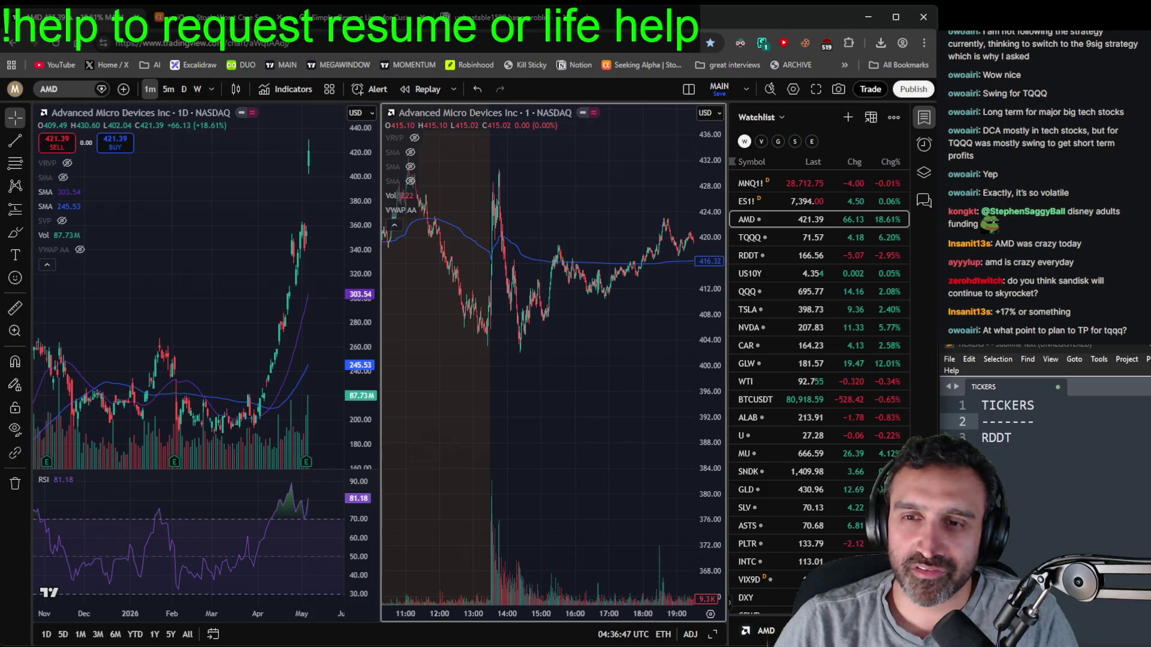
# - Zoom through the Sandisk (SNDK) daily chart, then step up the watchlist to TQQQ
pyautogui.click(764, 470)
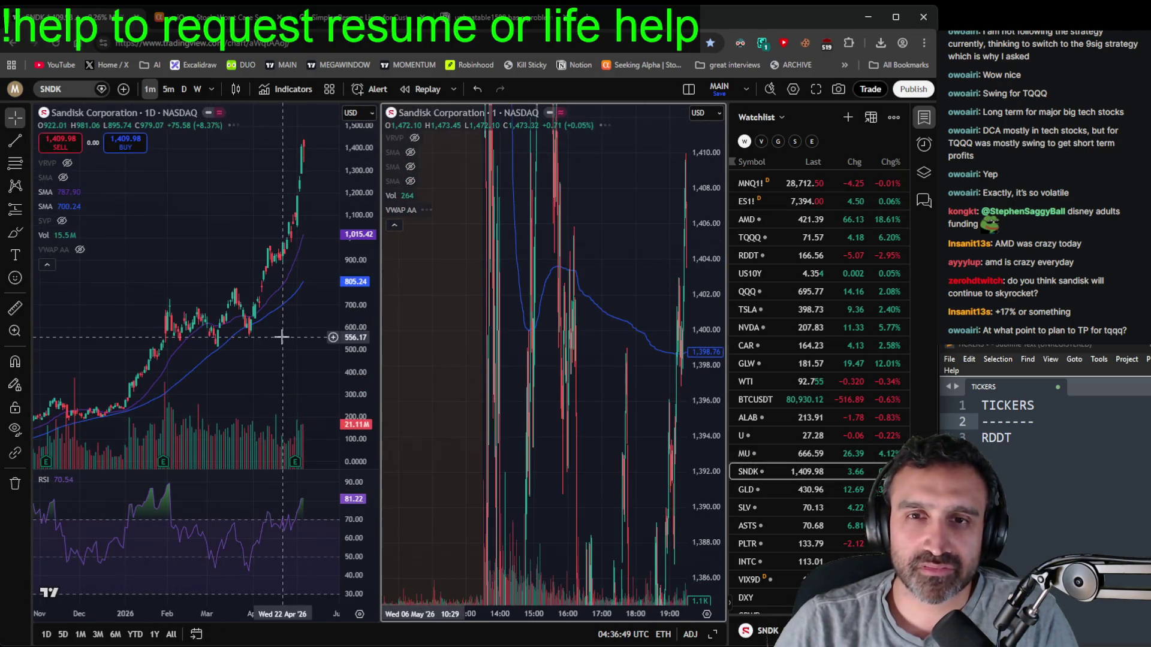
pyautogui.scroll(-3, 608, 398)
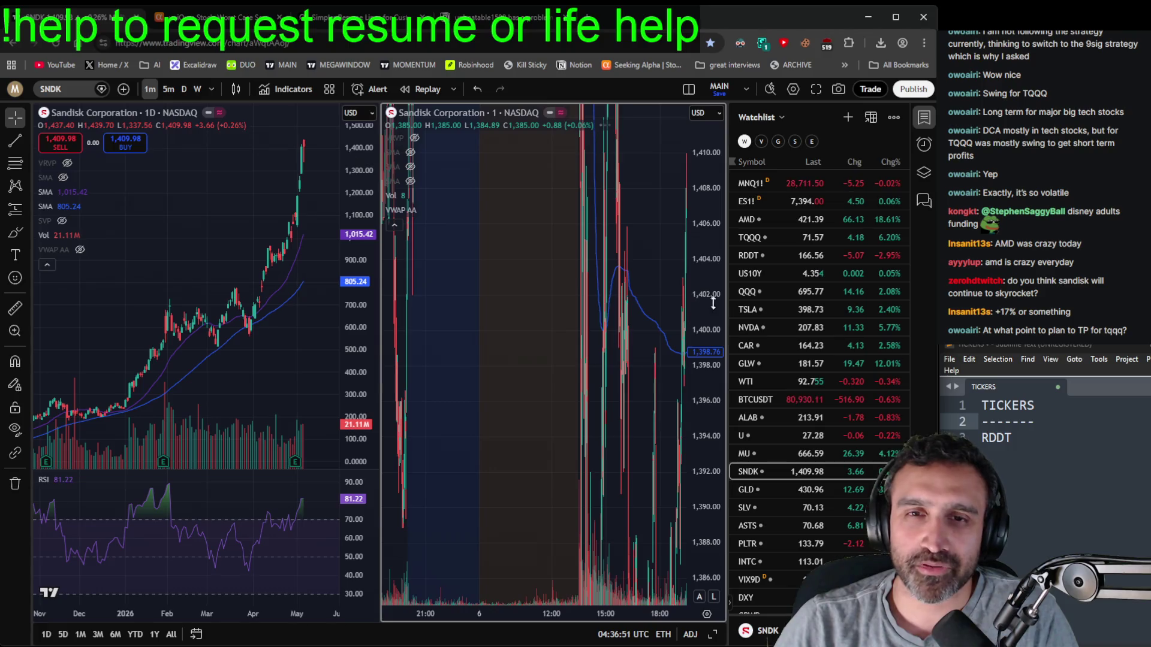
pyautogui.scroll(-10, 255, 350)
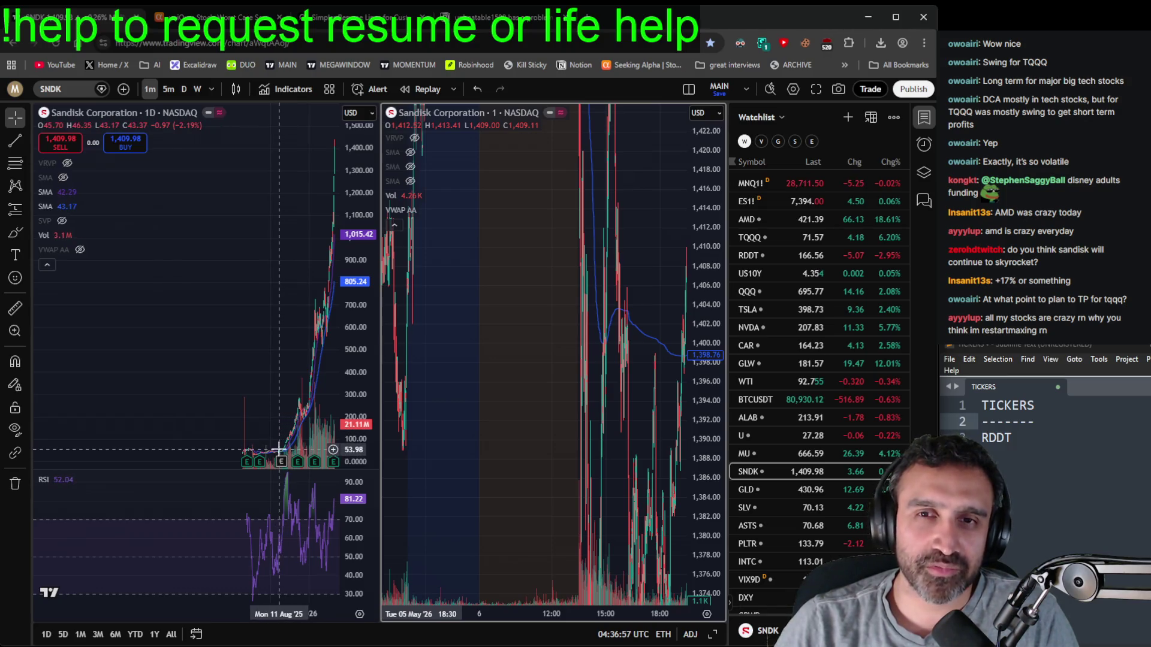
pyautogui.scroll(10, 282, 374)
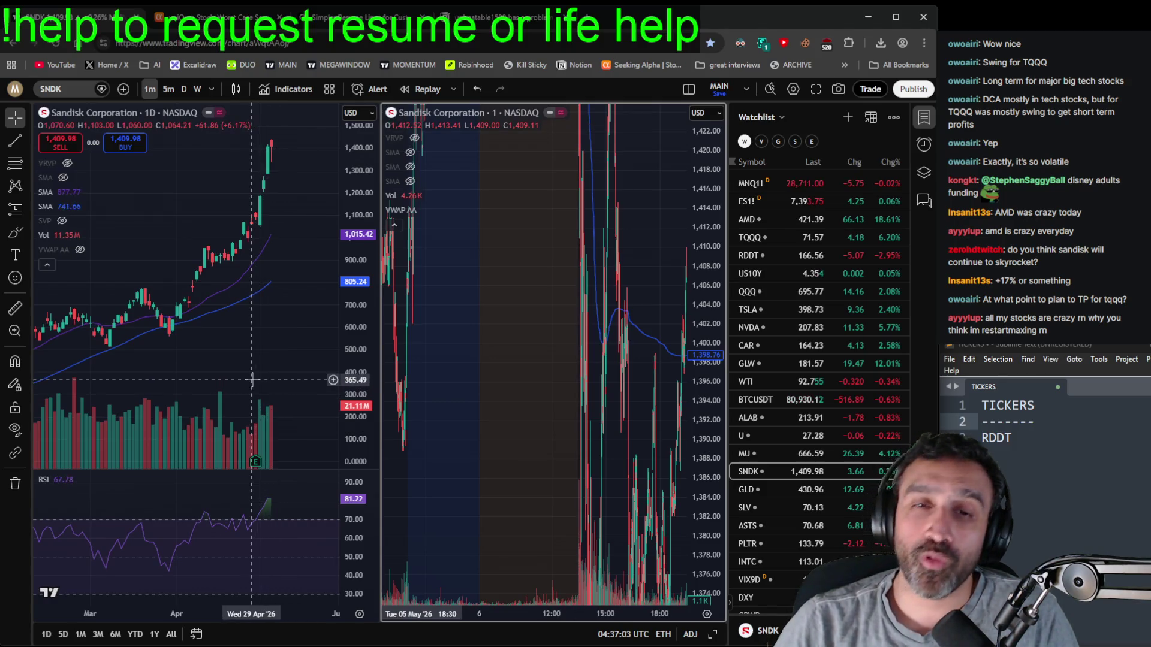
pyautogui.press('Up')
pyautogui.press('Up')
pyautogui.press('Up')
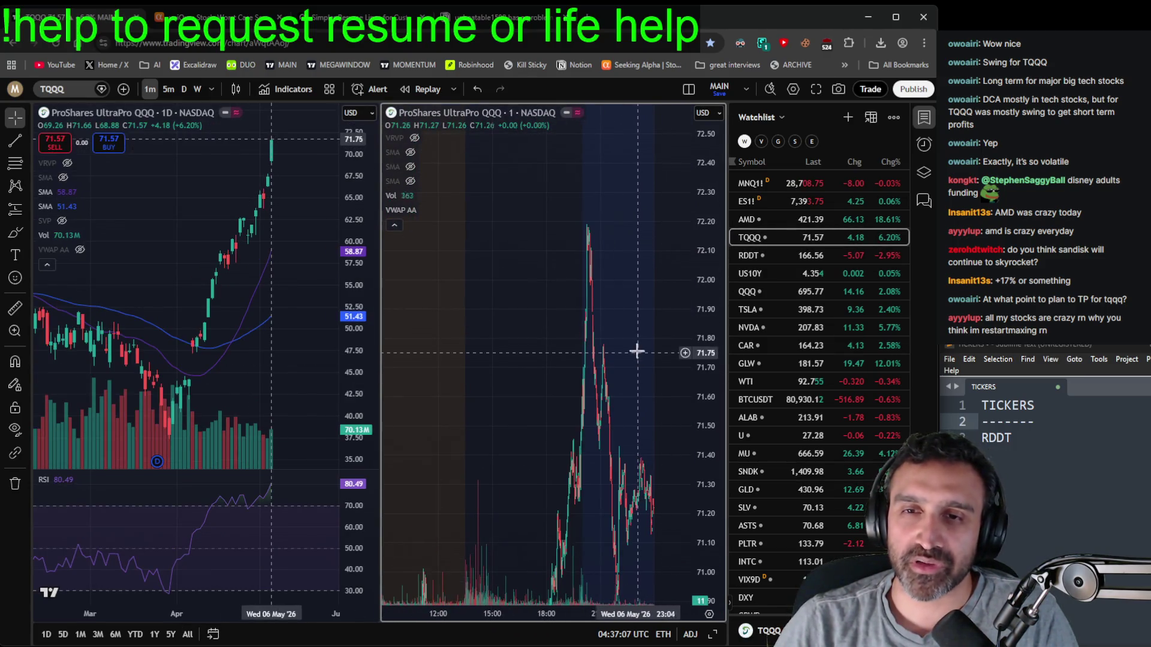
# - Zoom and pan the TQQQ intraday and daily charts, widening the price range to show full candles
pyautogui.scroll(2, 637, 355)
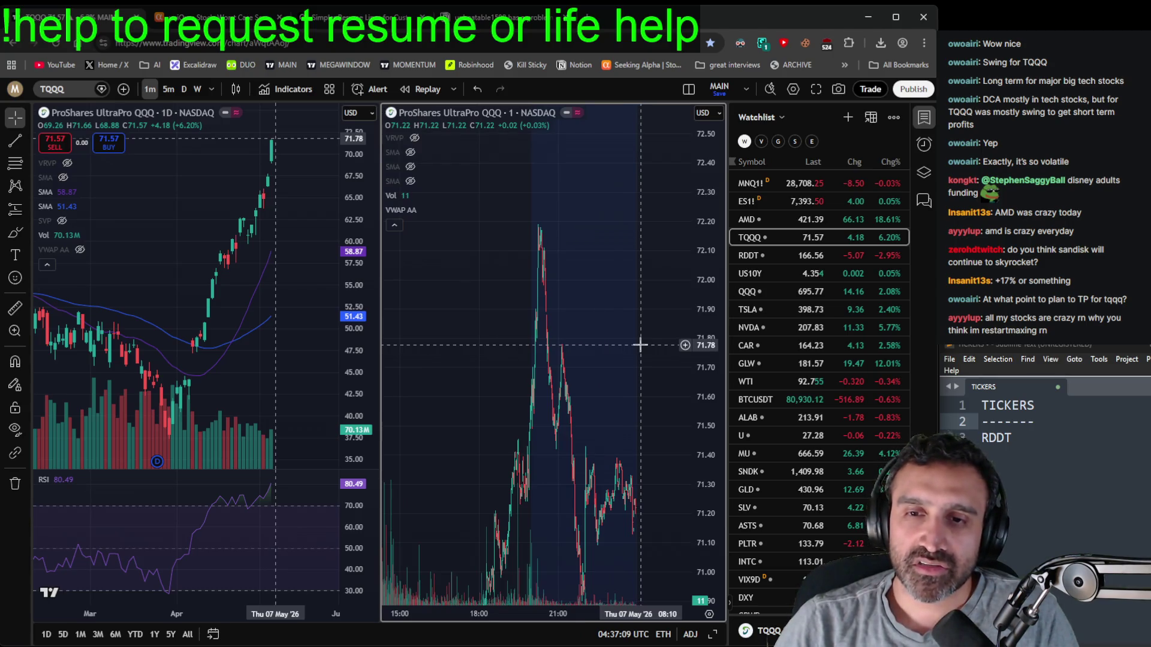
pyautogui.scroll(4, 640, 345)
pyautogui.scroll(3, 575, 278)
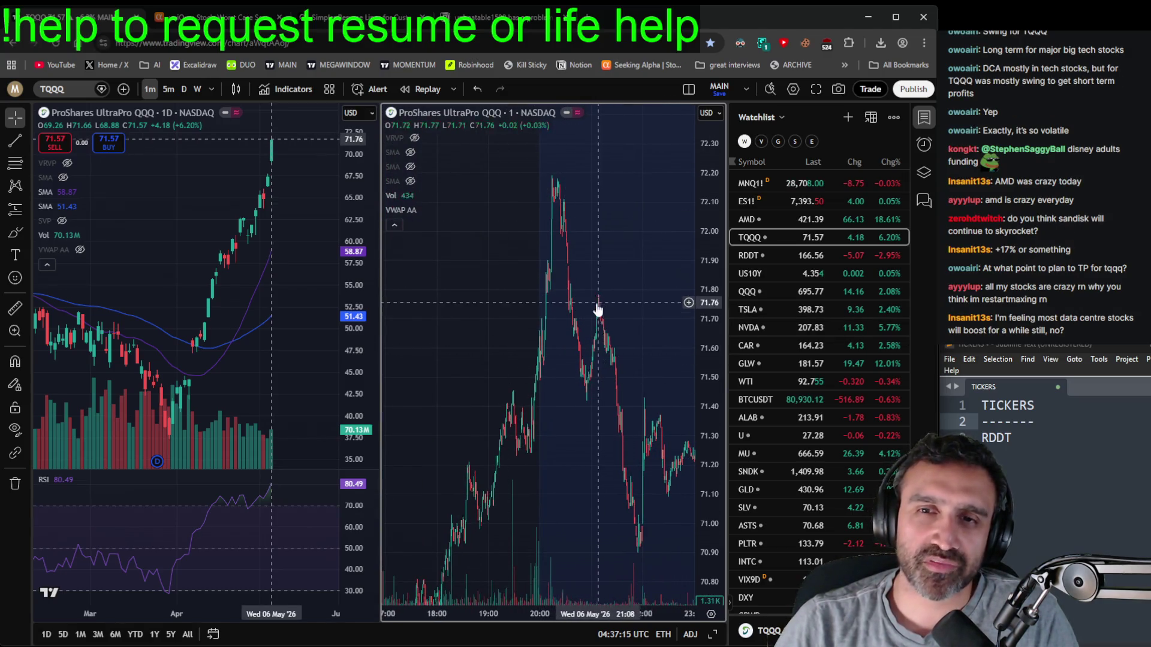
pyautogui.moveTo(650, 311)
pyautogui.mouseDown()
pyautogui.moveTo(662, 326)
pyautogui.moveTo(602, 288)
pyautogui.moveTo(599, 305)
pyautogui.mouseUp()
pyautogui.scroll(-5, 599, 306)
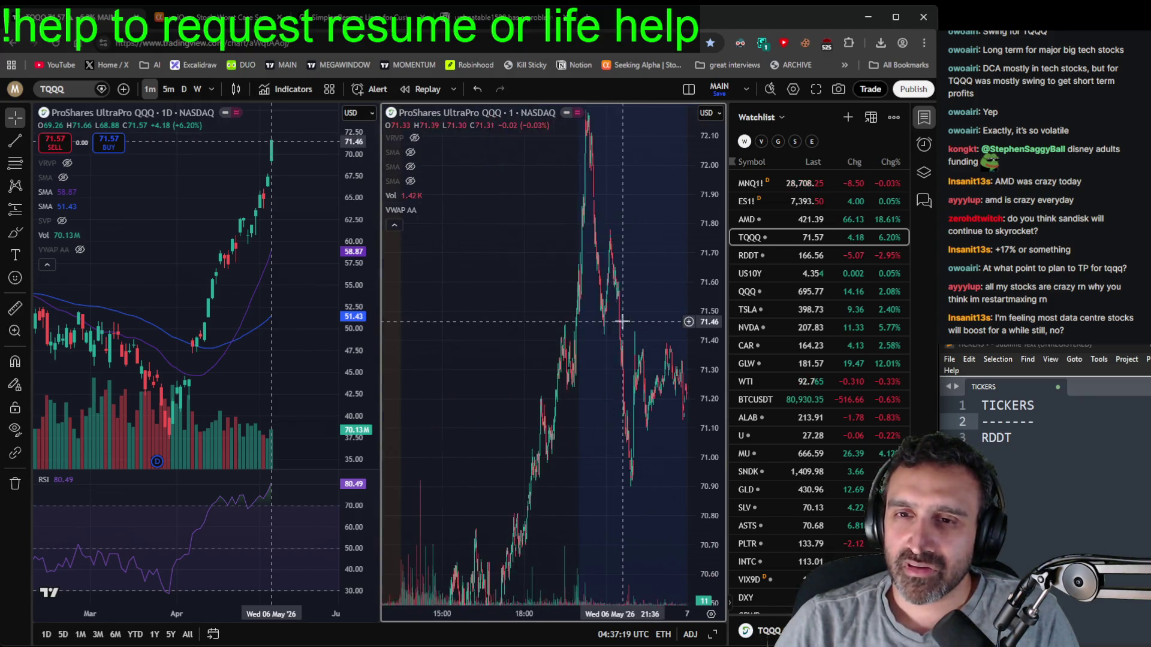
pyautogui.moveTo(697, 284); pyautogui.dragTo(728, 508)
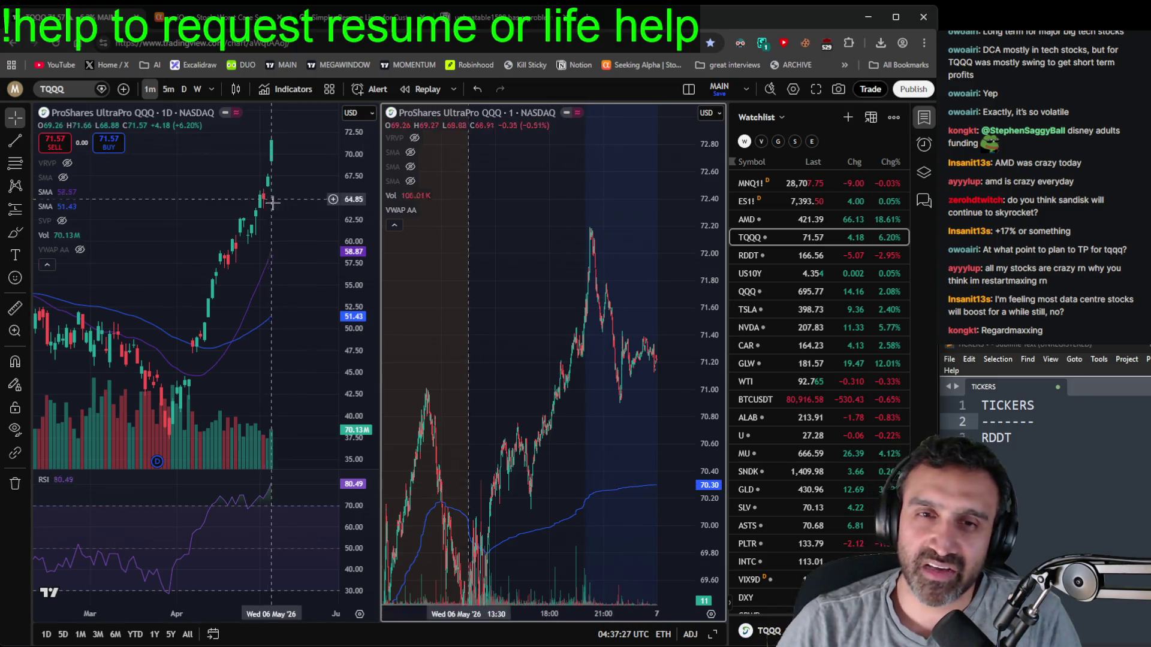
pyautogui.scroll(-4, 297, 327)
pyautogui.scroll(-4, 296, 327)
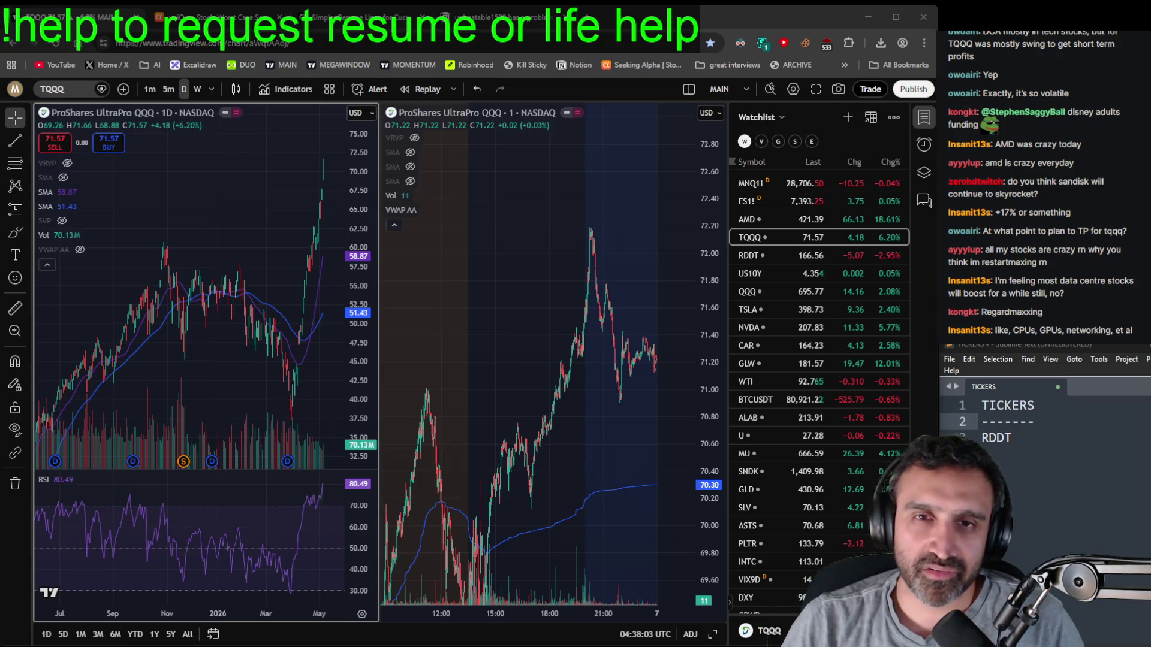
pyautogui.scroll(3, 265, 377)
pyautogui.scroll(-3, 265, 377)
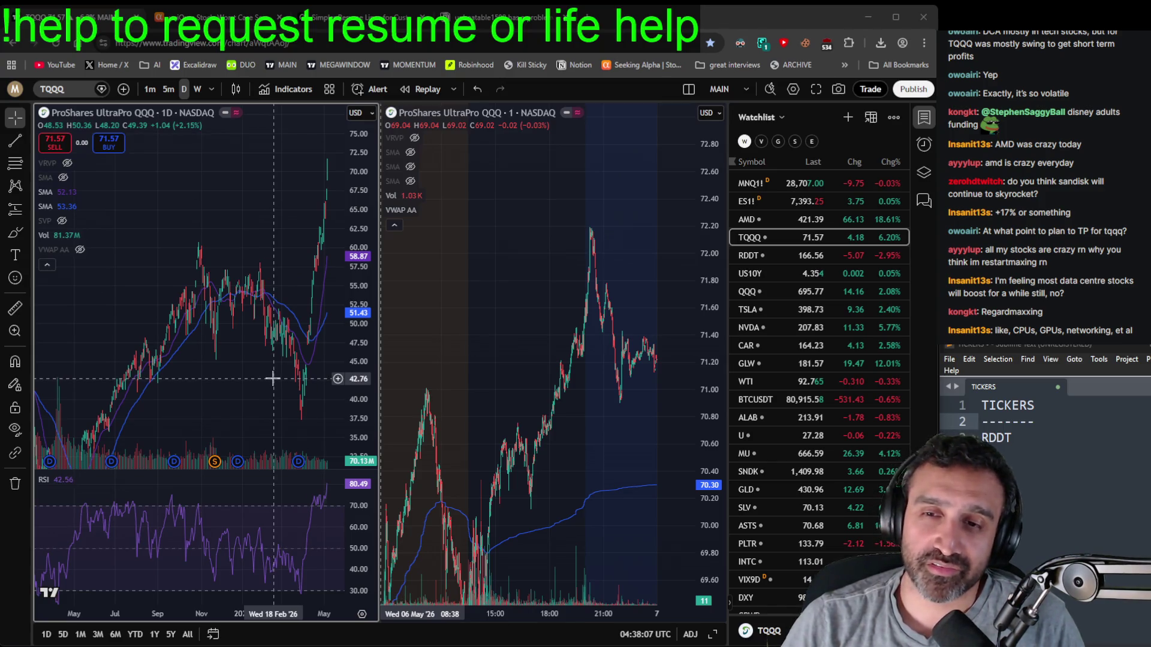
# - Bring Sandisk (SNDK) back on both charts and auto-fit its 1-minute price scale
pyautogui.click(750, 471)
pyautogui.scroll(3, 237, 340)
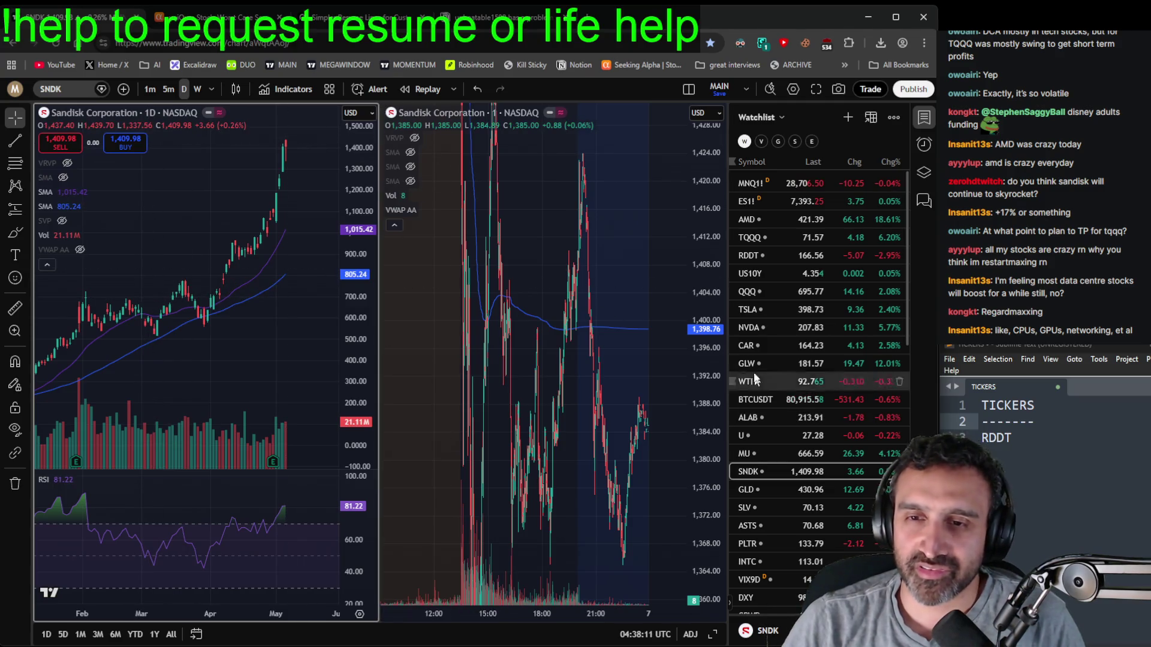
pyautogui.doubleClick(706, 455)
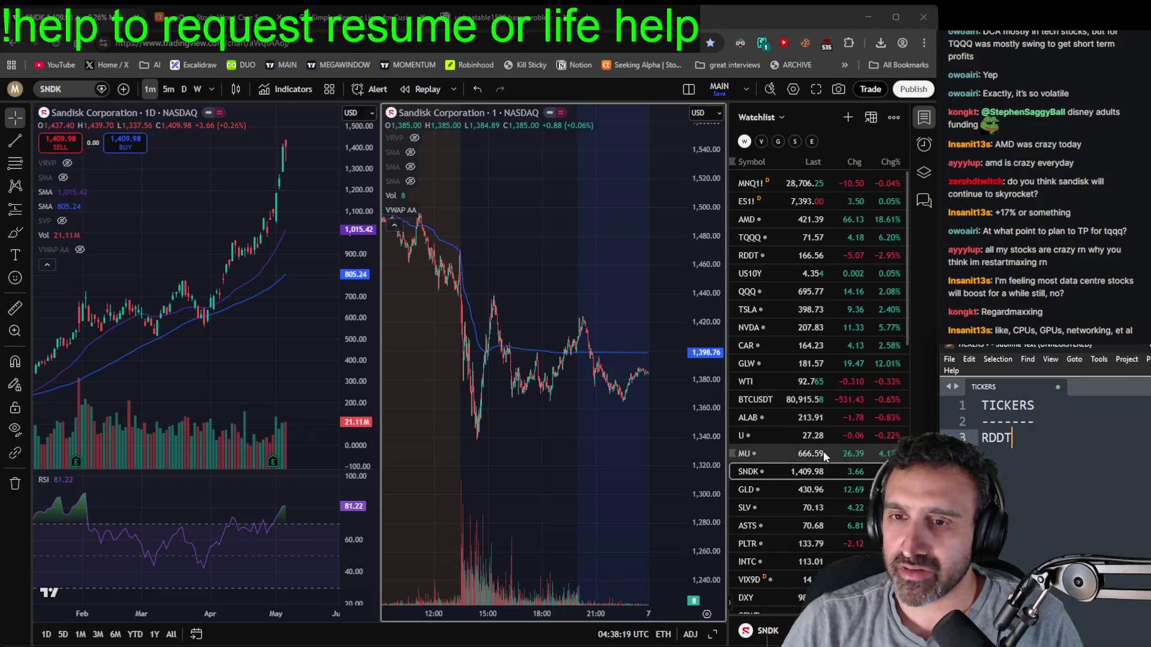
# - Scroll down the watchlist and open symbol search from the toolbar's symbol box
pyautogui.scroll(-3, 824, 454)
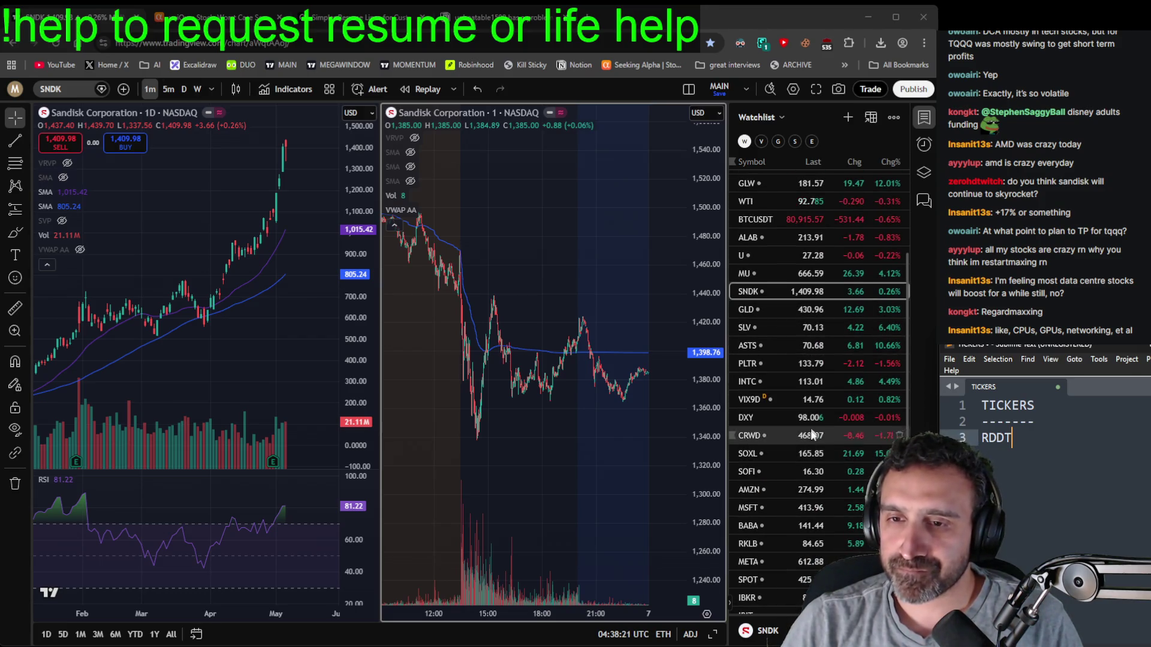
pyautogui.click(52, 92)
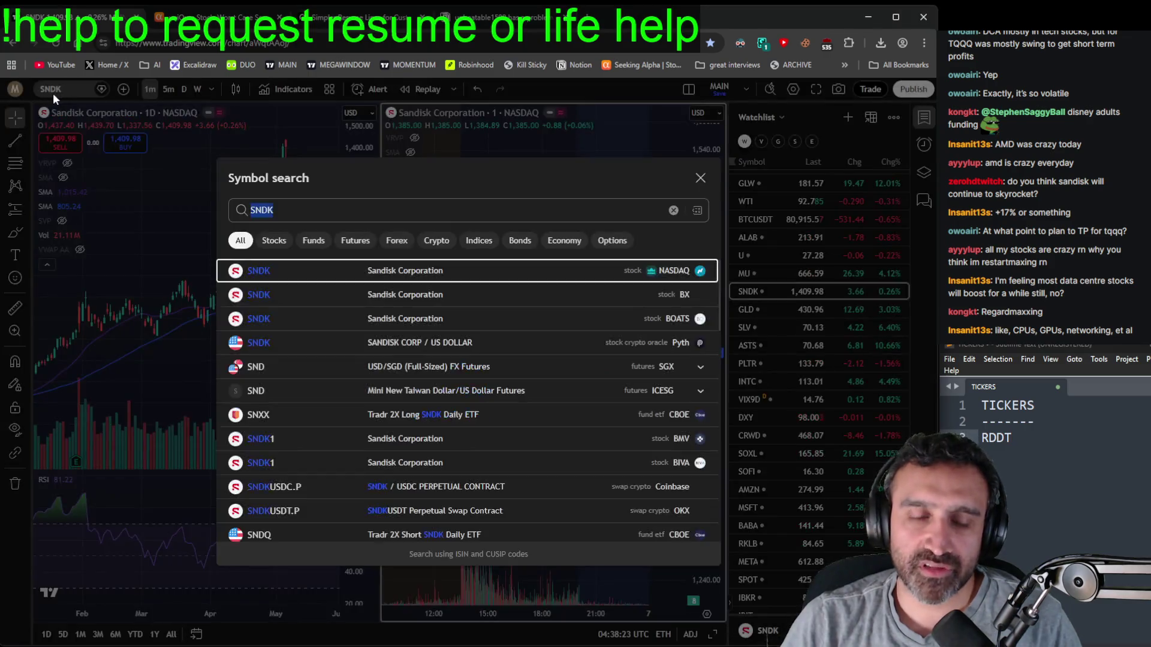
# - Load Reddit (RDDT) on both charts and pan the 1-minute chart to May 4–6
pyautogui.write('RDDT')
pyautogui.press('Return')
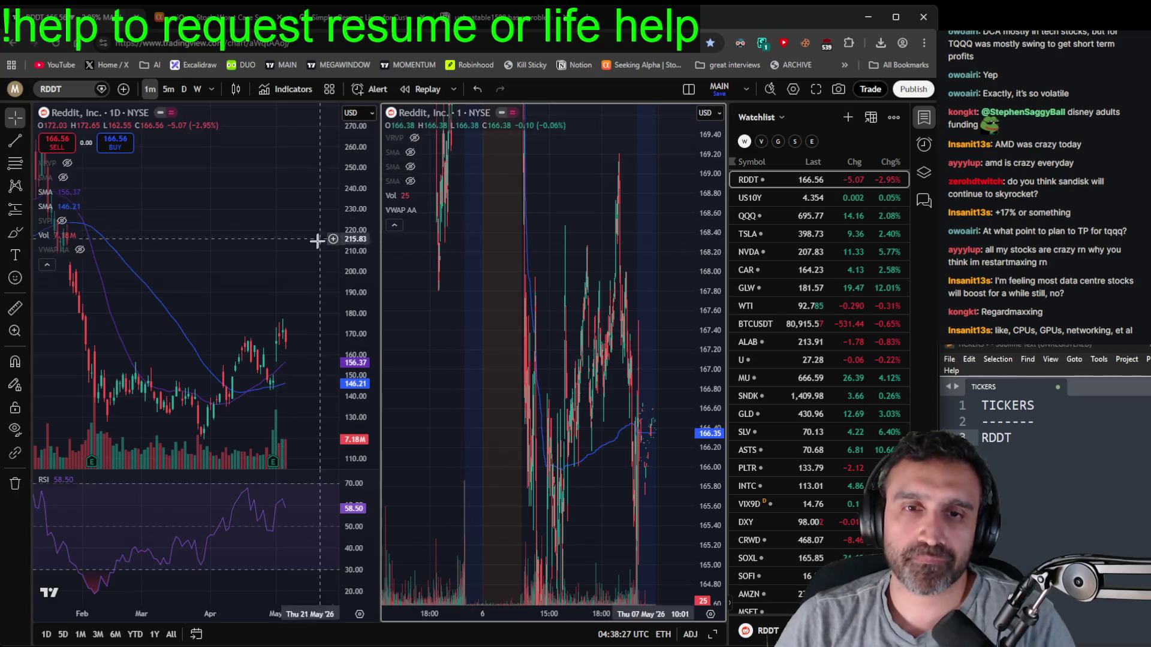
pyautogui.scroll(-3, 320, 236)
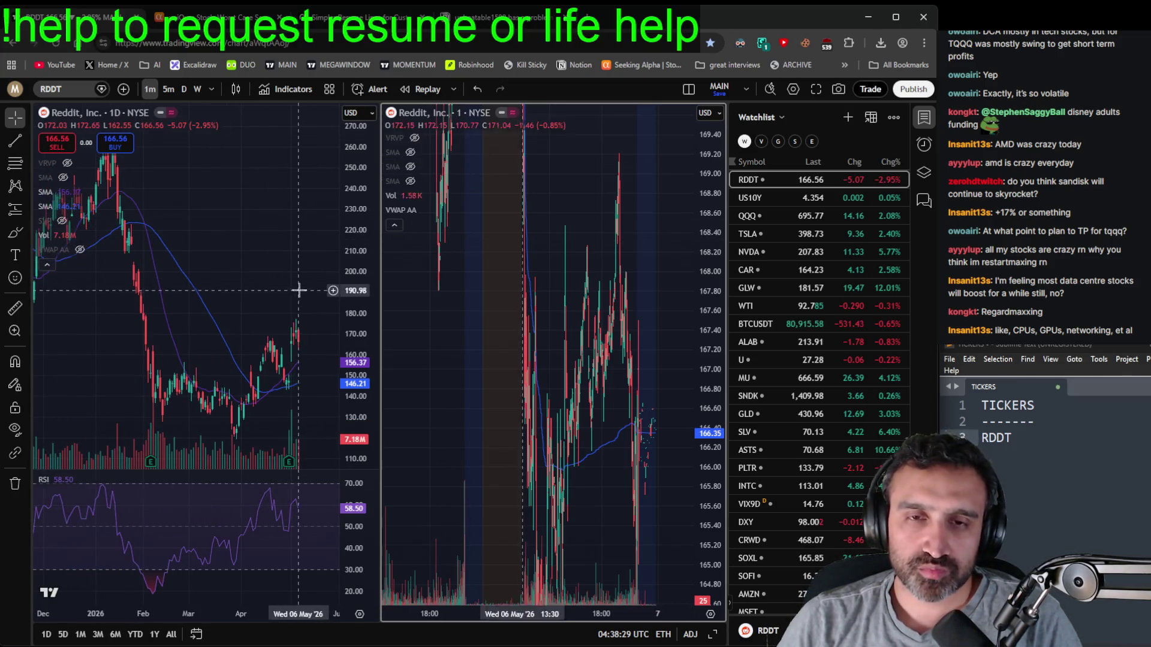
pyautogui.scroll(3, 298, 291)
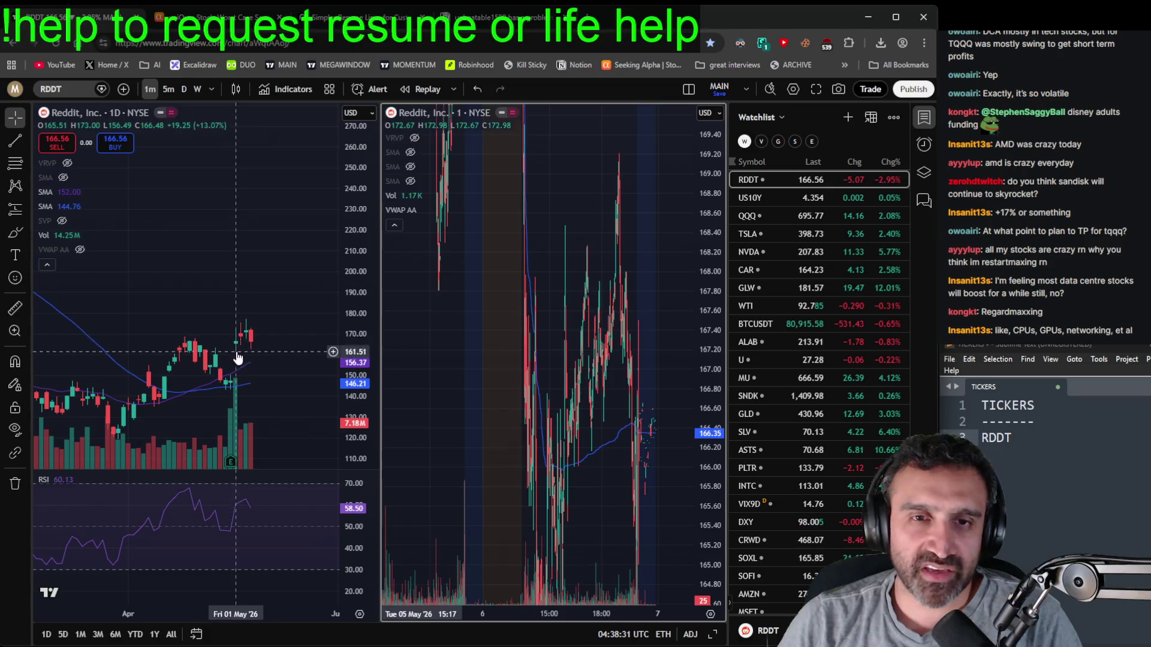
pyautogui.moveTo(437, 342); pyautogui.dragTo(595, 352)
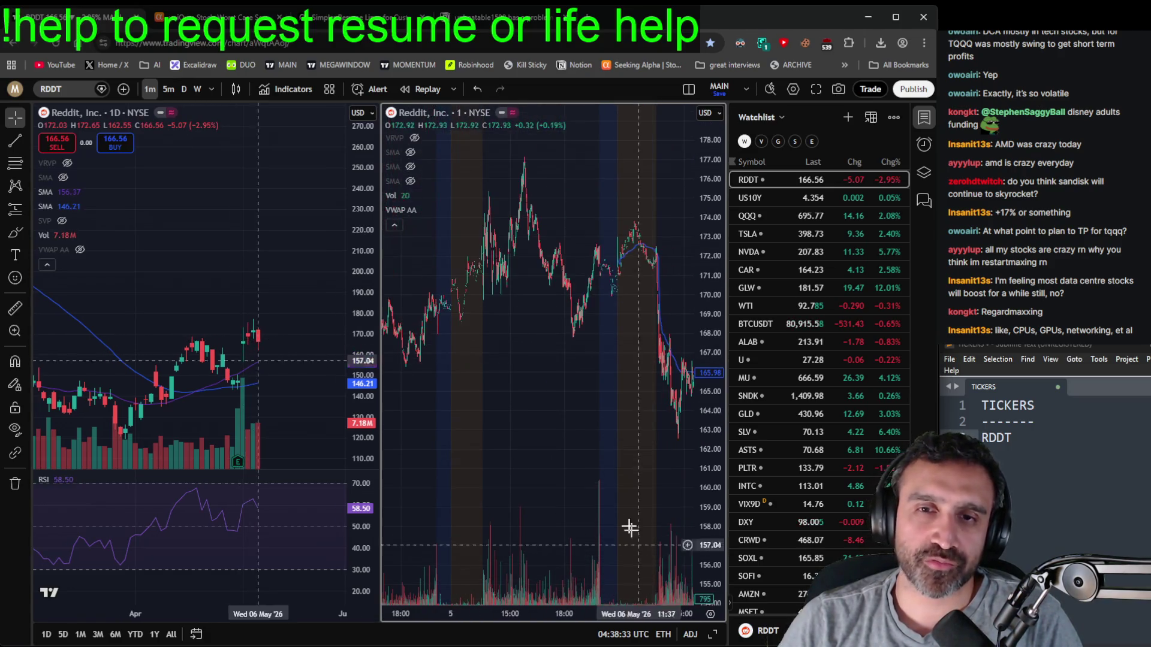
pyautogui.hscroll(-10, 599, 377)
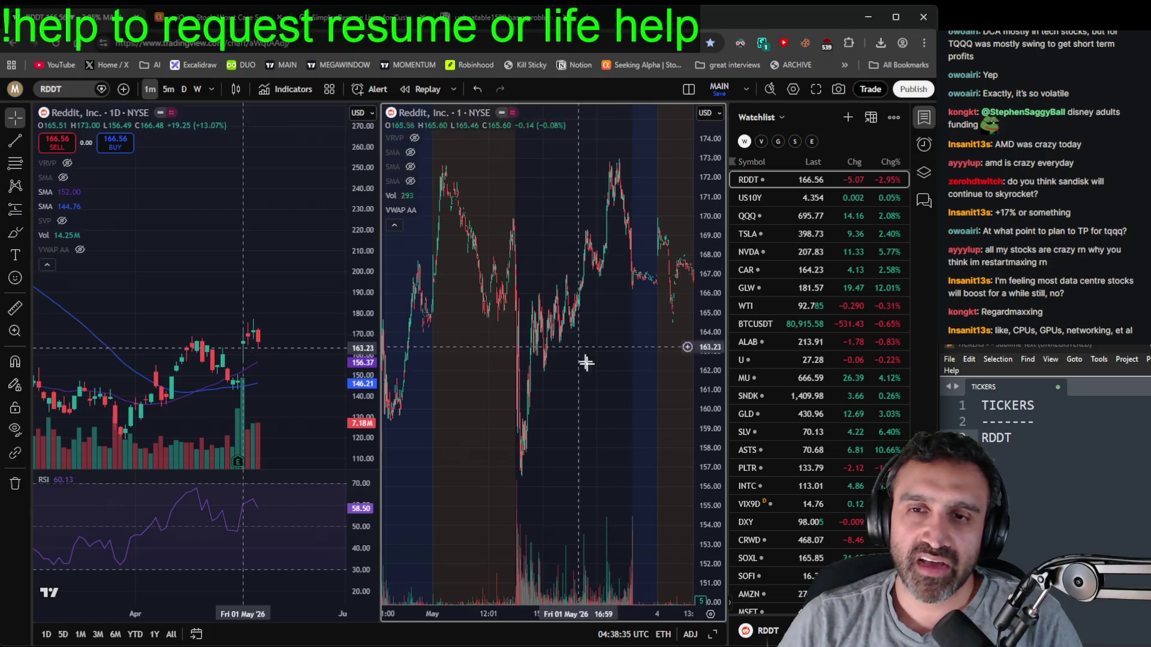
pyautogui.hscroll(15, 578, 341)
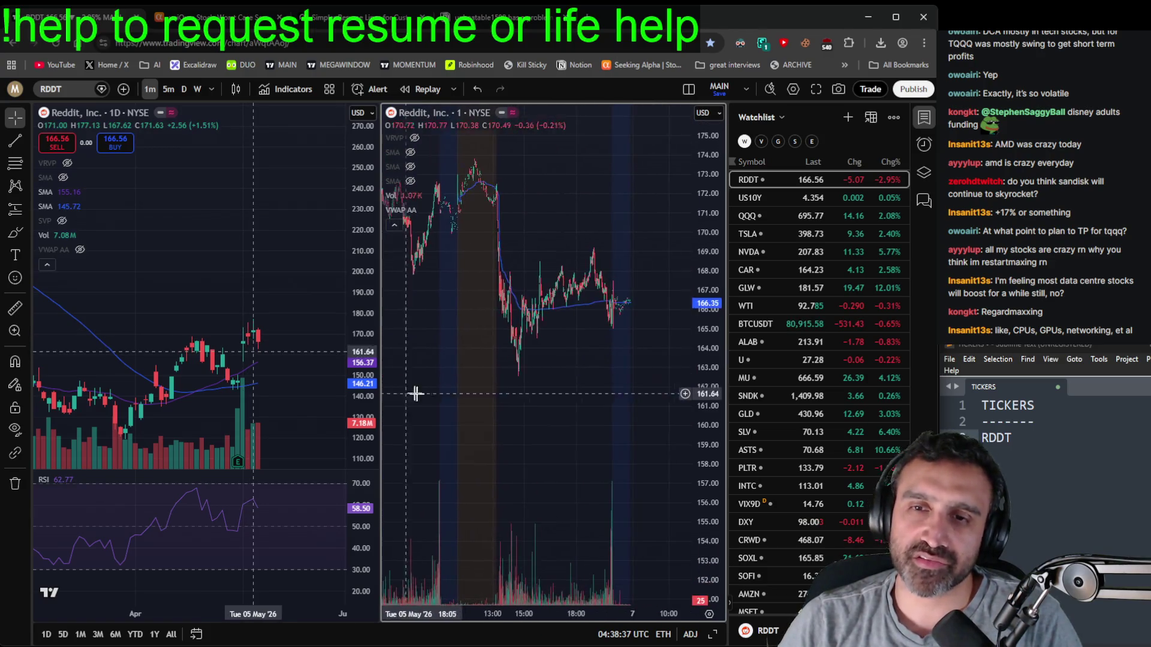
pyautogui.moveTo(576, 300); pyautogui.dragTo(579, 300)
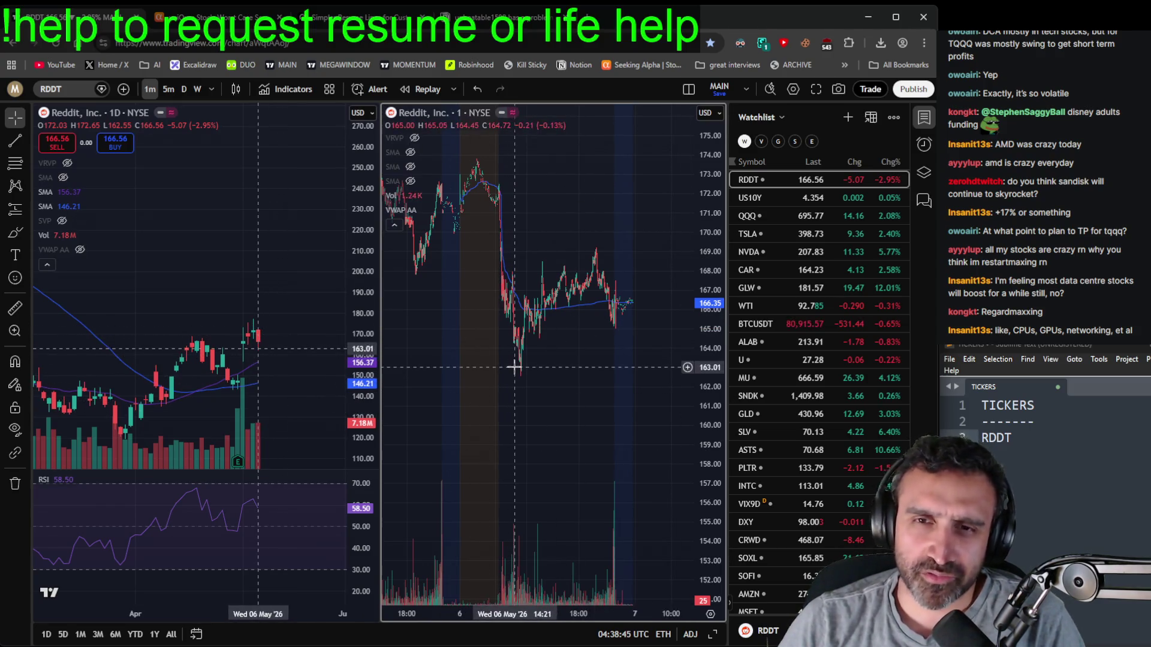
# - Review RDDT's recent sessions, then delete the RDDT line from the tickers note
pyautogui.hscroll(-10, 504, 369)
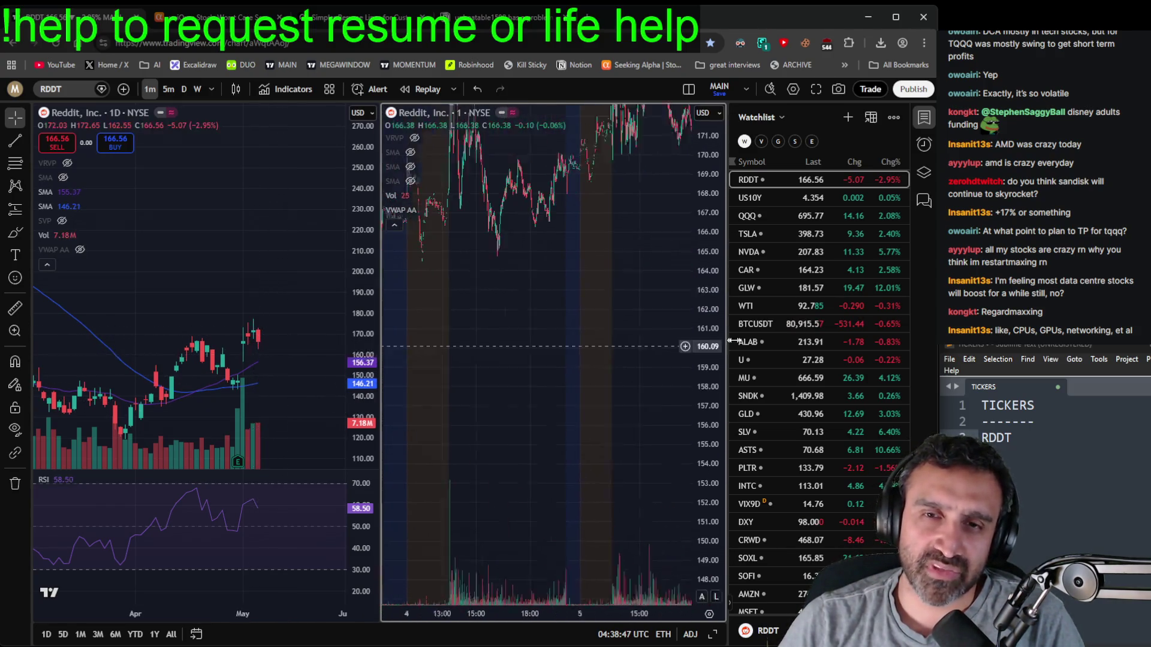
pyautogui.hscroll(-8, 484, 322)
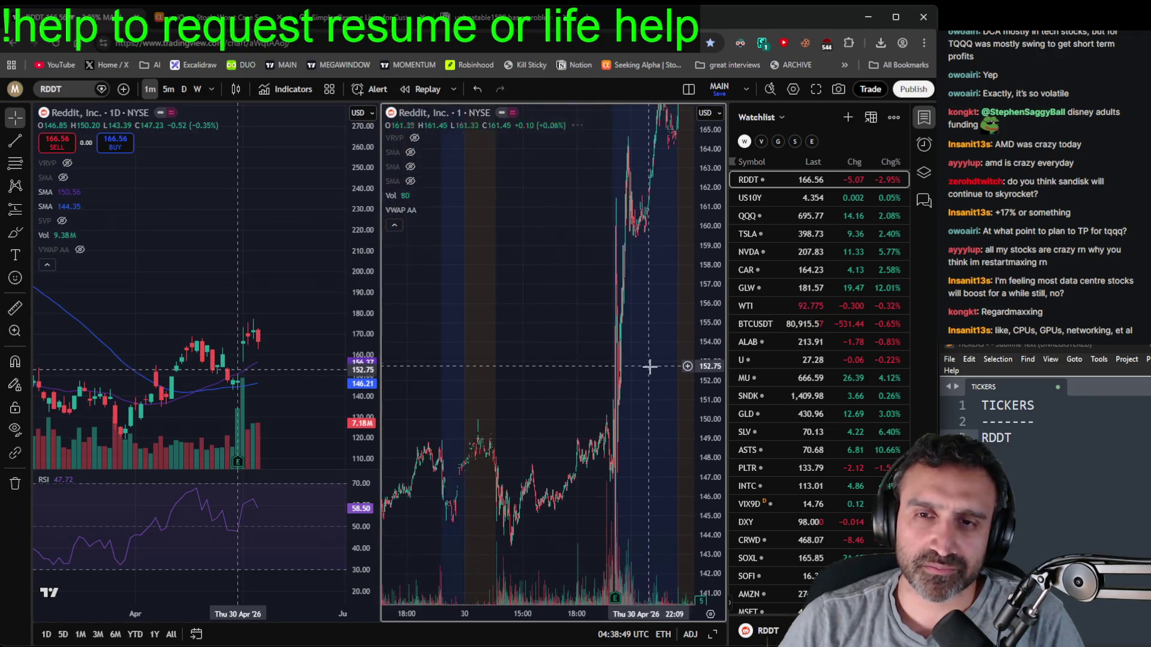
pyautogui.hscroll(10, 636, 331)
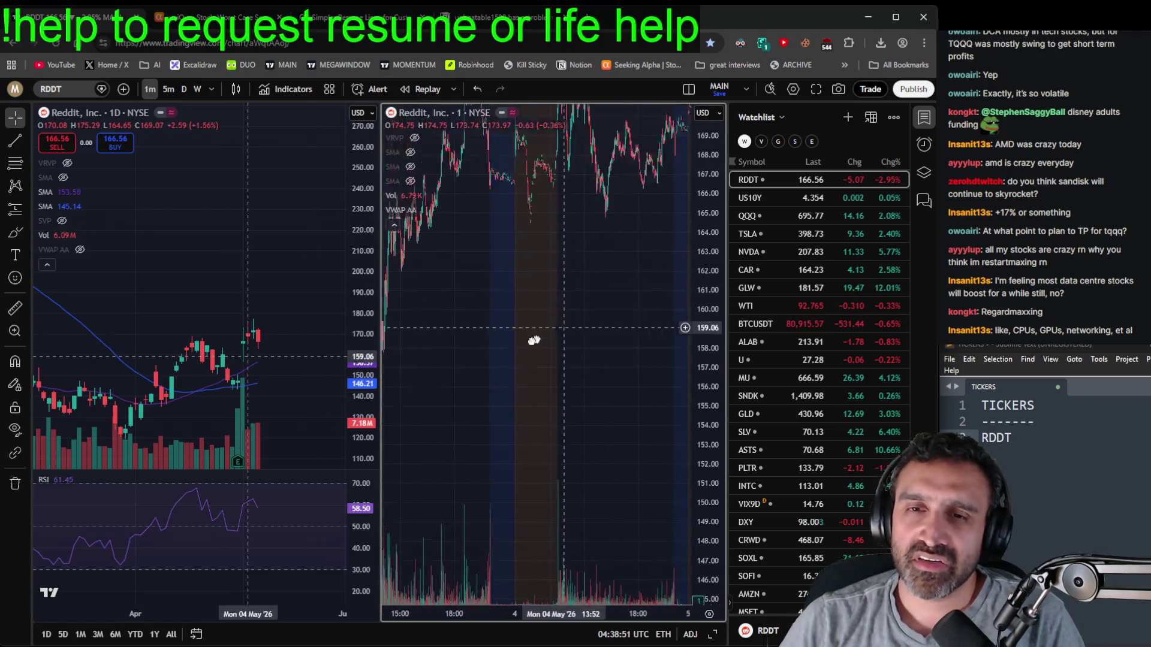
pyautogui.hscroll(-5, 563, 430)
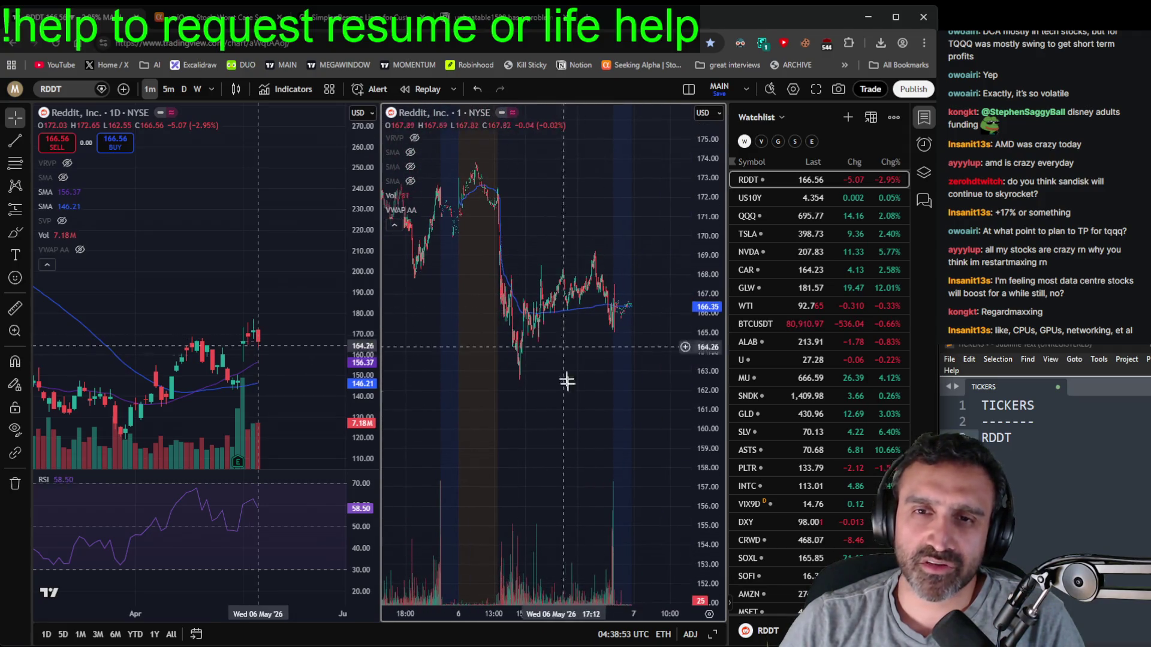
pyautogui.hscroll(10, 458, 288)
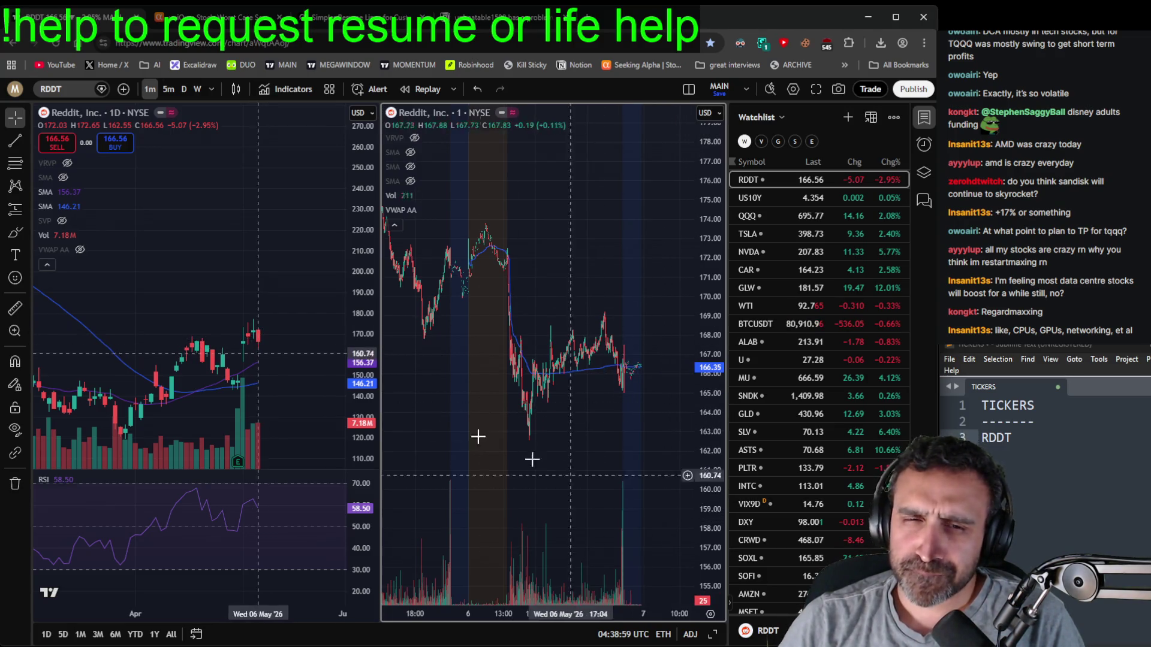
pyautogui.scroll(-3, 187, 248)
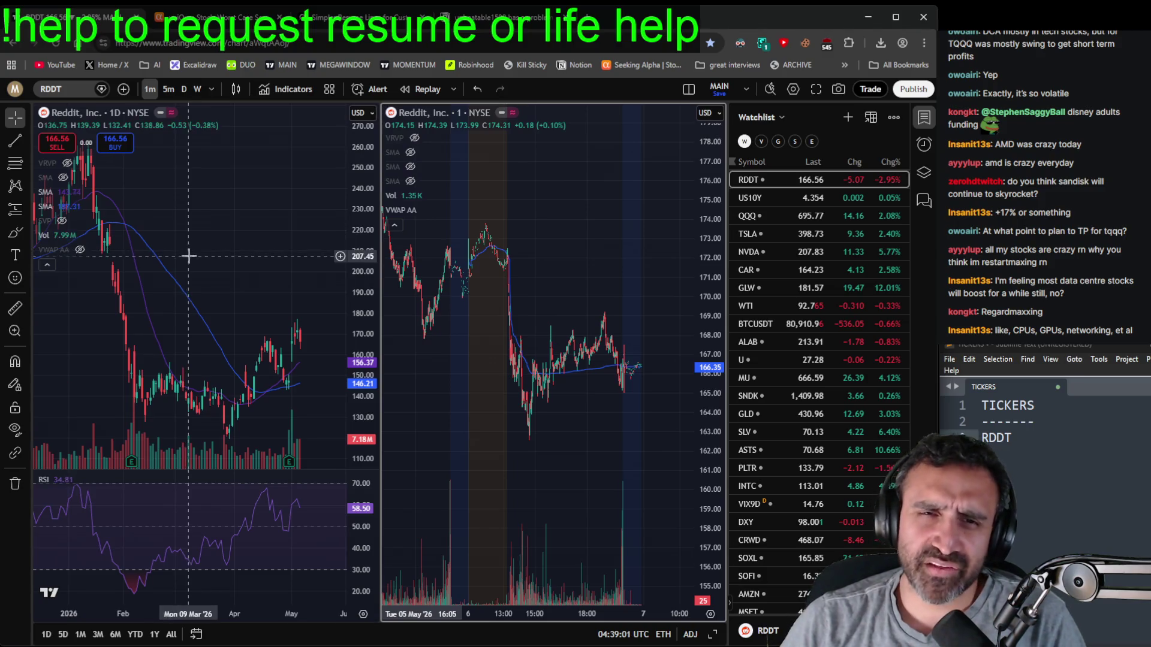
pyautogui.scroll(2, 188, 256)
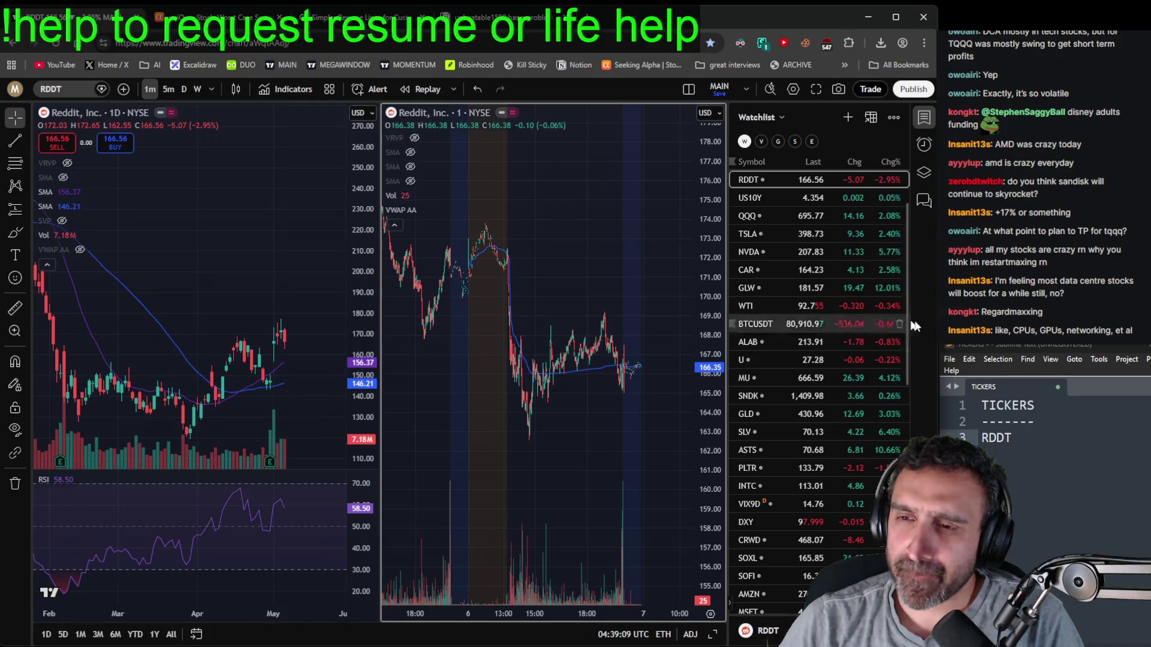
pyautogui.click(1103, 451)
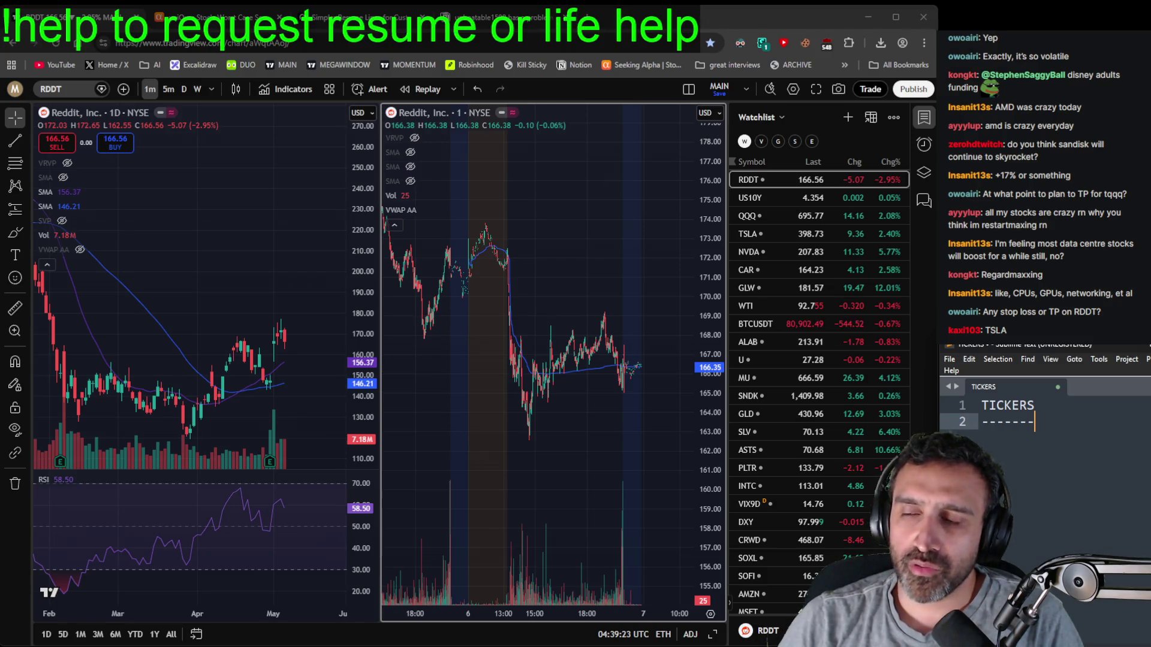
pyautogui.click(600, 239)
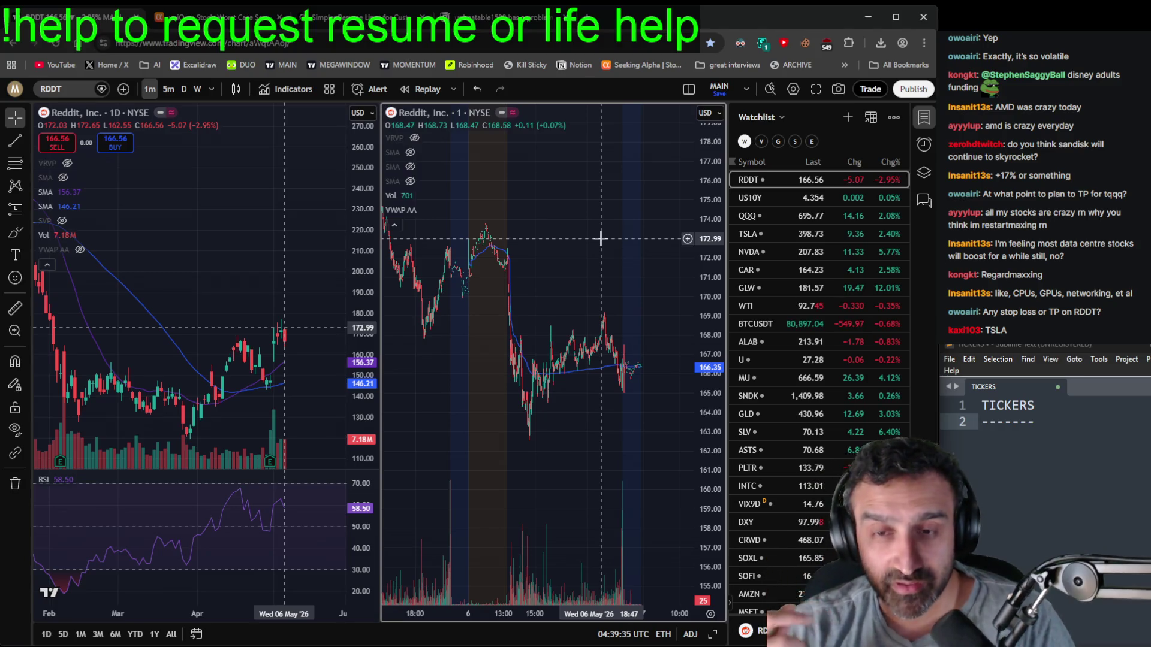
pyautogui.scroll(-5, 265, 323)
pyautogui.scroll(4, 265, 322)
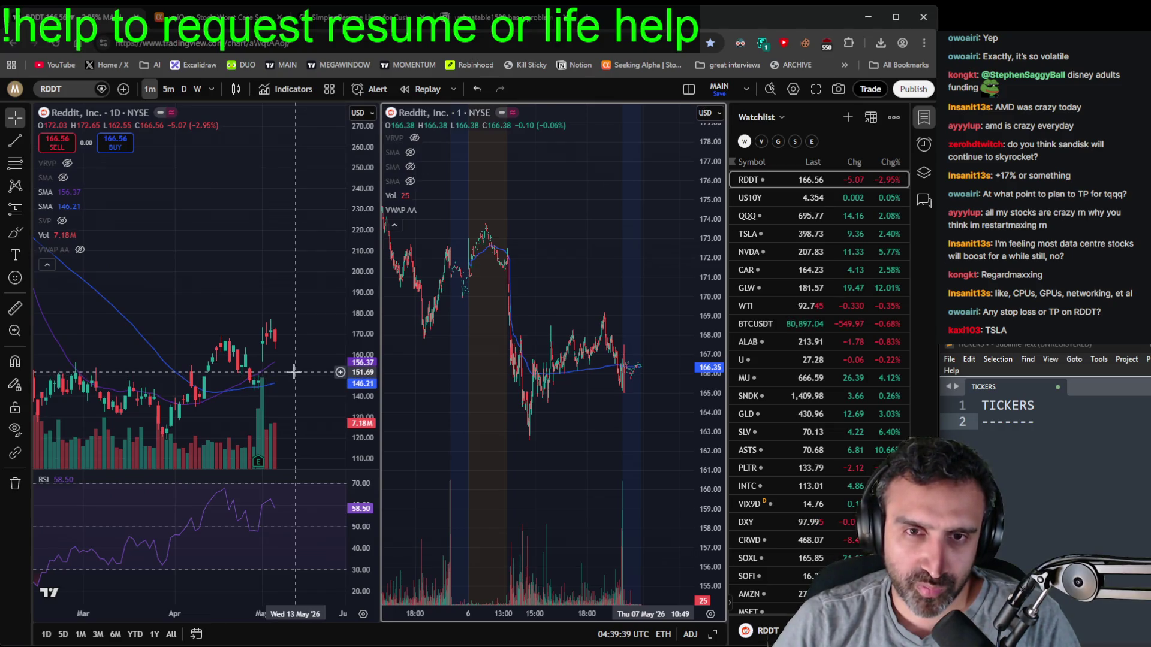
pyautogui.scroll(-2, 294, 372)
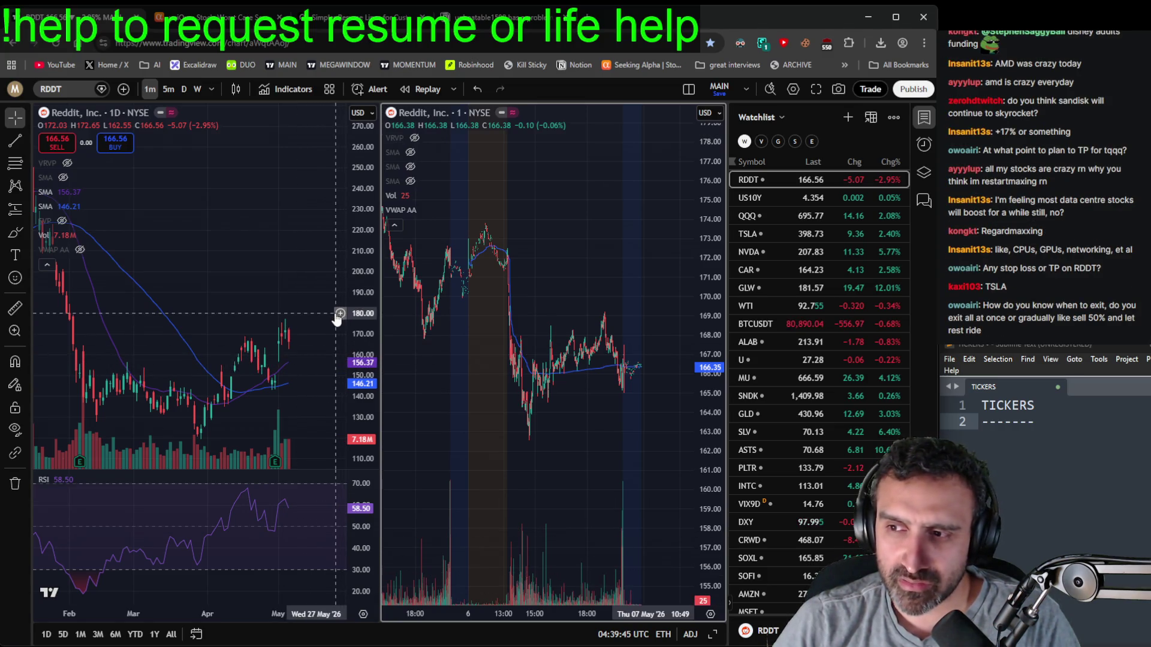
pyautogui.scroll(-3, 303, 270)
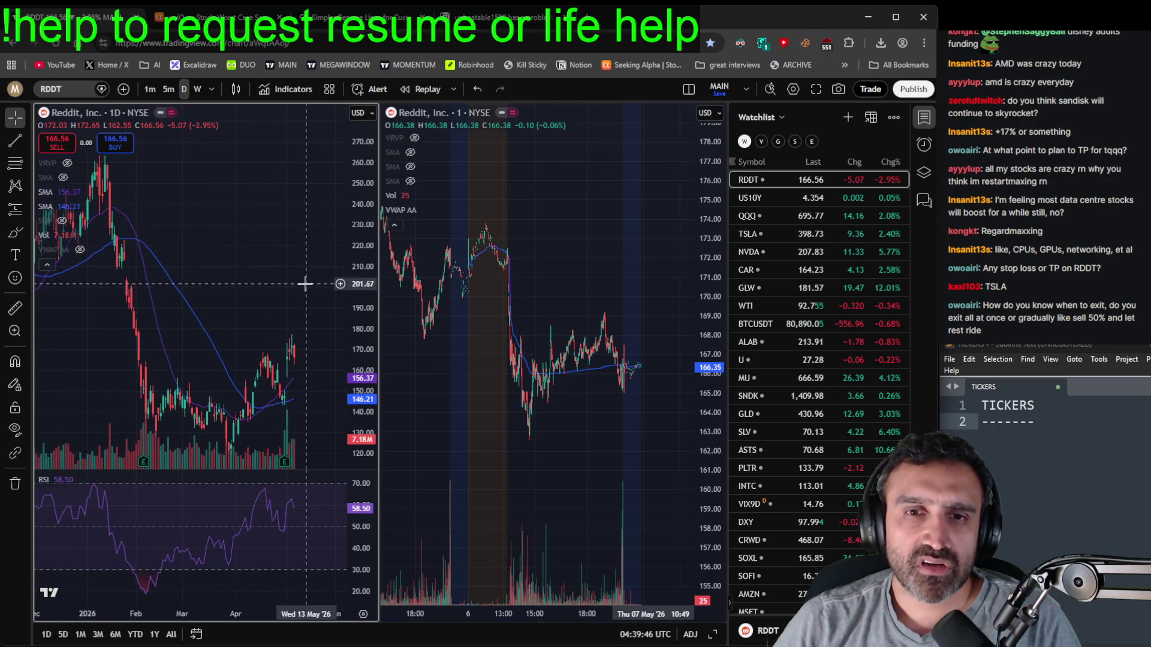
pyautogui.scroll(-2, 302, 287)
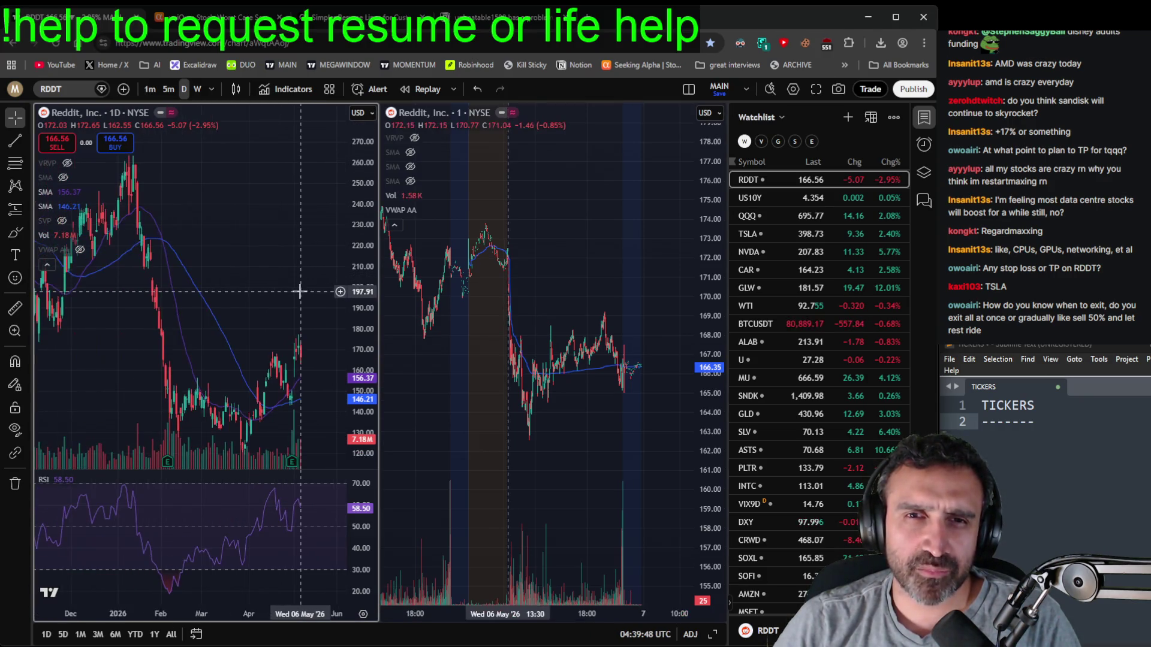
pyautogui.scroll(-2, 298, 283)
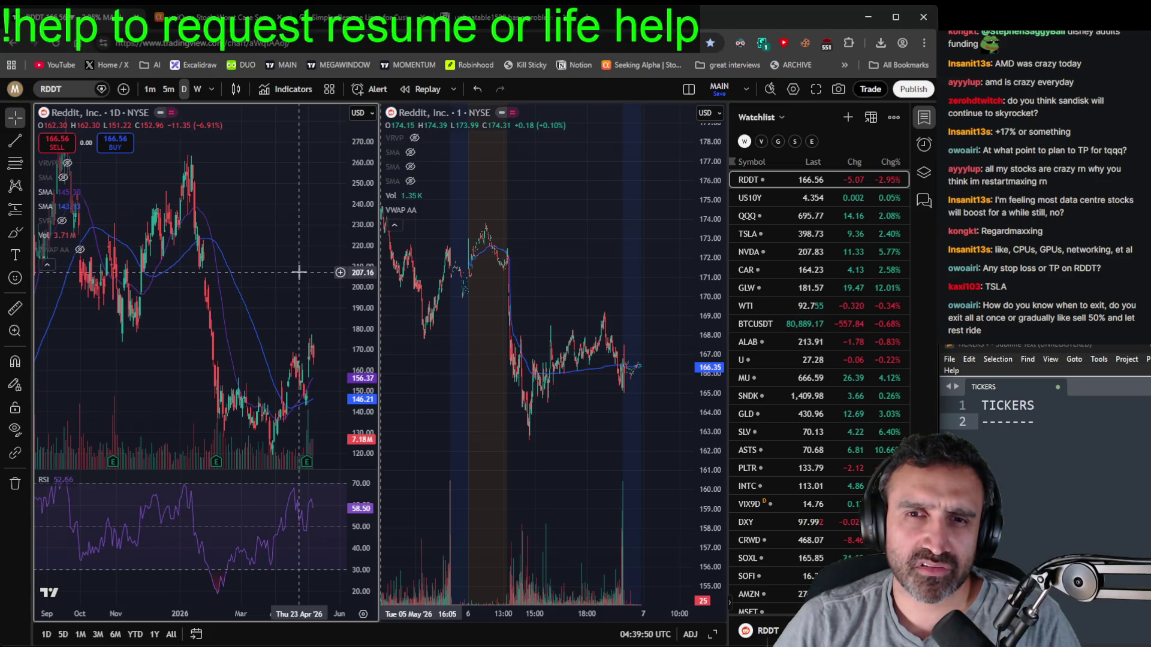
pyautogui.scroll(2, 298, 276)
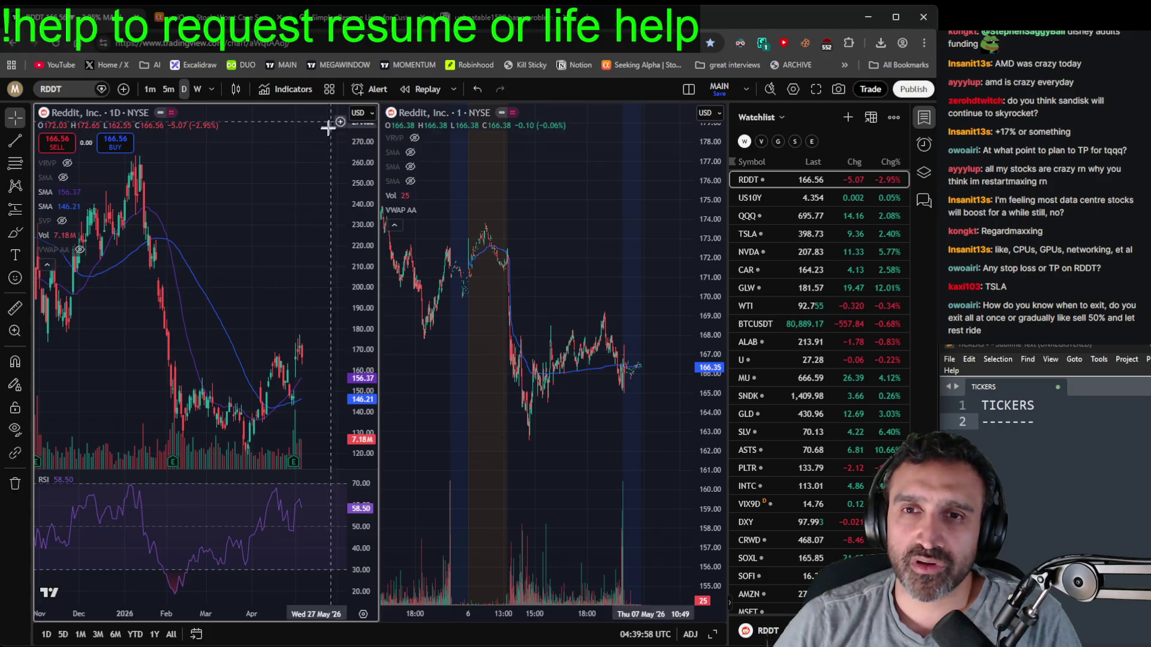
pyautogui.hscroll(2, 287, 258)
pyautogui.scroll(-3, 286, 240)
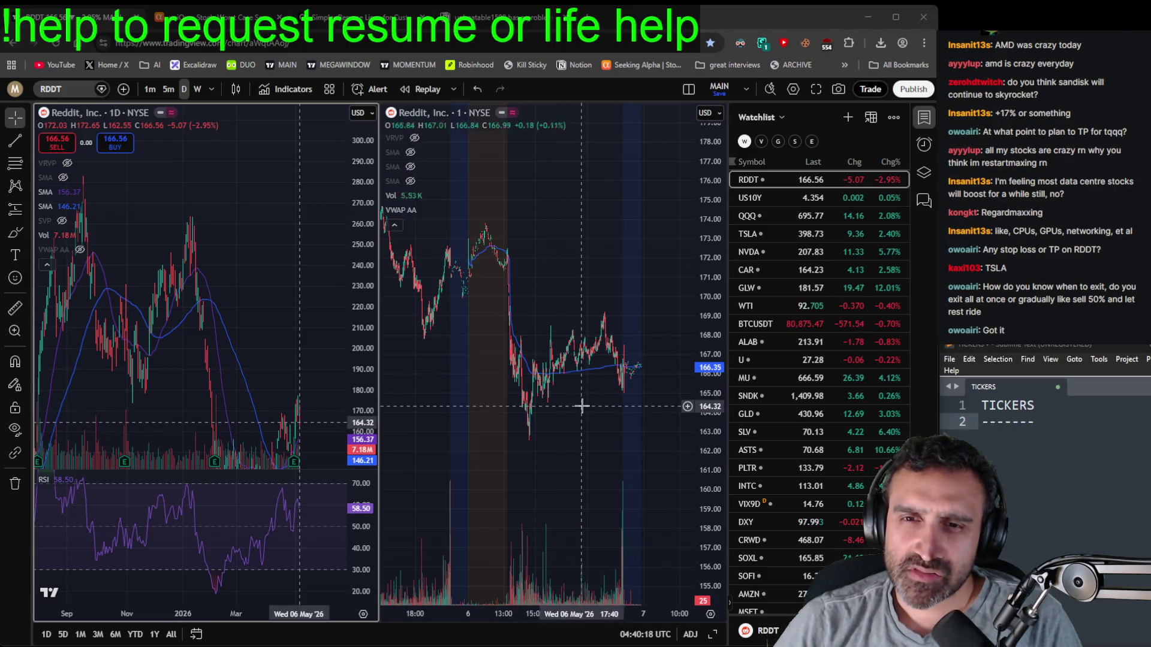
pyautogui.scroll(-5, 270, 312)
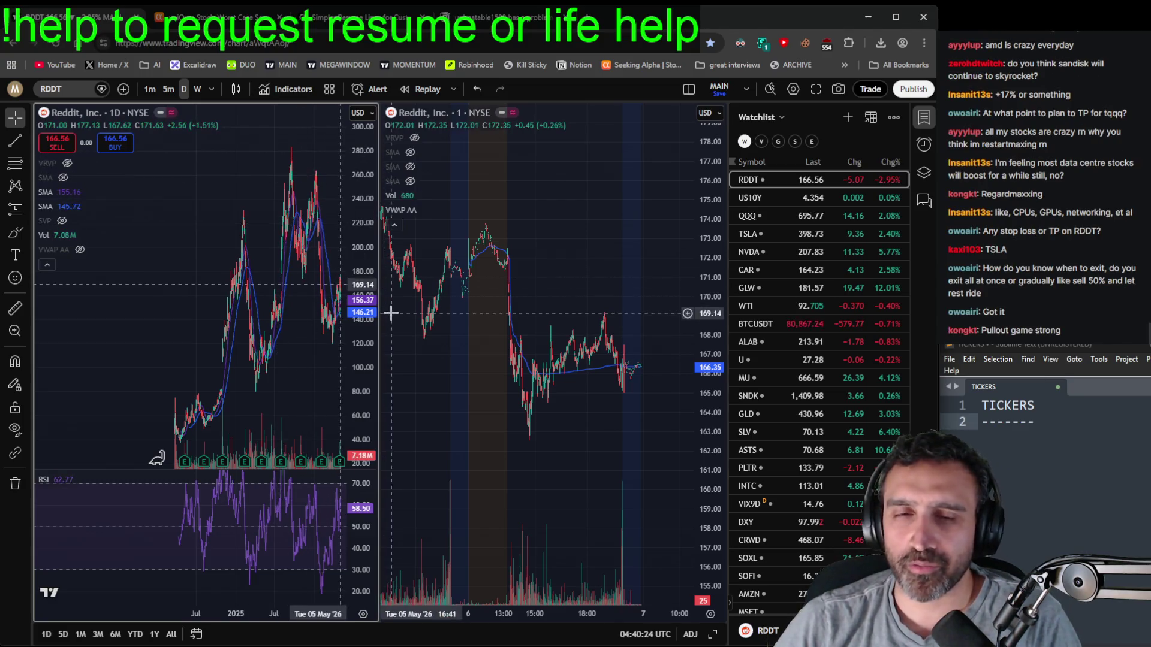
pyautogui.scroll(4, 271, 490)
pyautogui.scroll(6, 272, 490)
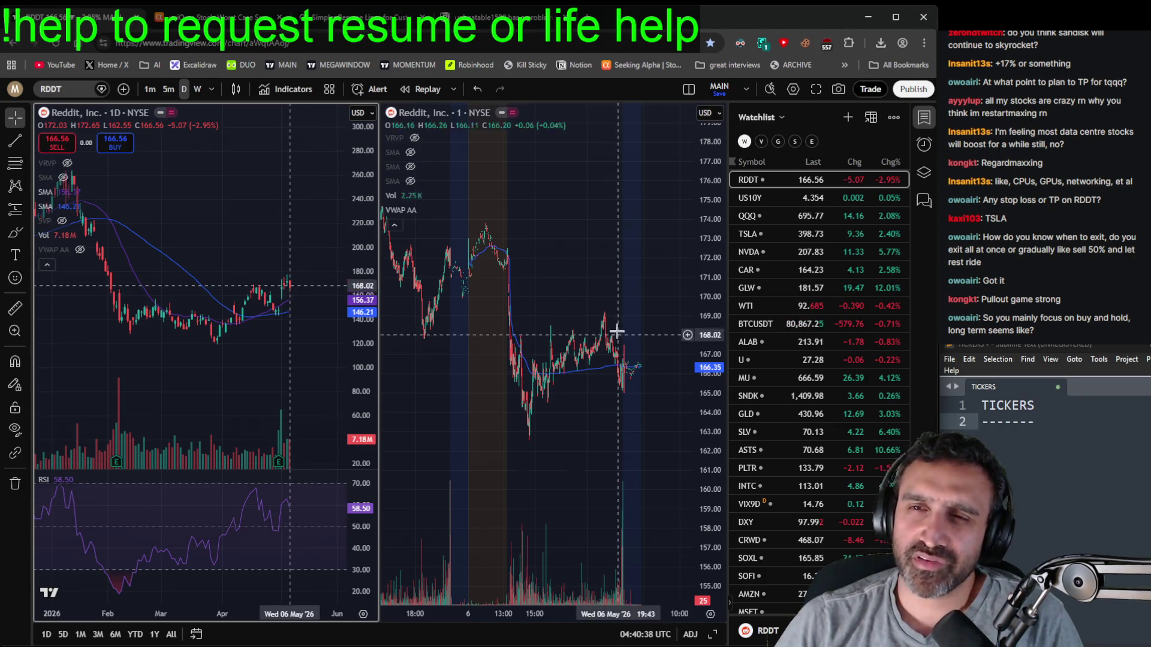
pyautogui.scroll(-3, 285, 327)
pyautogui.scroll(-3, 286, 326)
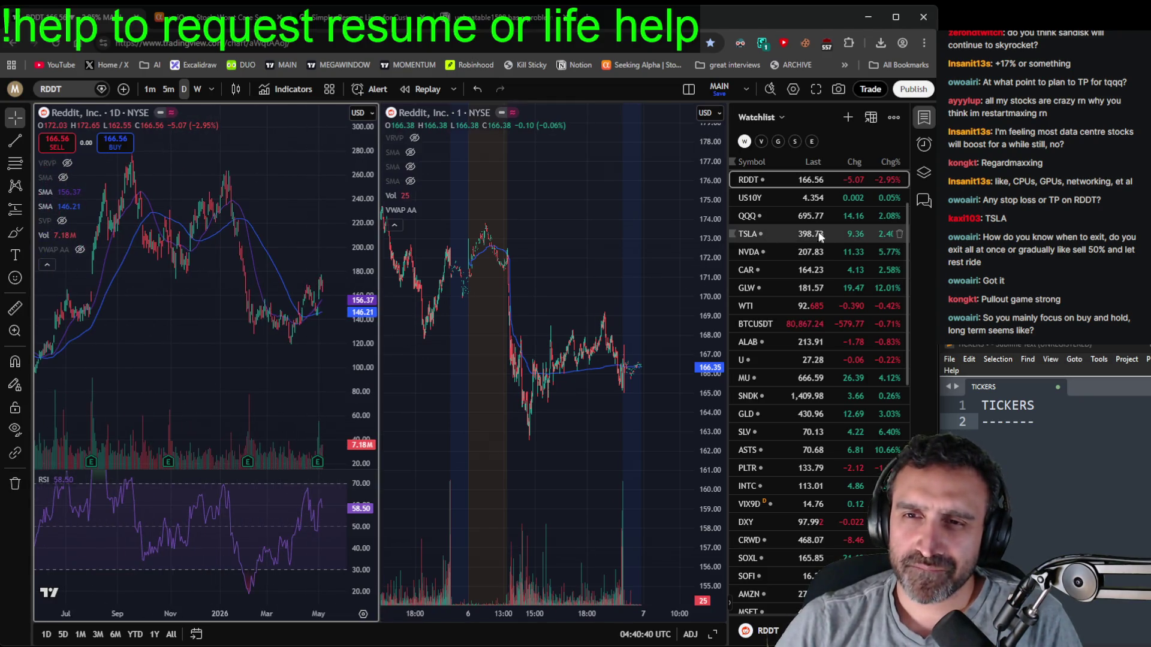
pyautogui.scroll(-2, 836, 520)
pyautogui.scroll(5, 835, 522)
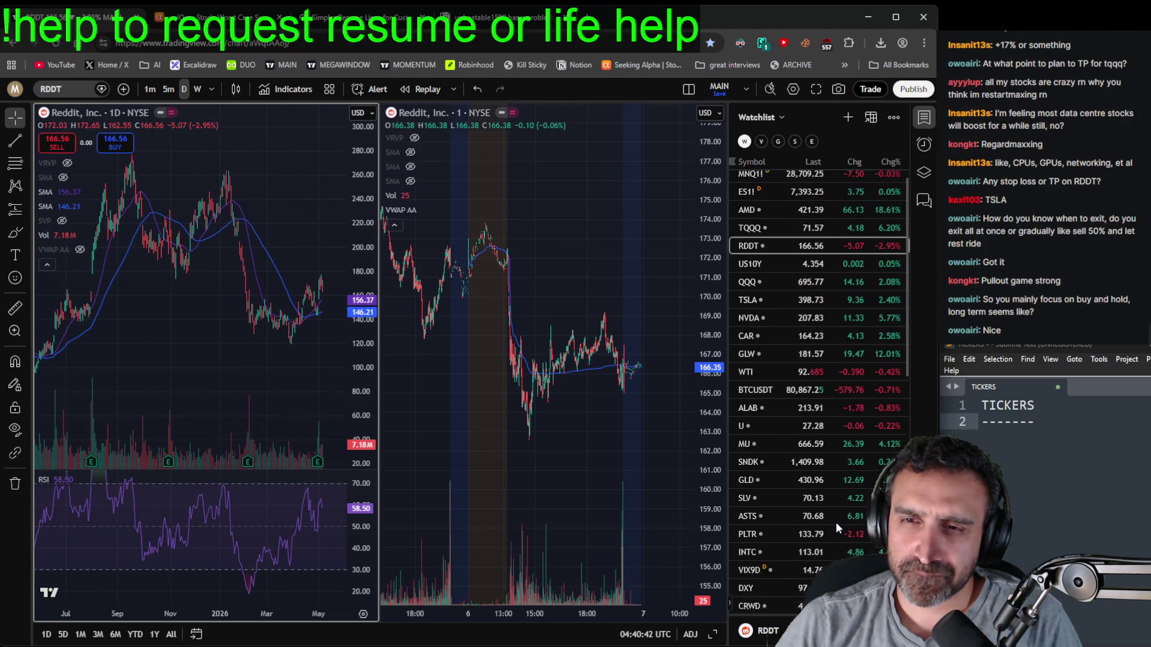
# - Show TQQQ on both charts briefly, then step down the watchlist to QQQ at 695.77
pyautogui.click(817, 238)
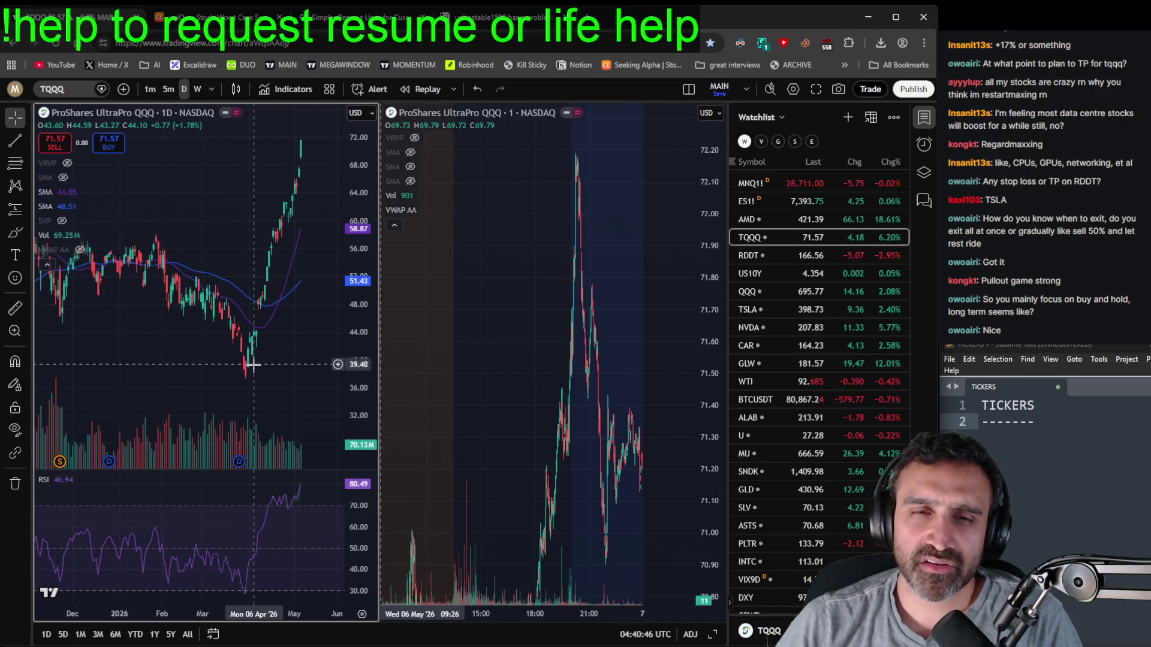
pyautogui.scroll(-2, 278, 216)
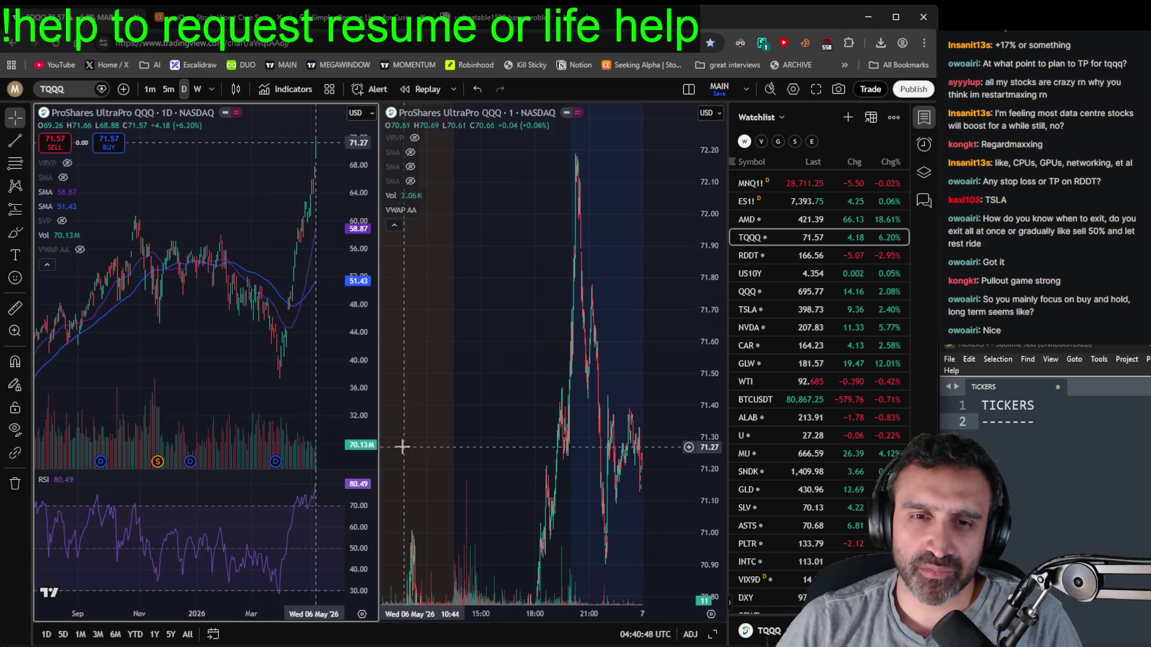
pyautogui.press('Down')
pyautogui.press('Down')
pyautogui.press('Down')
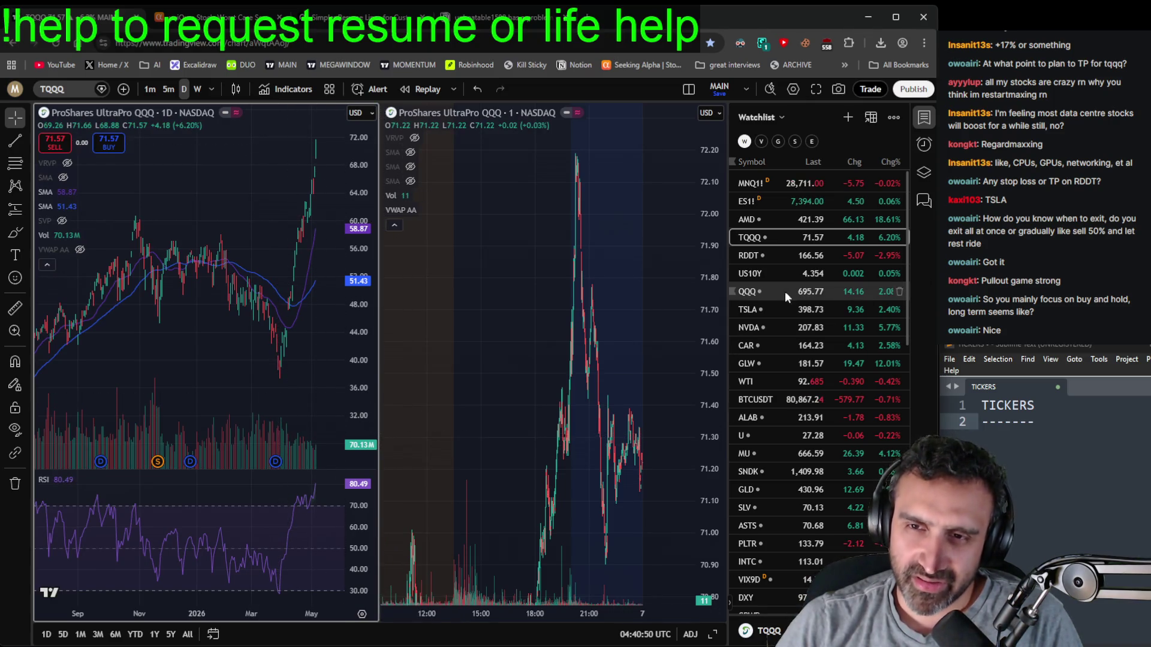
pyautogui.scroll(-3, 264, 316)
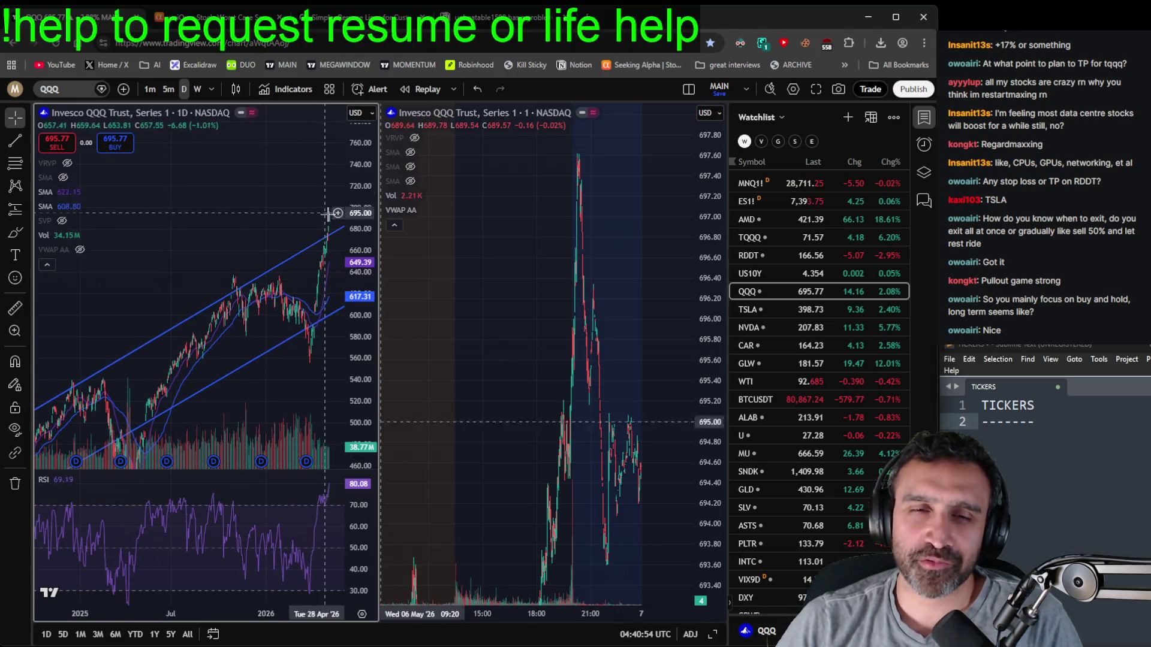
pyautogui.scroll(-4, 259, 377)
pyautogui.scroll(-5, 259, 378)
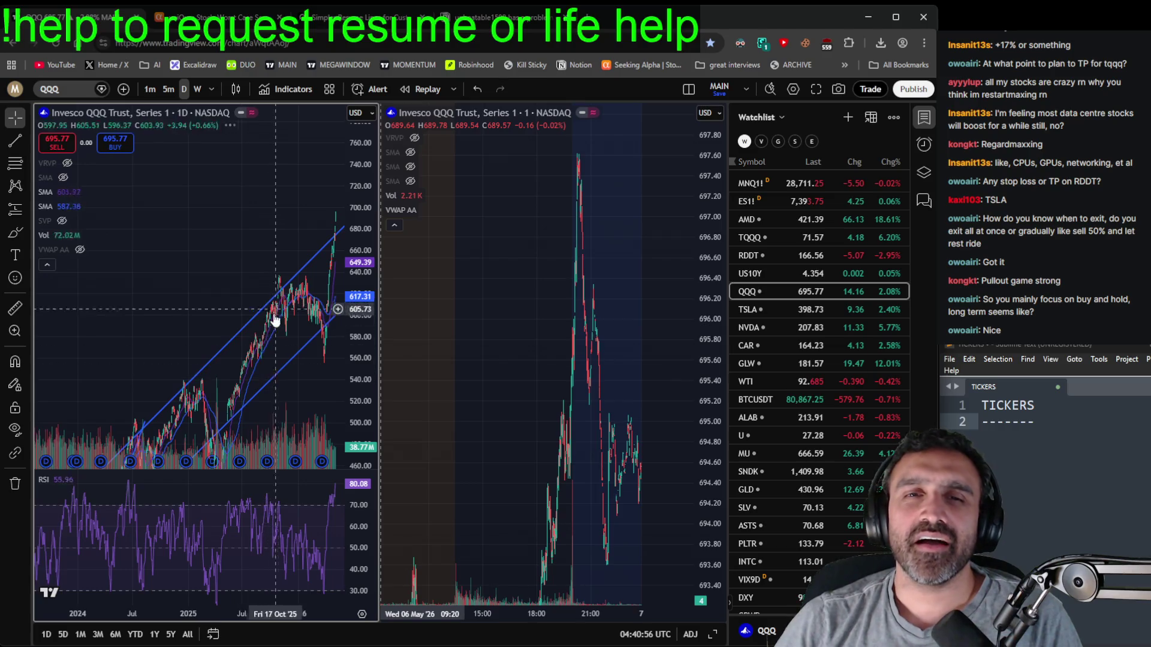
pyautogui.moveTo(225, 330); pyautogui.dragTo(198, 303)
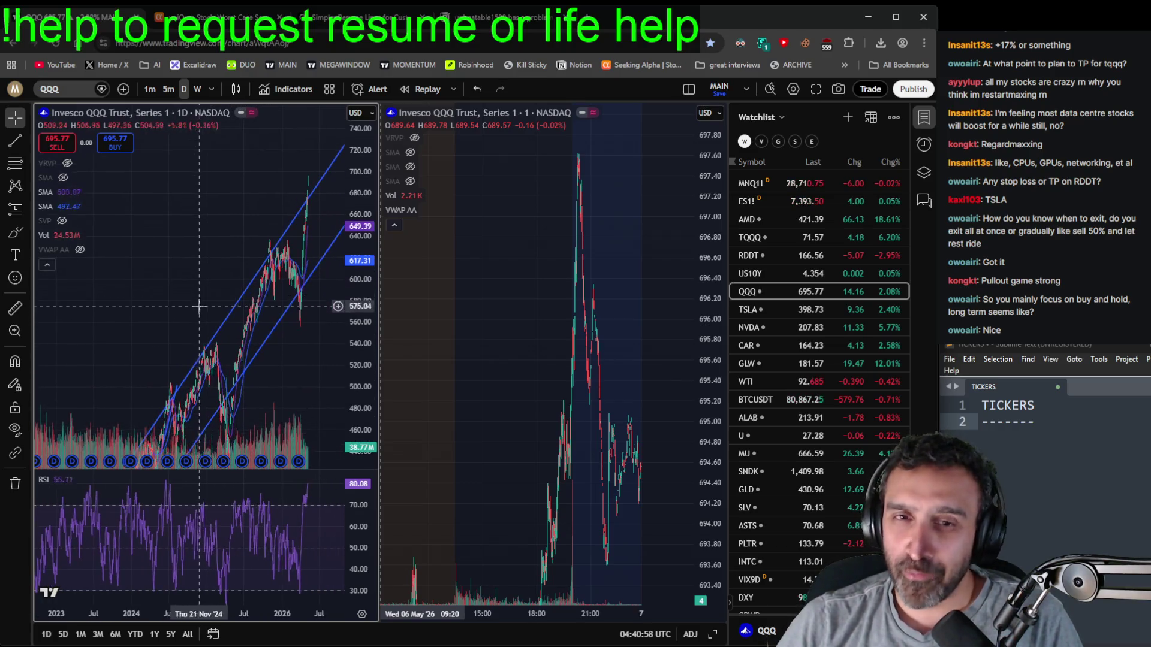
pyautogui.scroll(5, 279, 294)
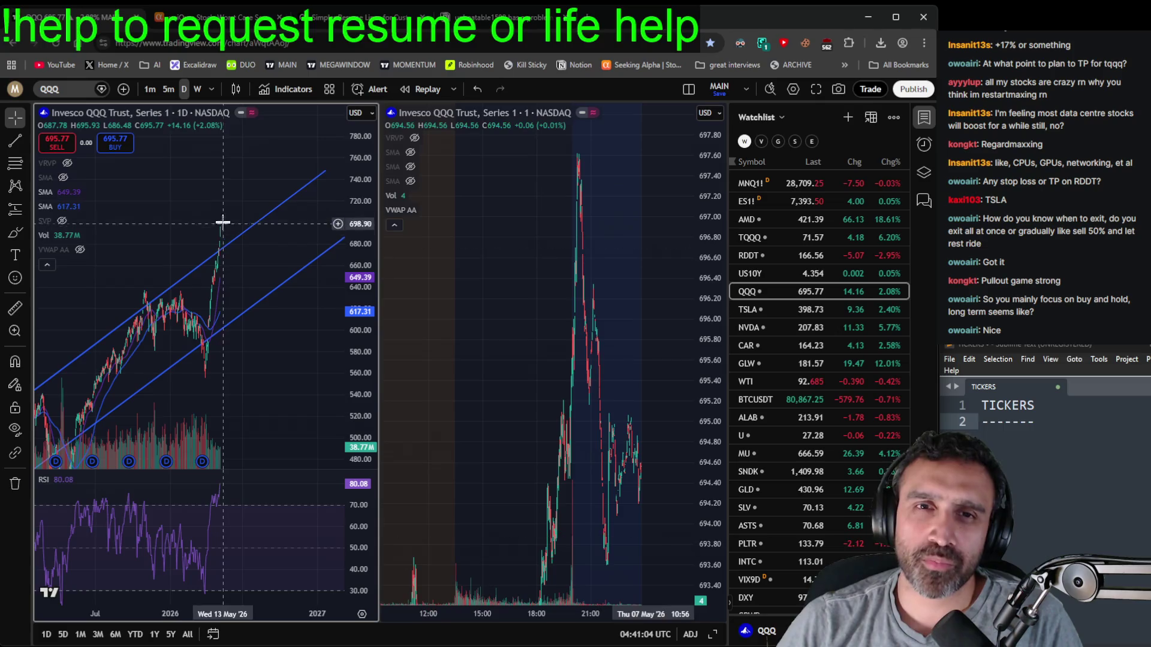
pyautogui.moveTo(269, 180); pyautogui.dragTo(290, 218)
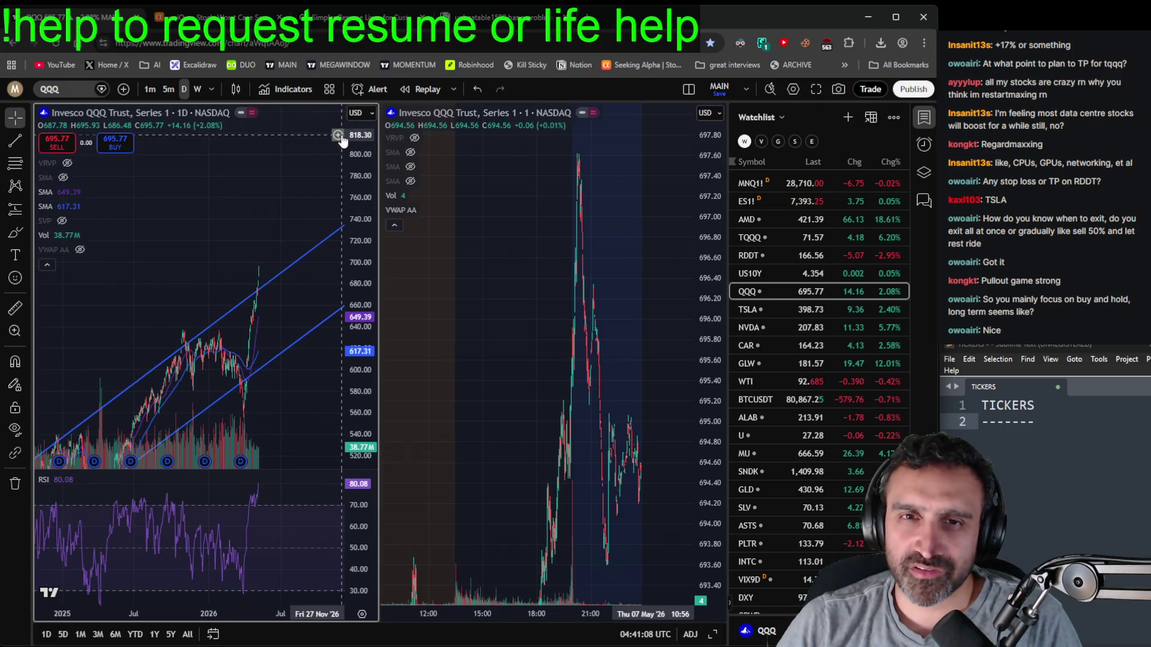
pyautogui.moveTo(238, 257)
pyautogui.mouseDown()
pyautogui.moveTo(178, 225)
pyautogui.moveTo(170, 252)
pyautogui.mouseUp()
pyautogui.moveTo(239, 365)
pyautogui.mouseDown()
pyautogui.moveTo(312, 395)
pyautogui.moveTo(282, 351)
pyautogui.mouseUp()
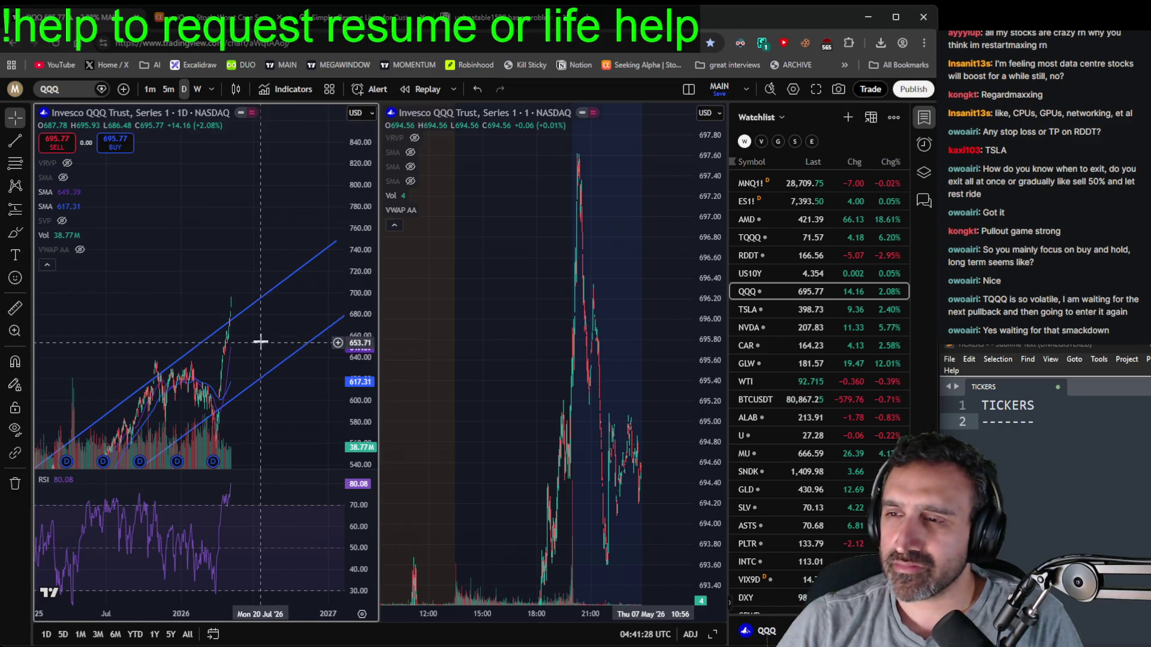
# - Add TSLA on a new line below the divider in the tickers note, then zoom QQQ's daily chart
pyautogui.click(1107, 453)
pyautogui.write('TSLA')
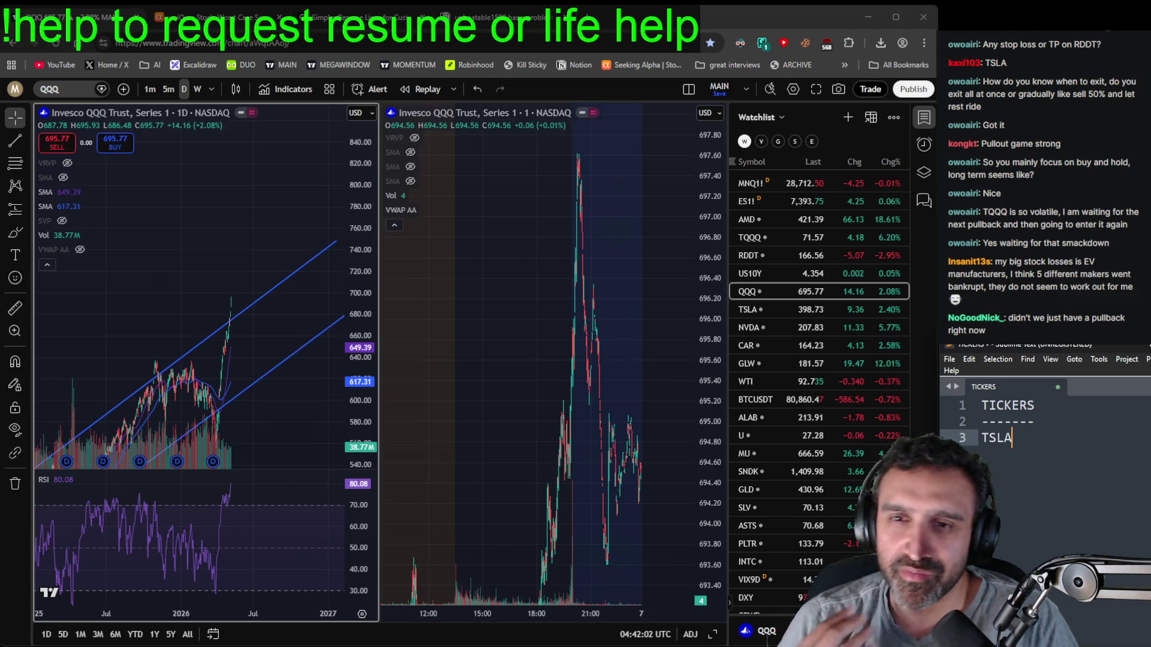
pyautogui.scroll(5, 225, 245)
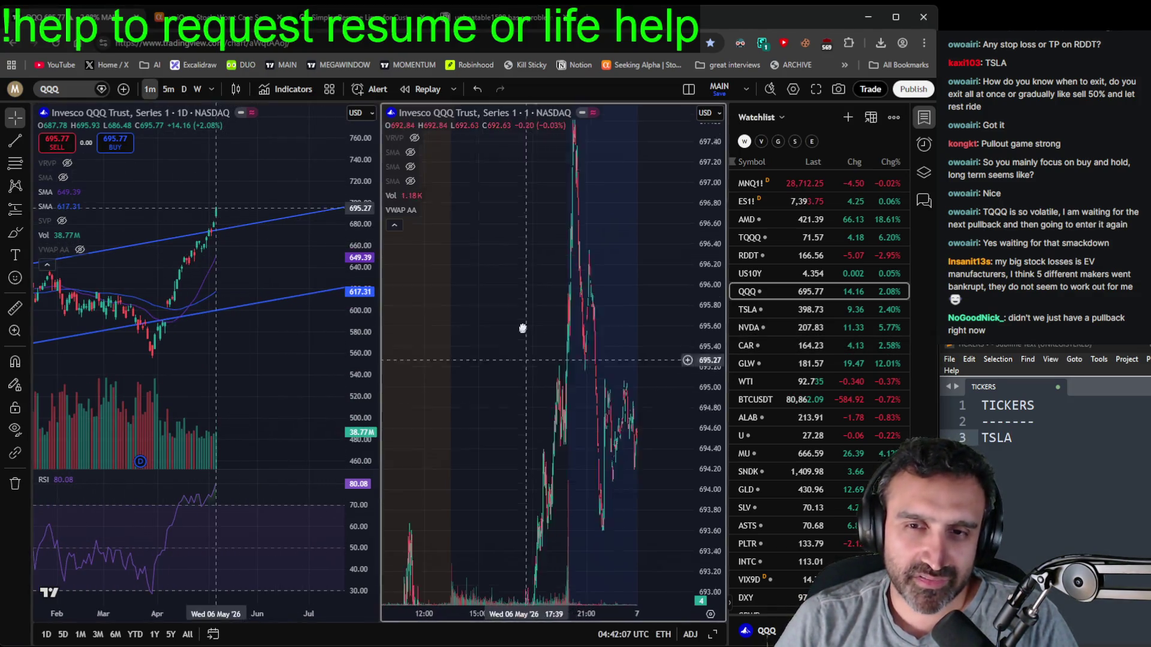
# - Refit the QQQ 1-minute chart, sync it to the May 5 daily bar, and zoom the daily chart
pyautogui.click(541, 282)
pyautogui.hotkey('alt', 'r')
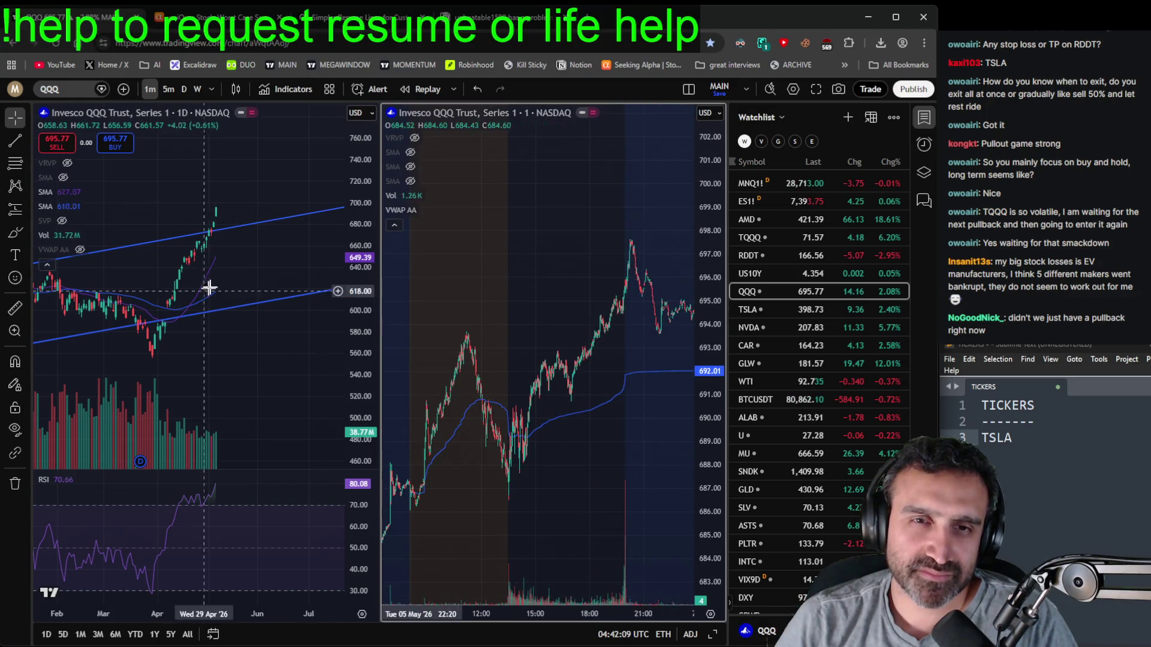
pyautogui.click(214, 282)
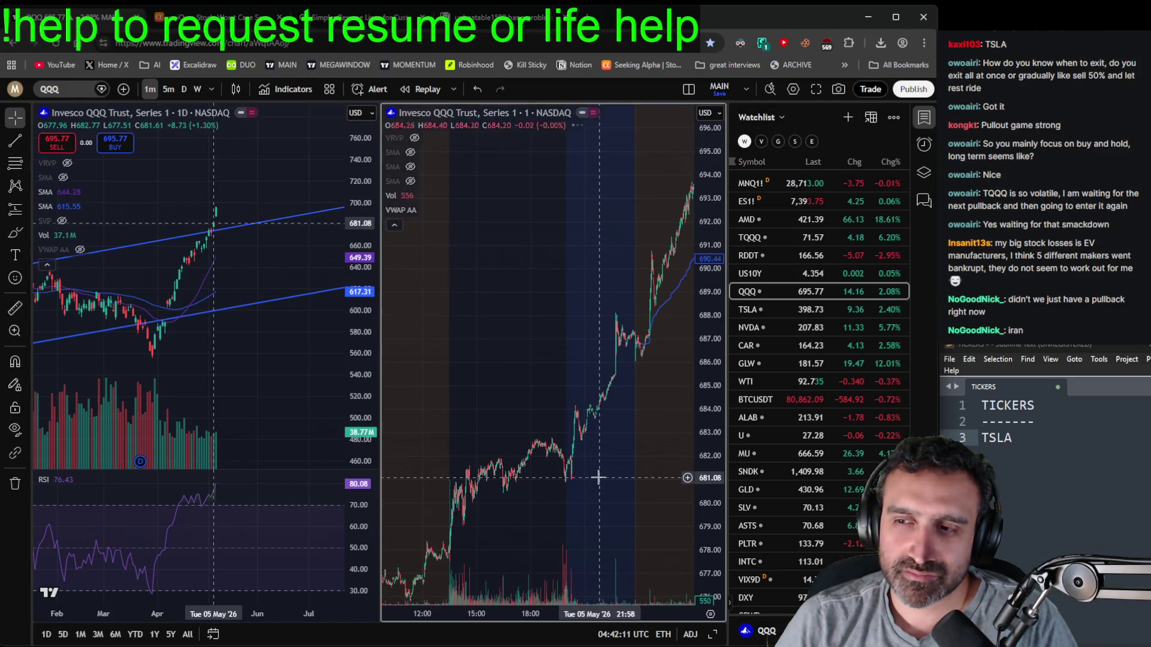
pyautogui.scroll(3, 216, 359)
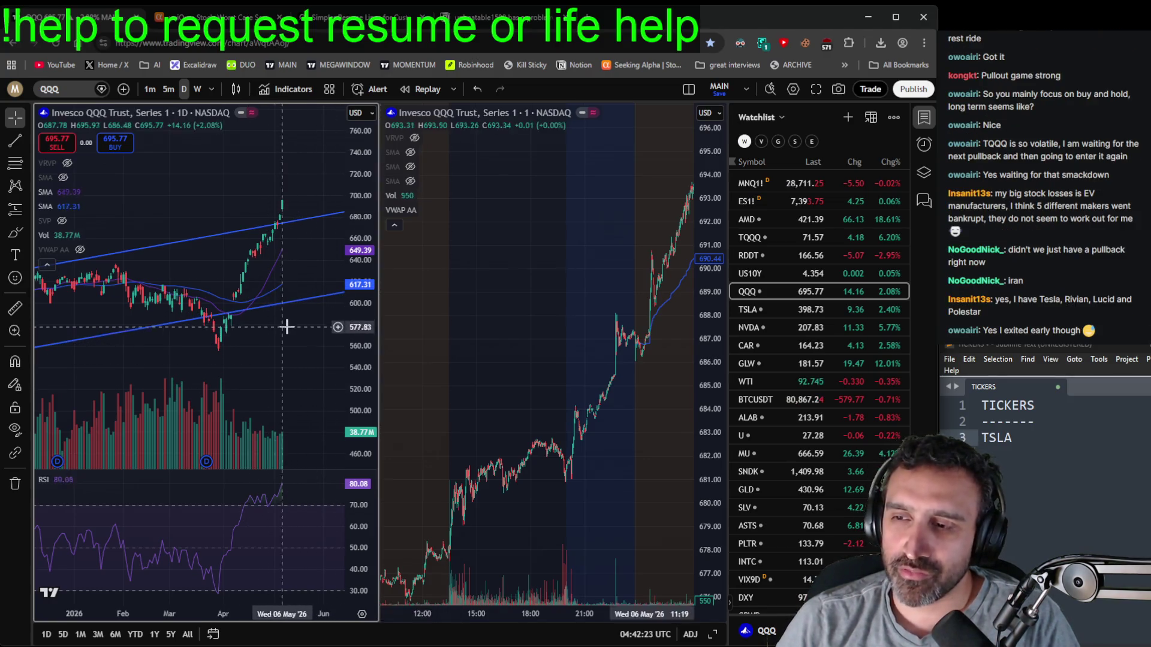
# - Load Tesla (TSLA) on both charts and zoom and pan to its afternoon trading
pyautogui.click(59, 95)
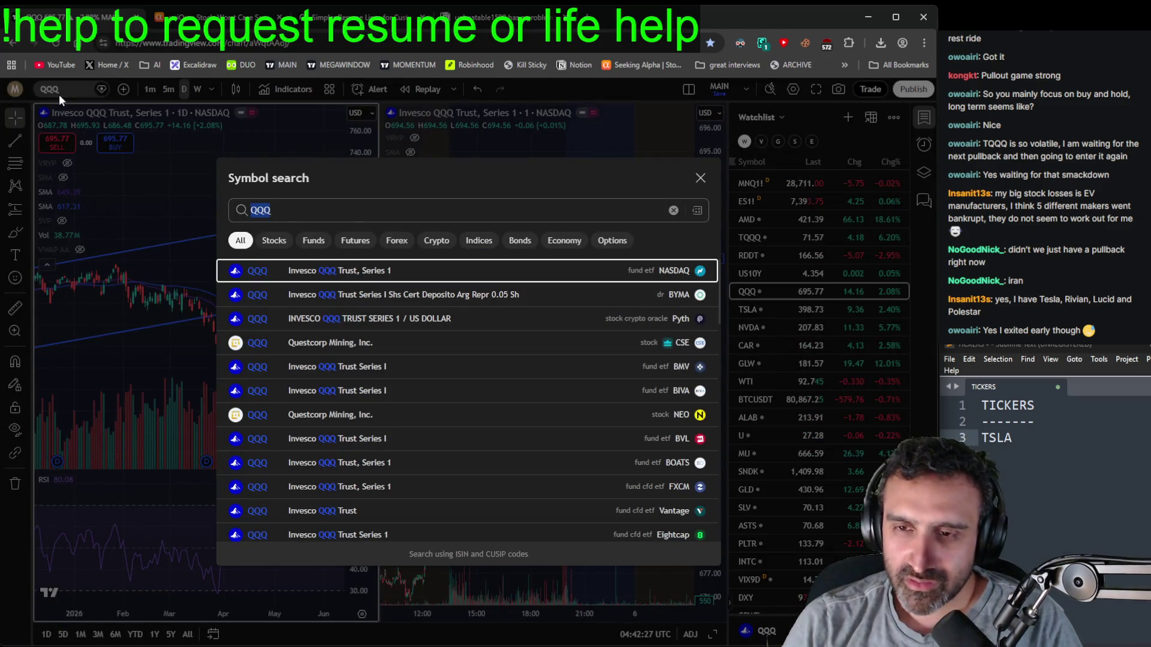
pyautogui.write('TSLA')
pyautogui.press('Return')
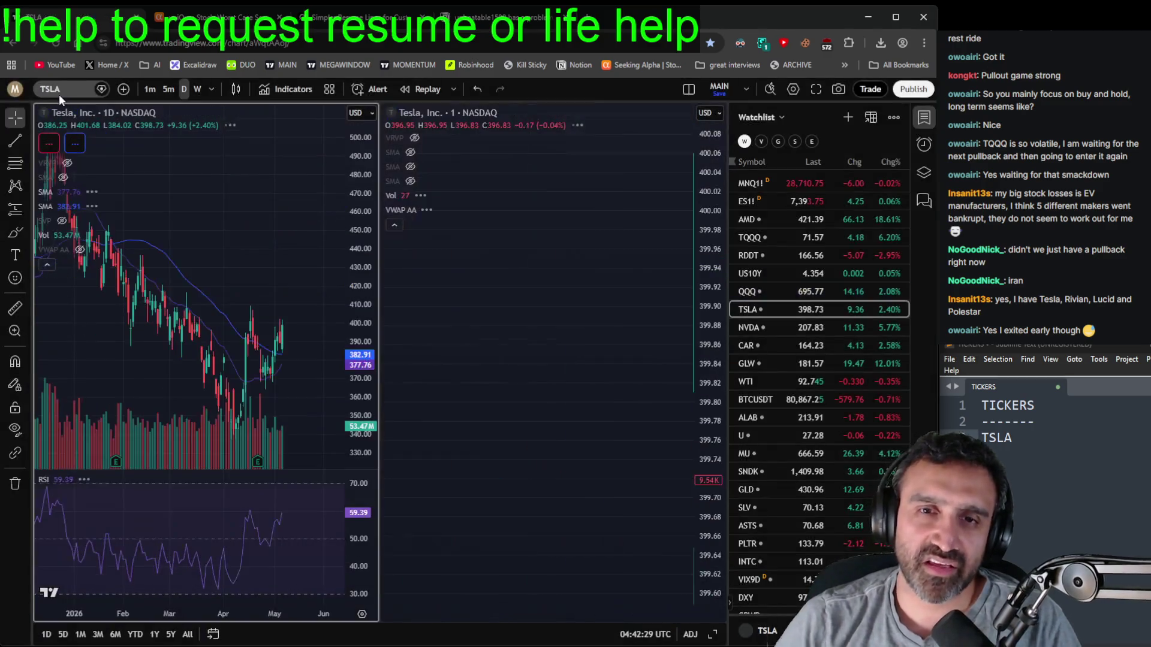
pyautogui.scroll(-5, 358, 273)
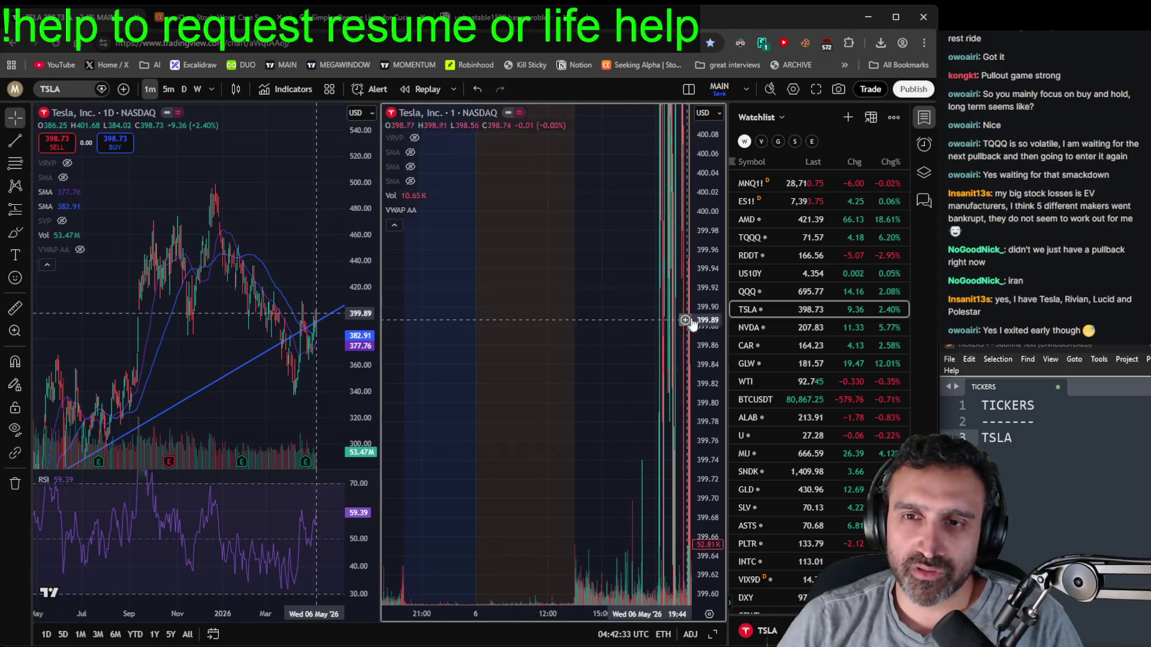
pyautogui.moveTo(594, 325)
pyautogui.mouseDown()
pyautogui.moveTo(617, 432)
pyautogui.moveTo(545, 485)
pyautogui.moveTo(627, 476)
pyautogui.moveTo(581, 475)
pyautogui.moveTo(605, 473)
pyautogui.mouseUp()
pyautogui.scroll(5, 275, 436)
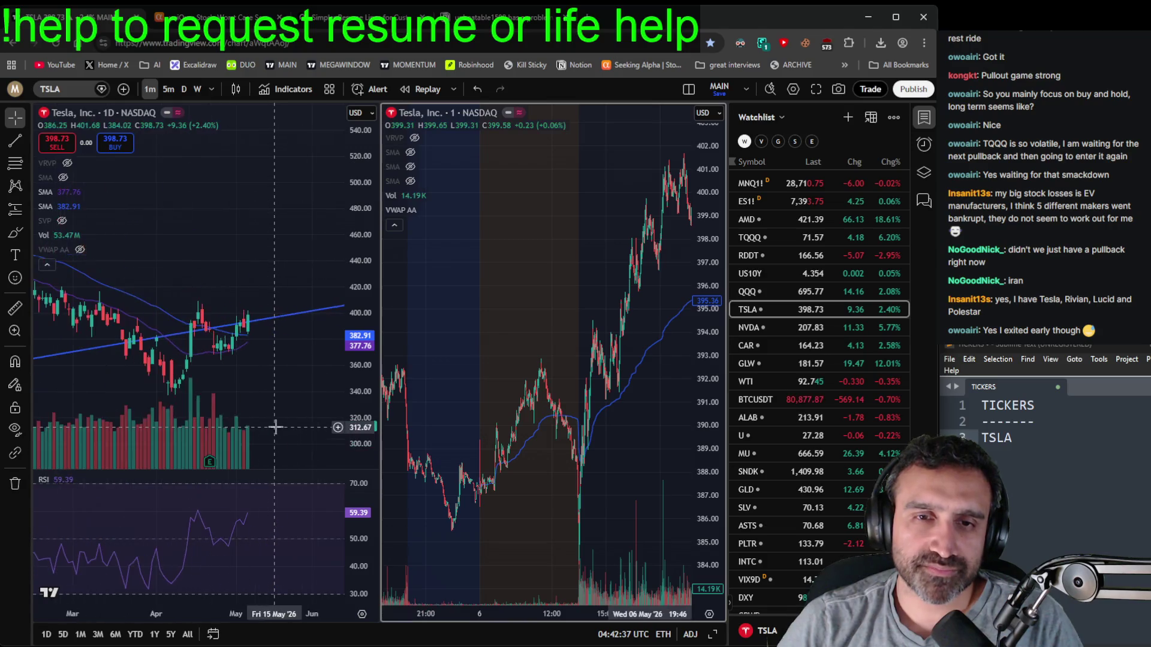
pyautogui.scroll(-3, 272, 413)
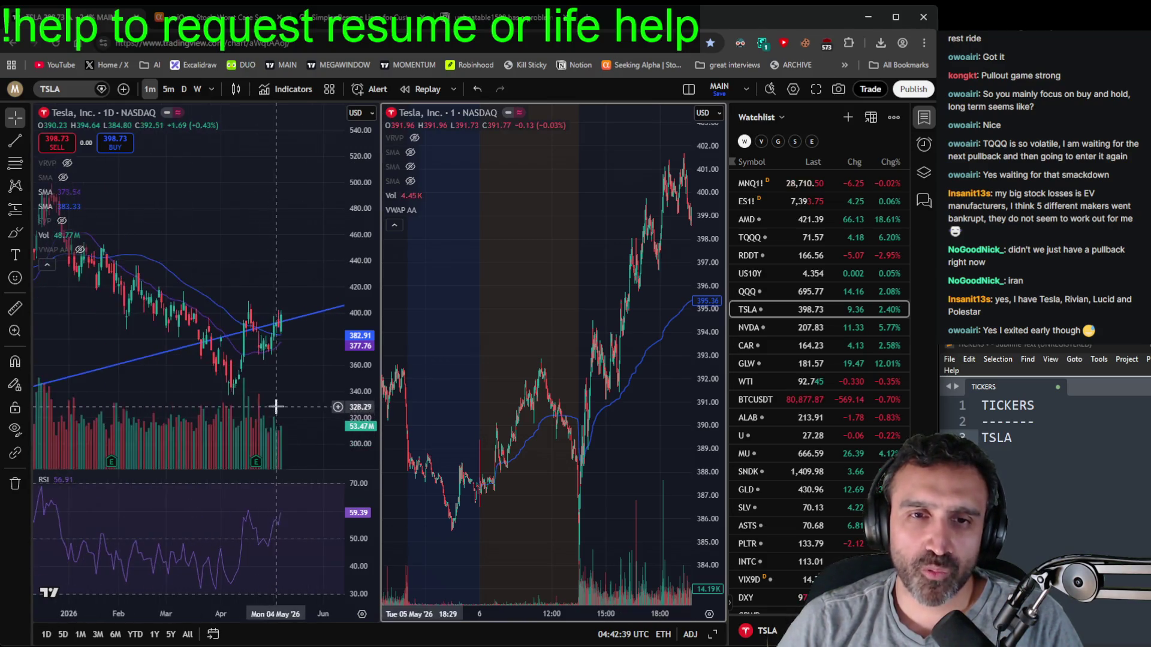
pyautogui.scroll(-3, 302, 375)
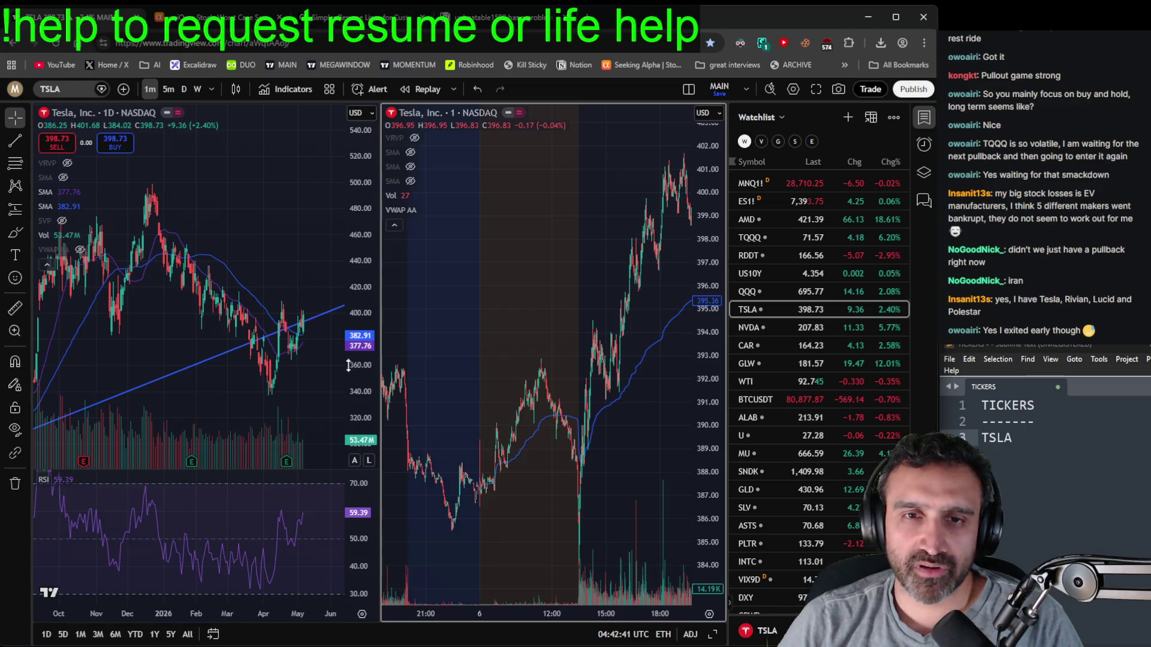
pyautogui.scroll(2, 332, 399)
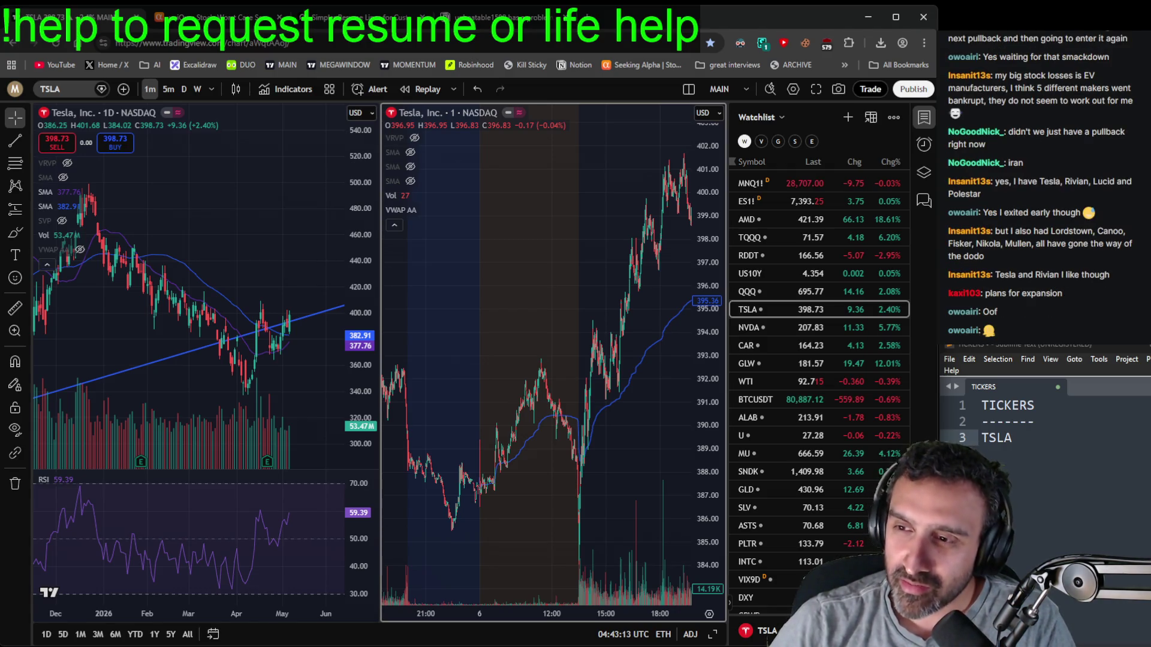
# - Keep the 1-minute interval and pan the TSLA intraday chart to later bars
pyautogui.write('1')
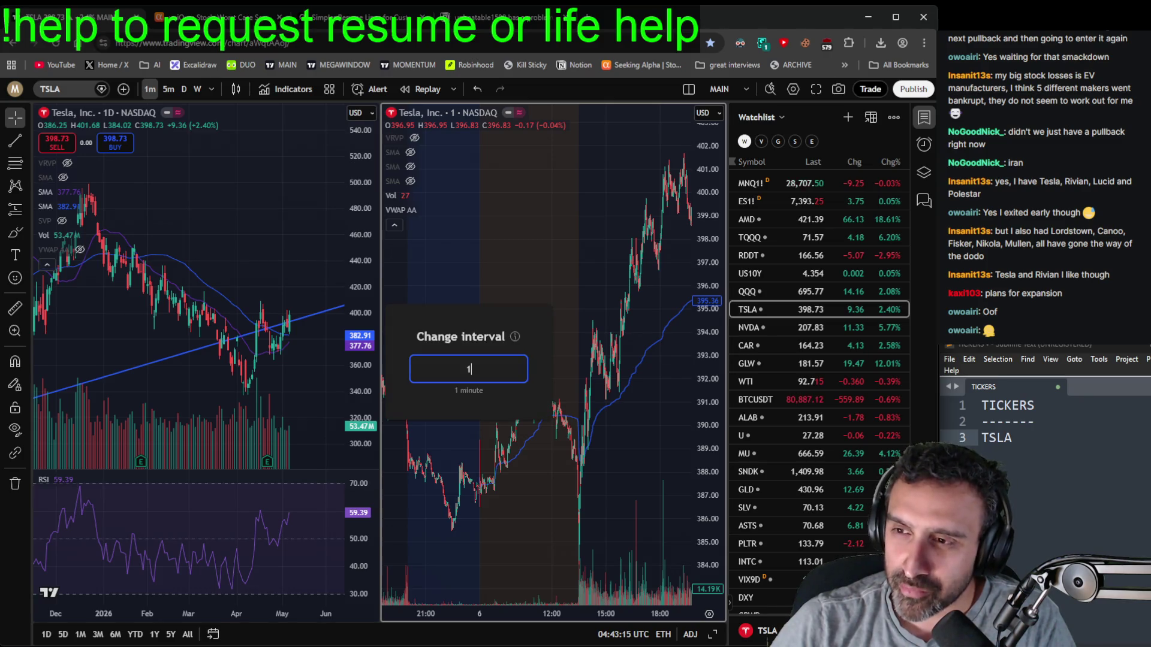
pyautogui.press('Return')
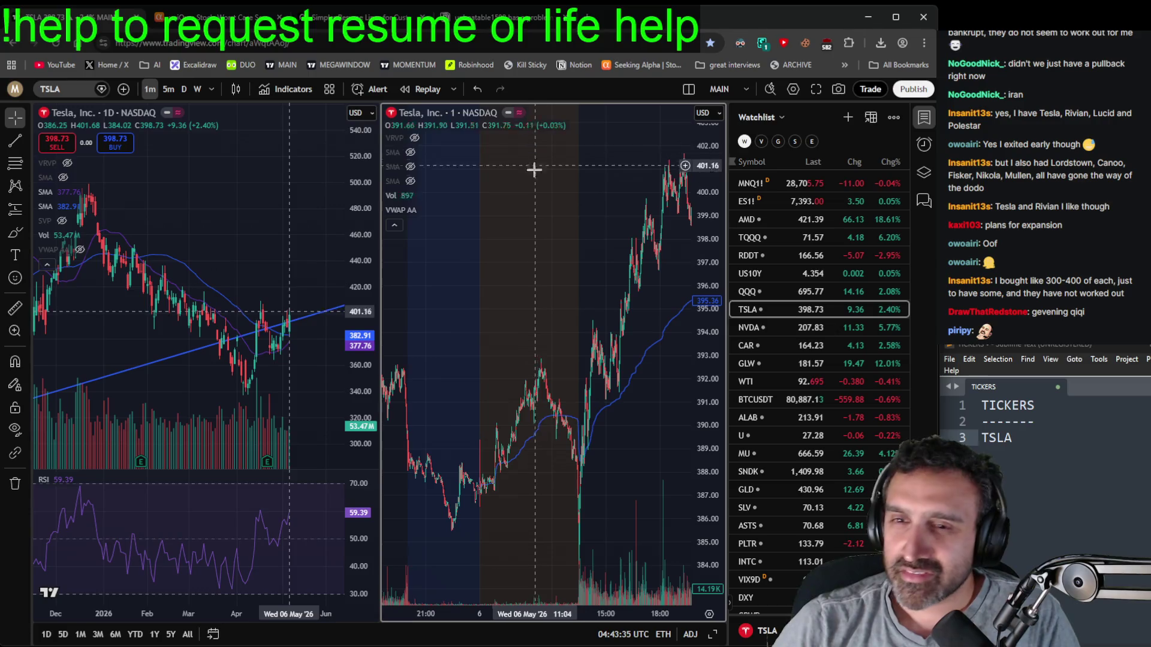
pyautogui.moveTo(521, 239); pyautogui.dragTo(505, 275)
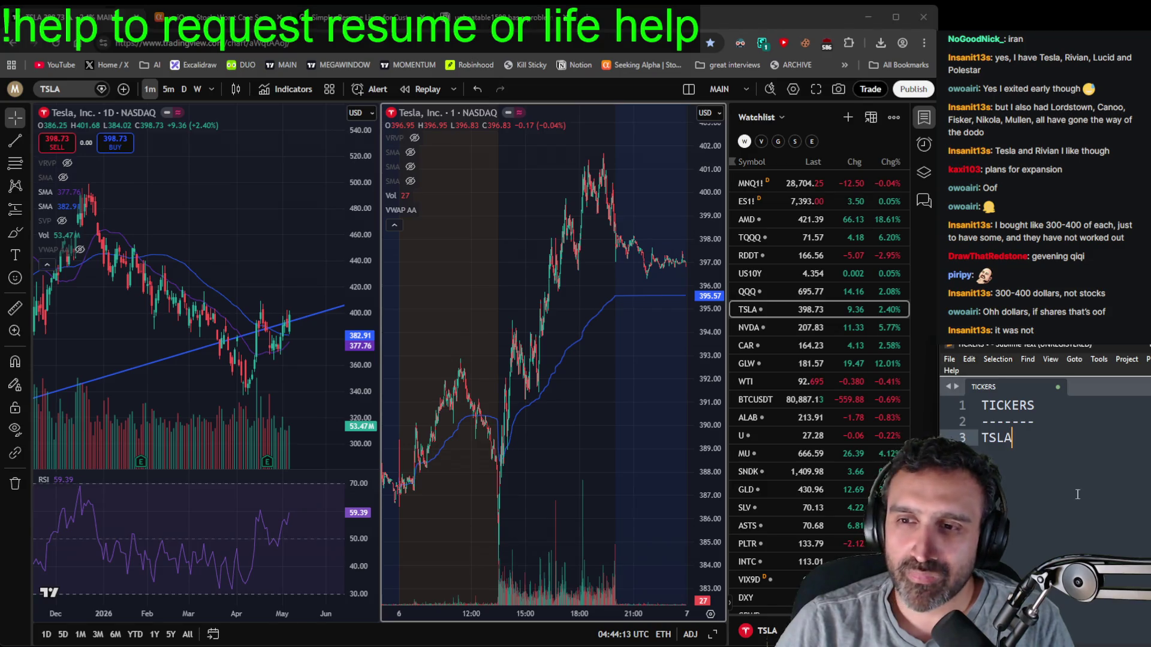
# - Zoom TSLA's daily chart out to several years at a 150–550 price range, then switch to Seeking Alpha
pyautogui.scroll(-2, 238, 324)
pyautogui.scroll(2, 279, 222)
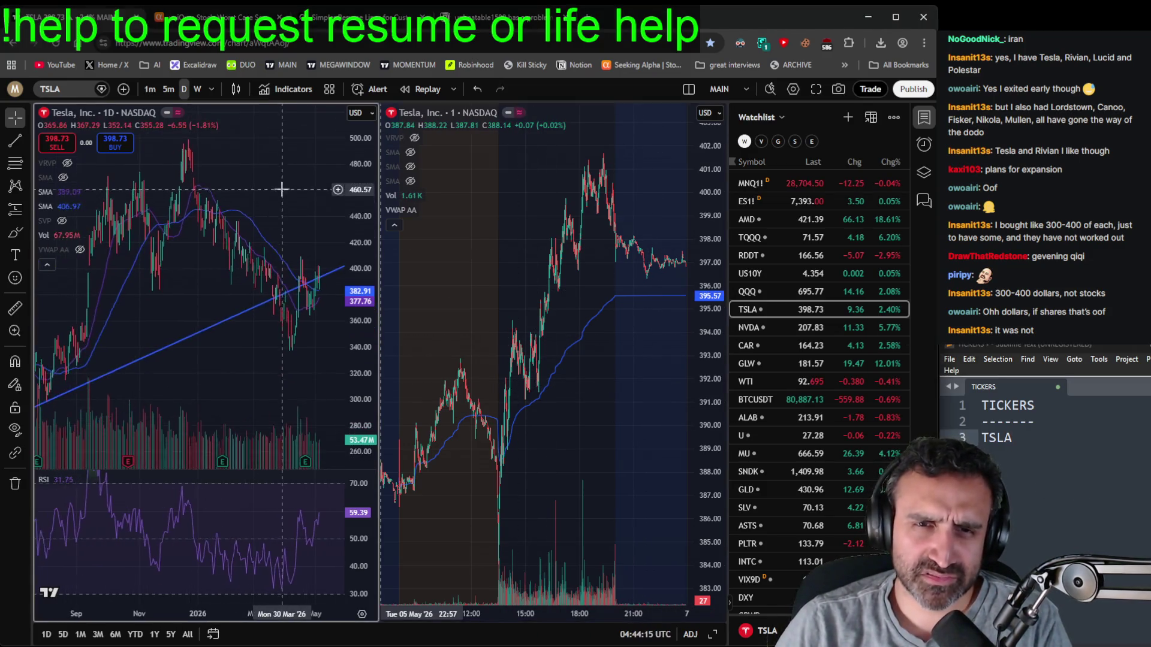
pyautogui.scroll(-4, 279, 222)
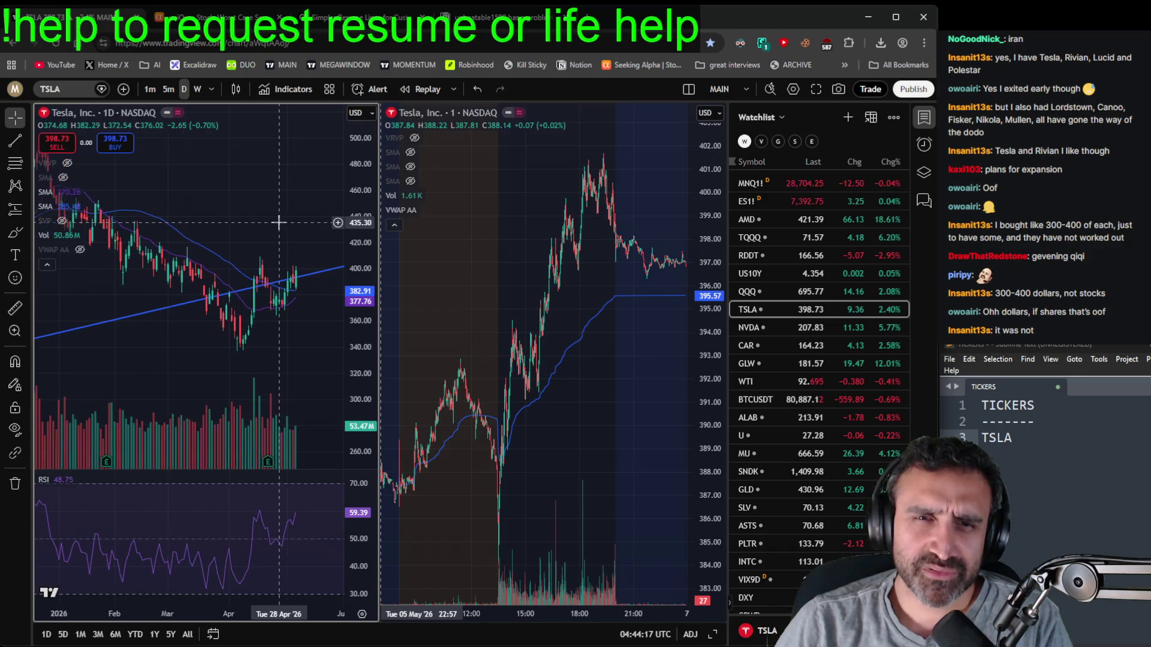
pyautogui.scroll(-3, 290, 398)
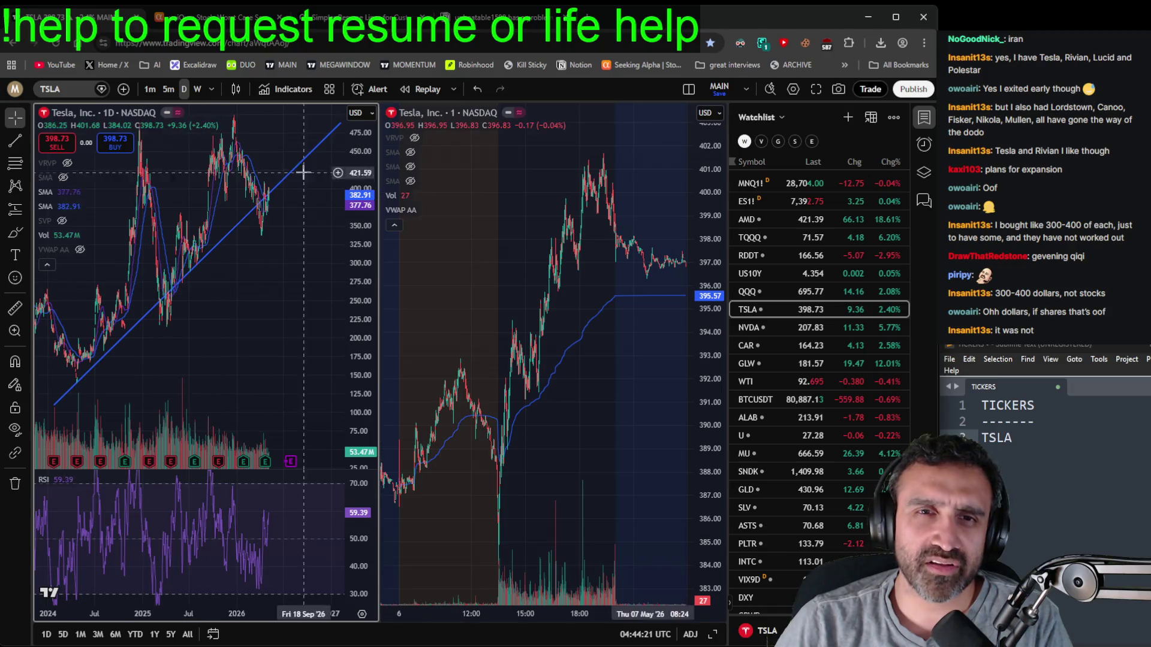
pyautogui.moveTo(252, 358); pyautogui.dragTo(246, 415)
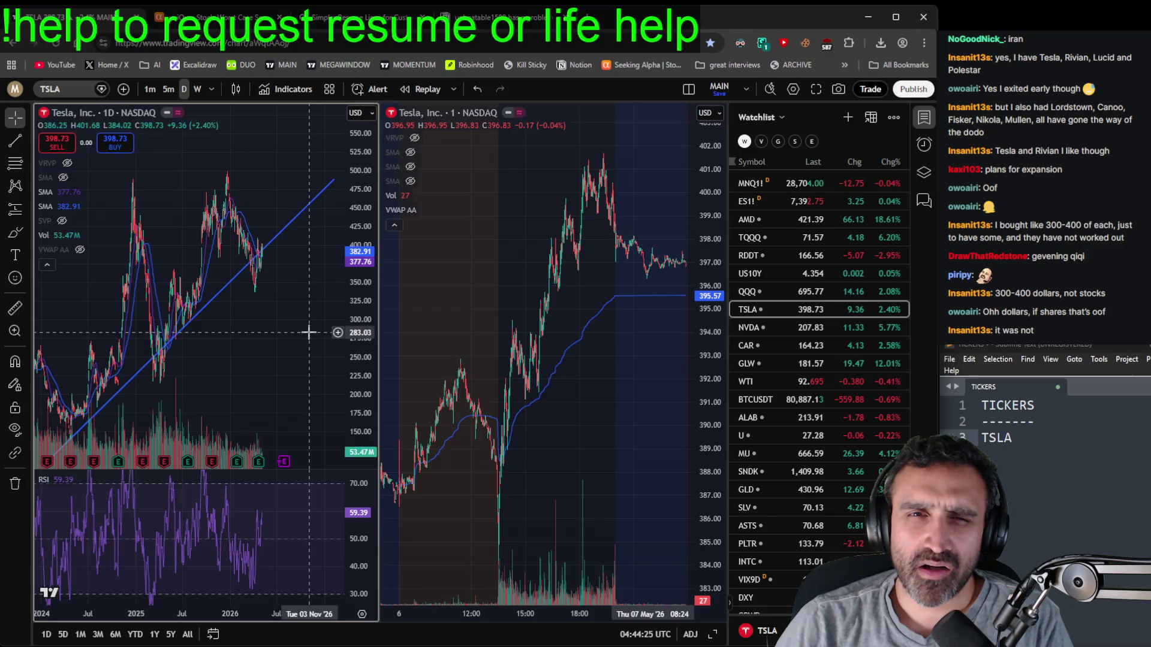
pyautogui.click(209, 17)
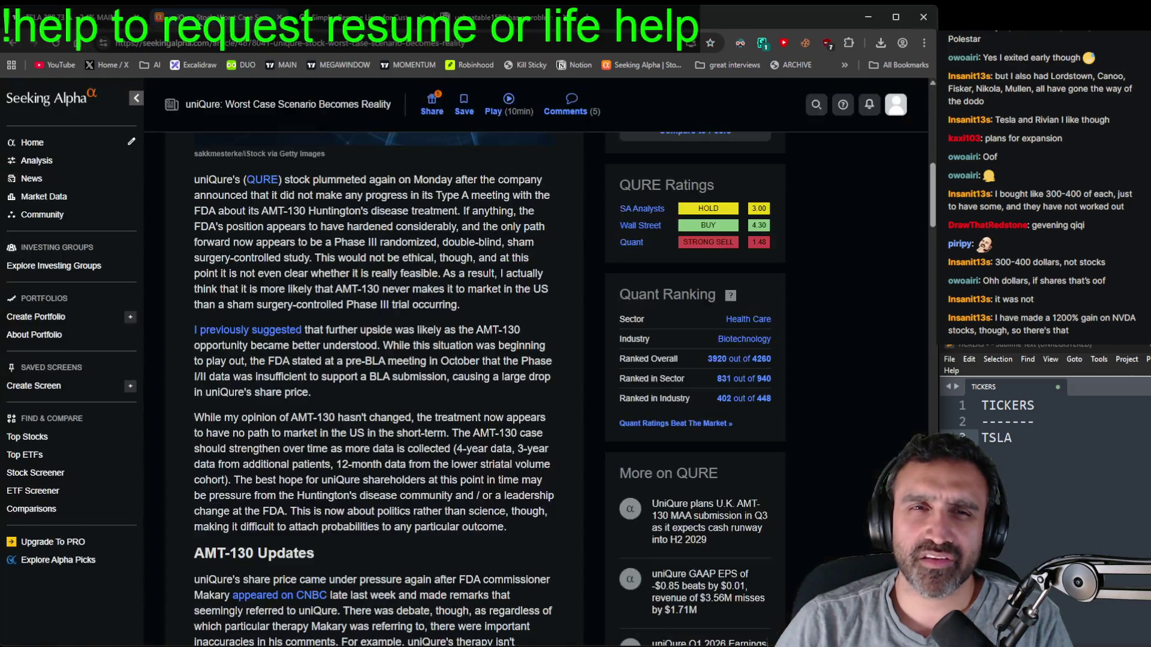
# - Search Seeking Alpha for tsla and scroll Tesla's page down to its Analysis articles
pyautogui.scroll(10, 202, 180)
pyautogui.click(201, 104)
pyautogui.write('tsla')
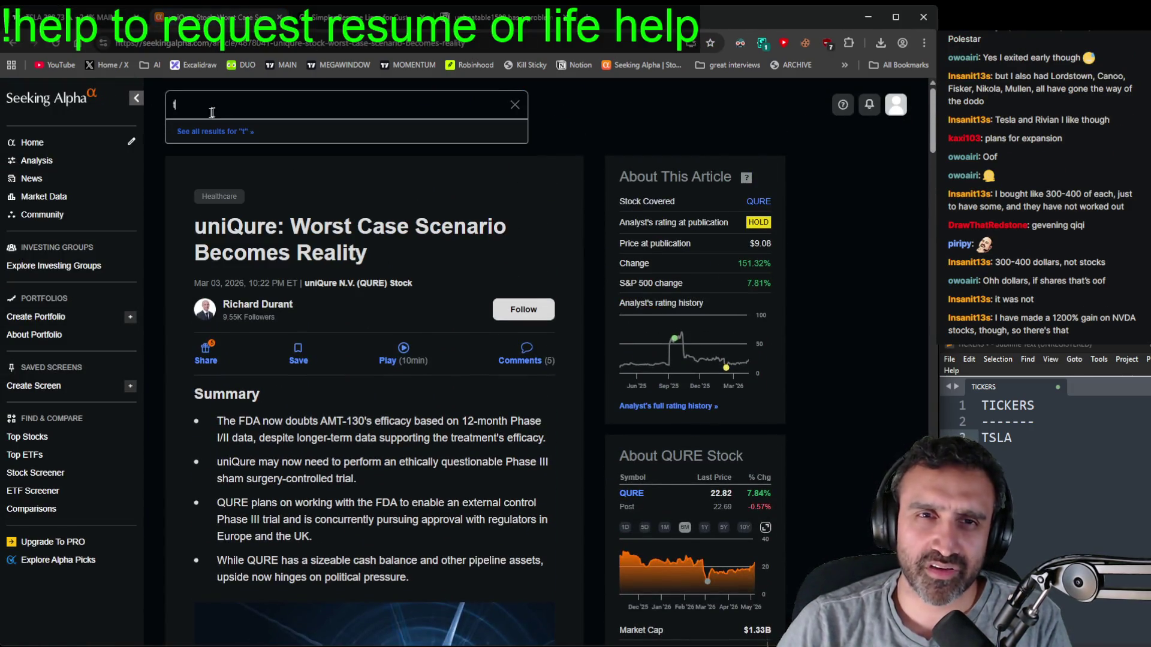
pyautogui.press('Return')
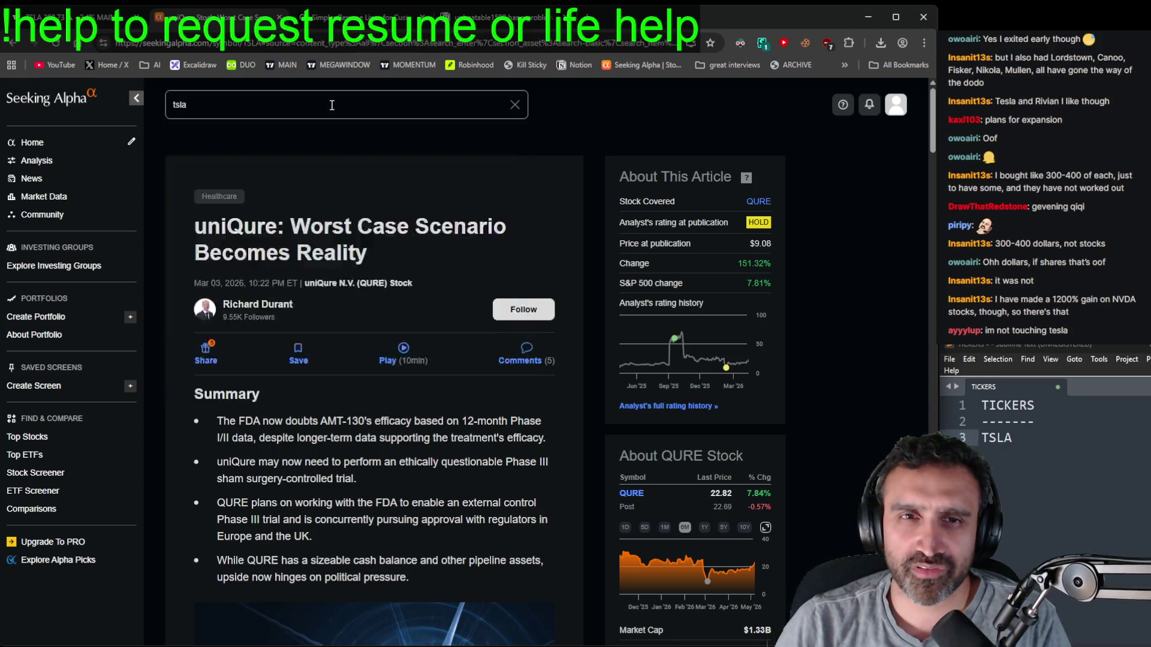
pyautogui.scroll(-6, 525, 283)
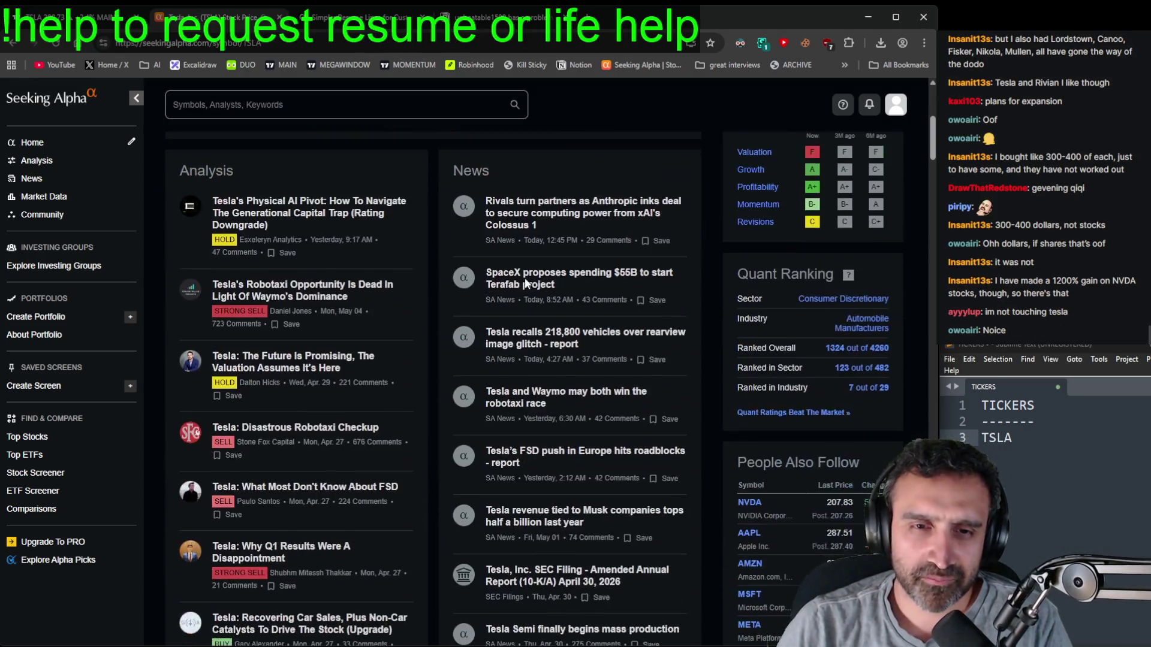
pyautogui.scroll(-1, 523, 283)
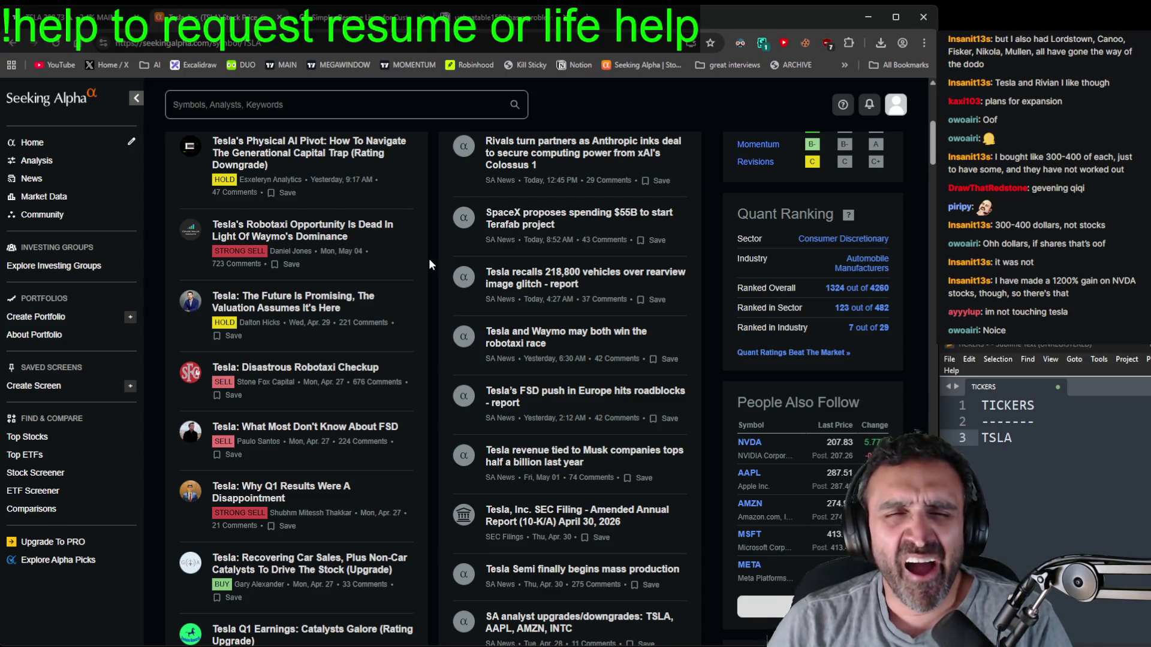
# - Open the HOLD-rated 'Tesla: The Future Is Promising, The Valuation Assumes It's Here' and read to My Take
pyautogui.click(317, 300)
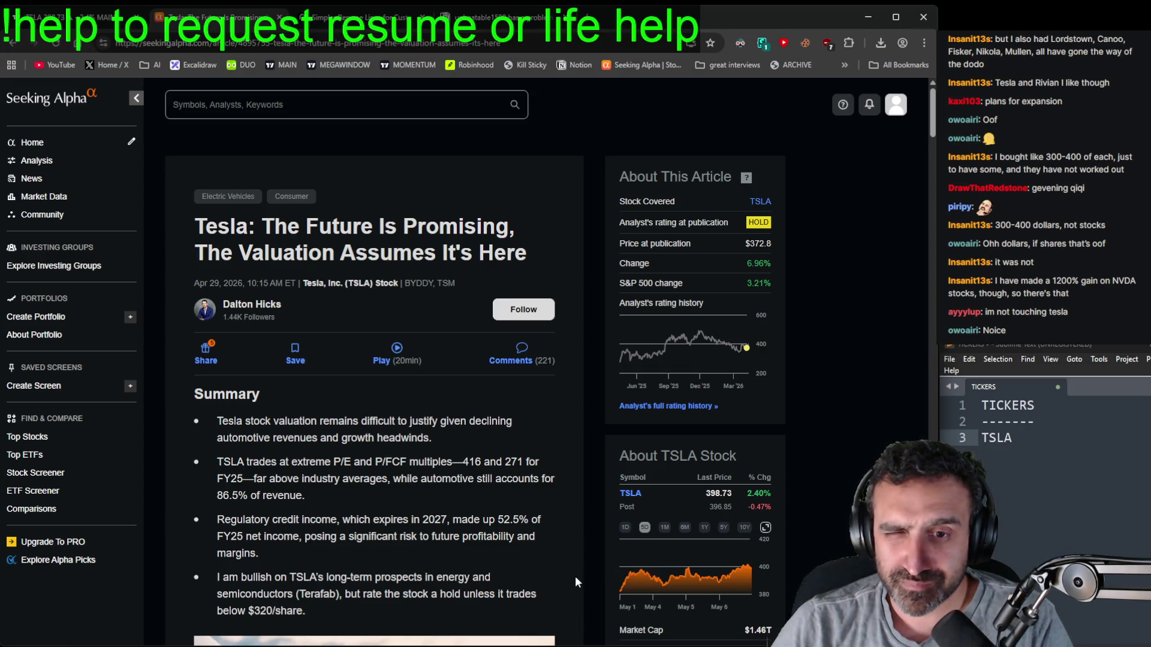
pyautogui.scroll(-10, 574, 577)
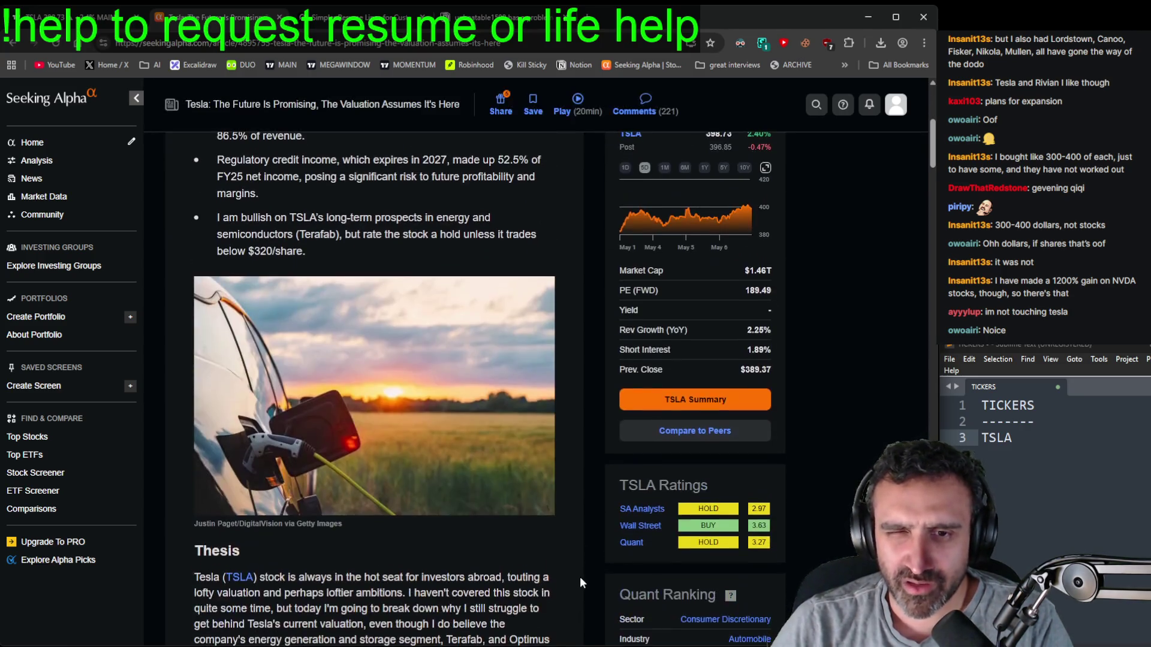
pyautogui.scroll(-7, 580, 580)
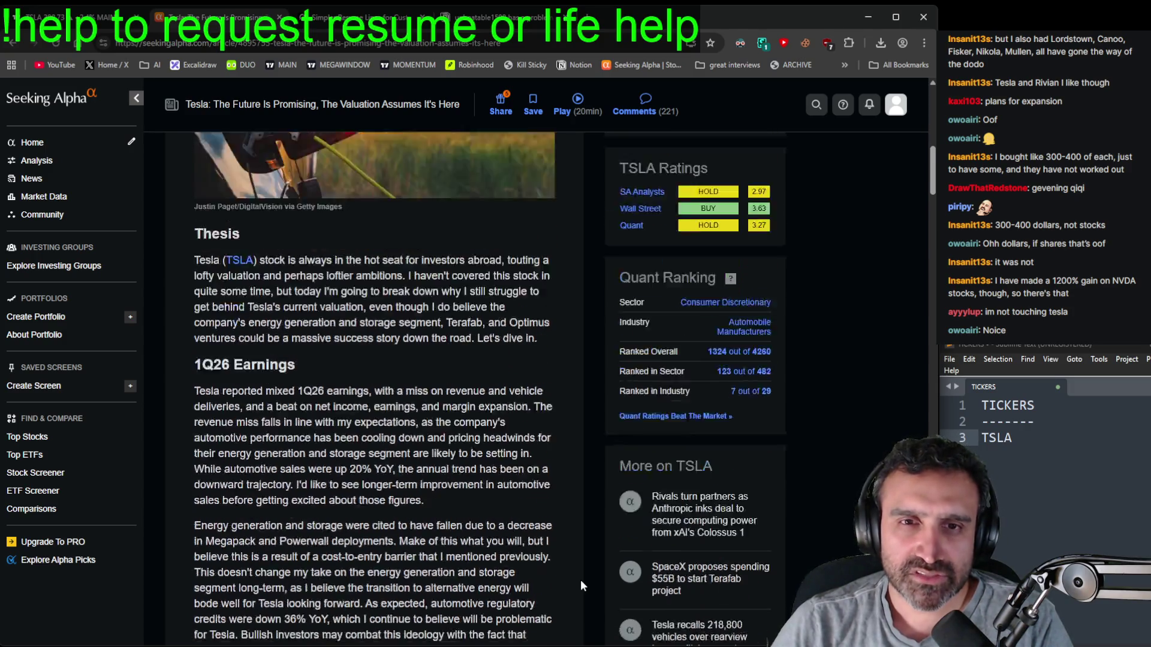
pyautogui.scroll(-10, 577, 580)
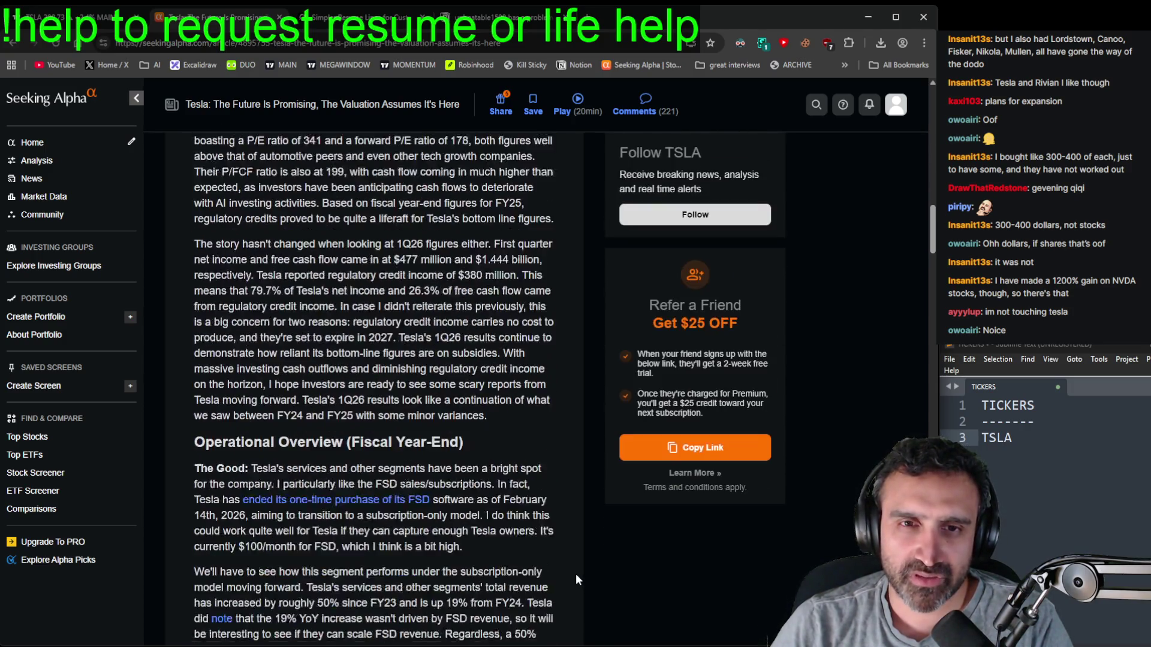
pyautogui.scroll(-12, 561, 559)
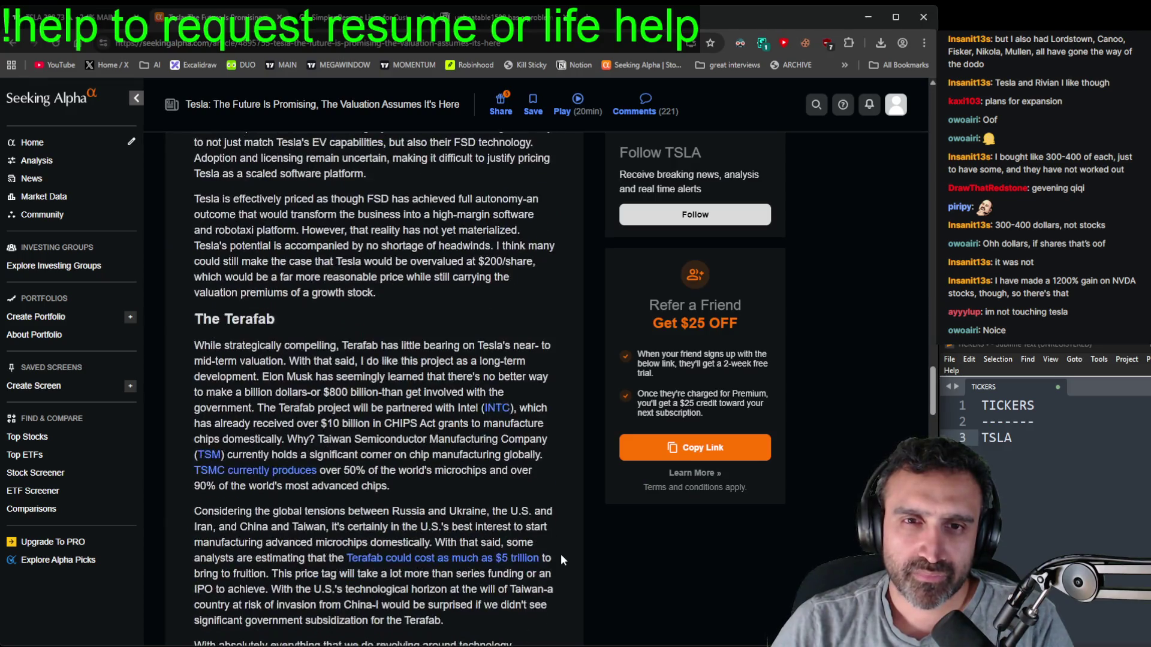
pyautogui.scroll(7, 564, 558)
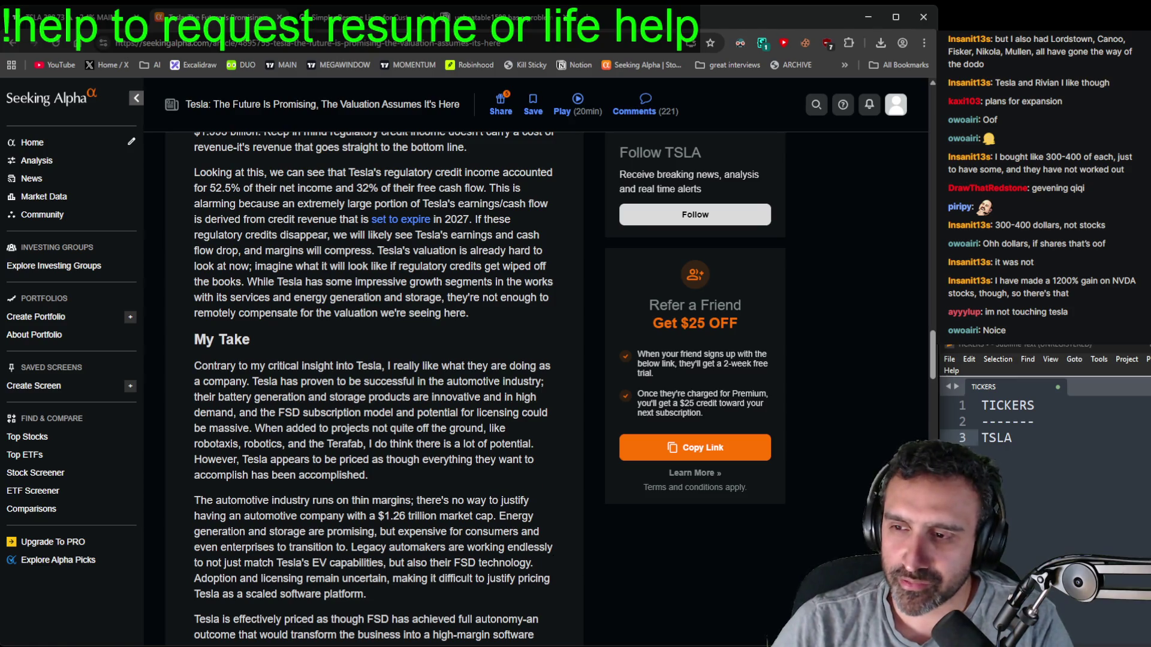
pyautogui.hotkey('alt', 'Tab')
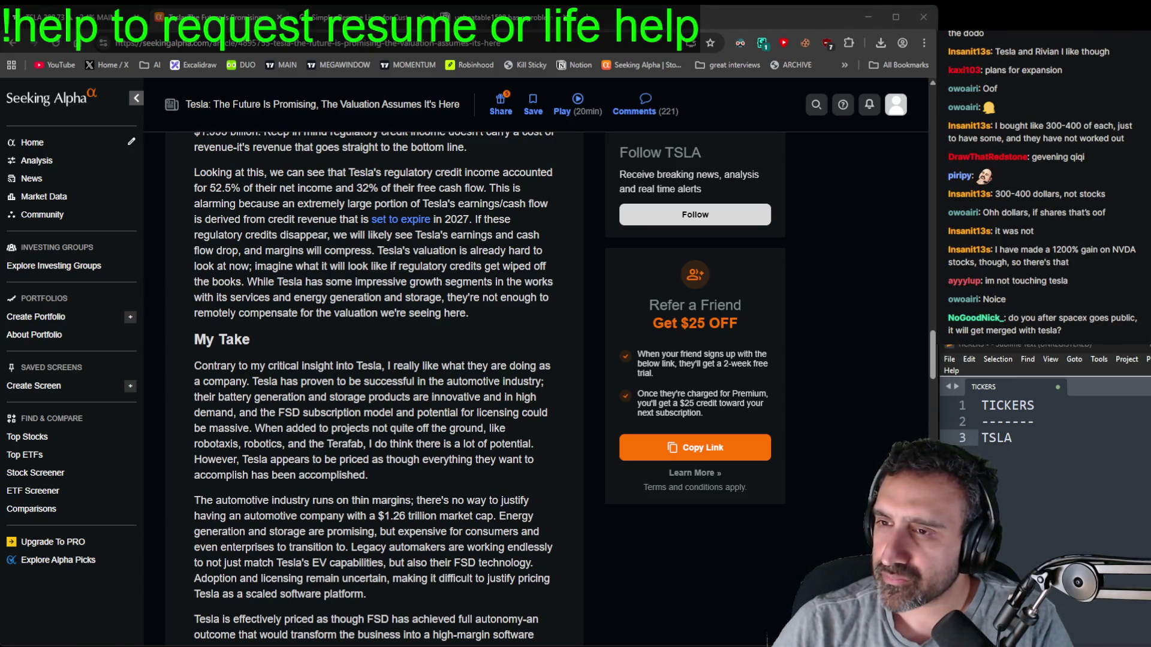
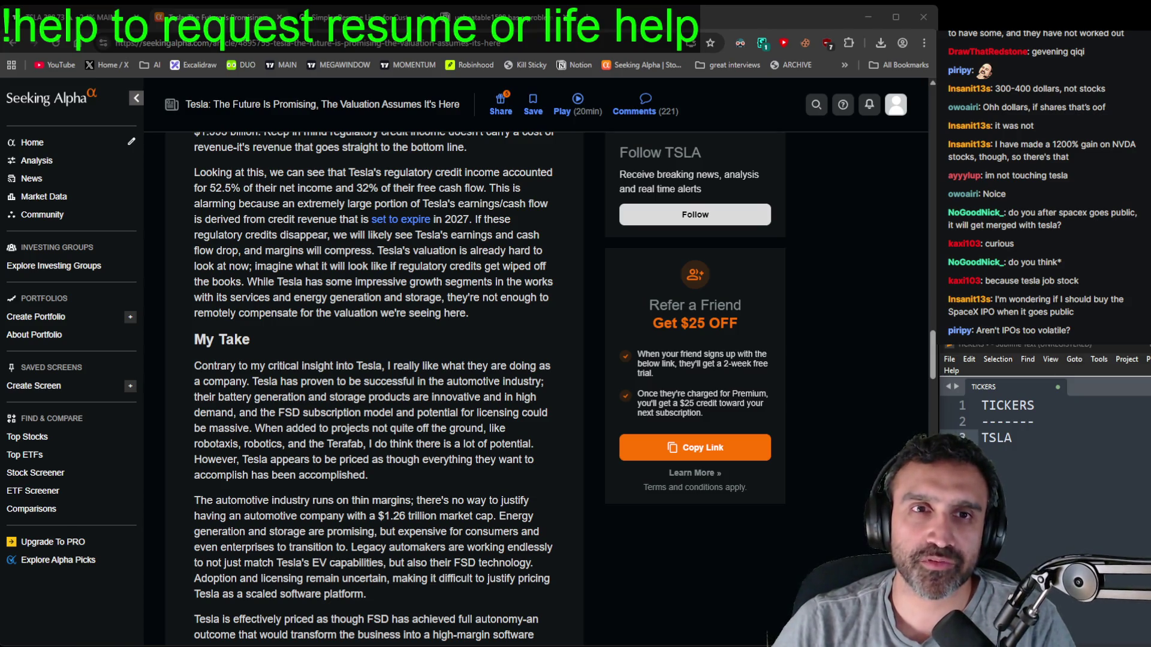
# - Switch from the Seeking Alpha Tesla article back to the TradingView TSLA charts
pyautogui.hotkey('ctrl', 'shift', 'Tab')
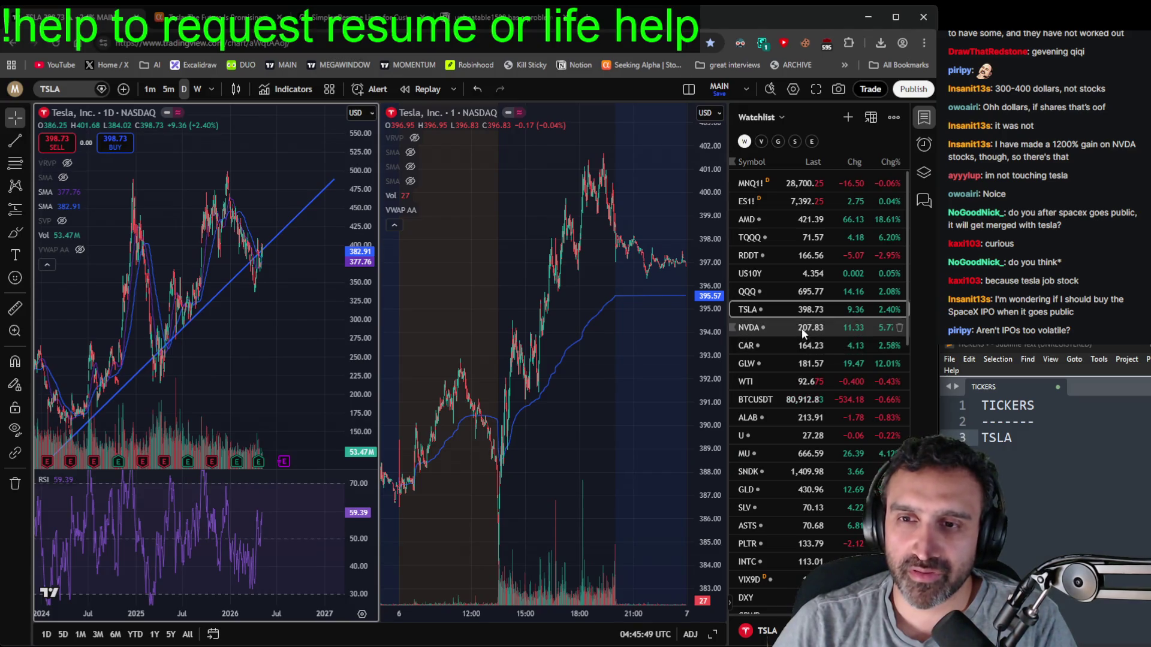
# - Load NVDA on both charts and pan the daily chart back to the Sep–Oct 2022 lows
pyautogui.click(802, 330)
pyautogui.moveTo(146, 372)
pyautogui.mouseDown()
pyautogui.moveTo(298, 244)
pyautogui.moveTo(266, 299)
pyautogui.moveTo(308, 341)
pyautogui.moveTo(342, 348)
pyautogui.moveTo(367, 386)
pyautogui.mouseUp()
pyautogui.scroll(5, 233, 332)
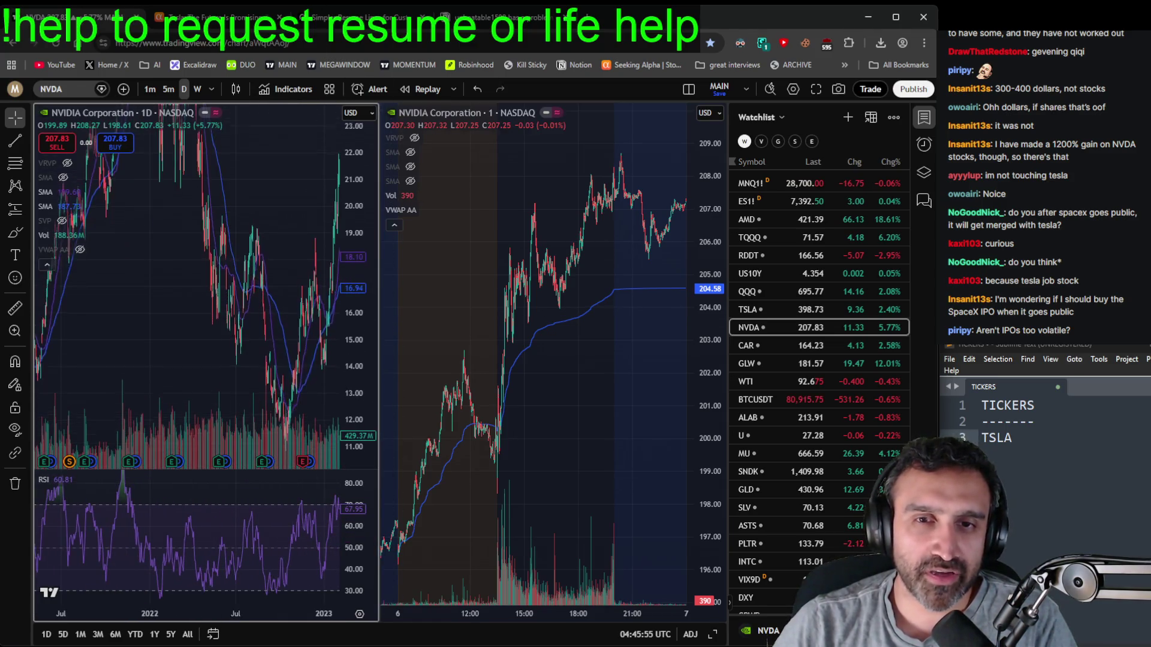
pyautogui.moveTo(233, 332)
pyautogui.mouseDown()
pyautogui.moveTo(236, 312)
pyautogui.moveTo(193, 295)
pyautogui.moveTo(257, 308)
pyautogui.mouseUp()
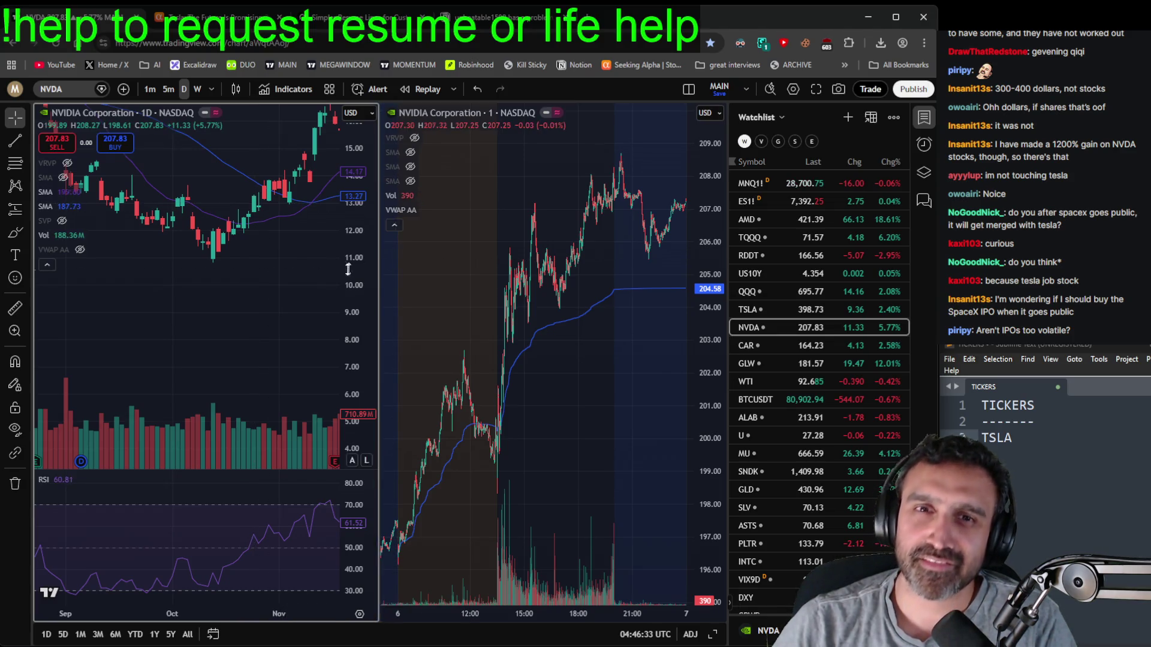
# - Zoom the daily NVDA chart out across several years, then pan to the latest bars at 207.83
pyautogui.scroll(-3, 255, 208)
pyautogui.moveTo(255, 208); pyautogui.dragTo(127, 511)
pyautogui.scroll(-5, 296, 328)
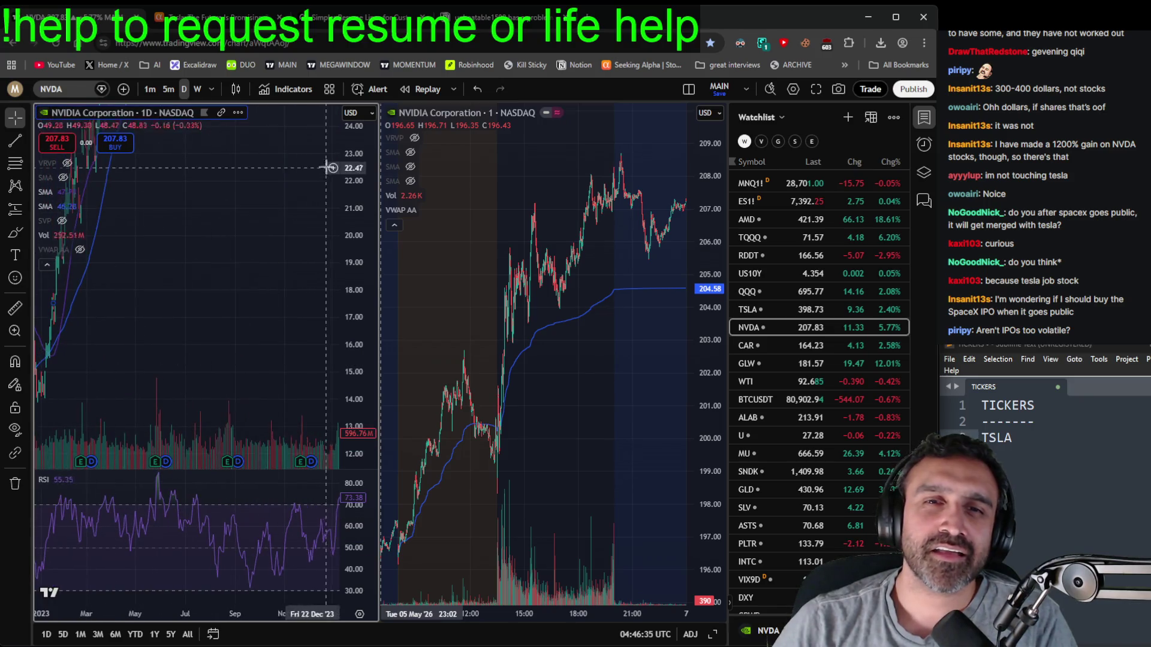
pyautogui.scroll(-5, 296, 328)
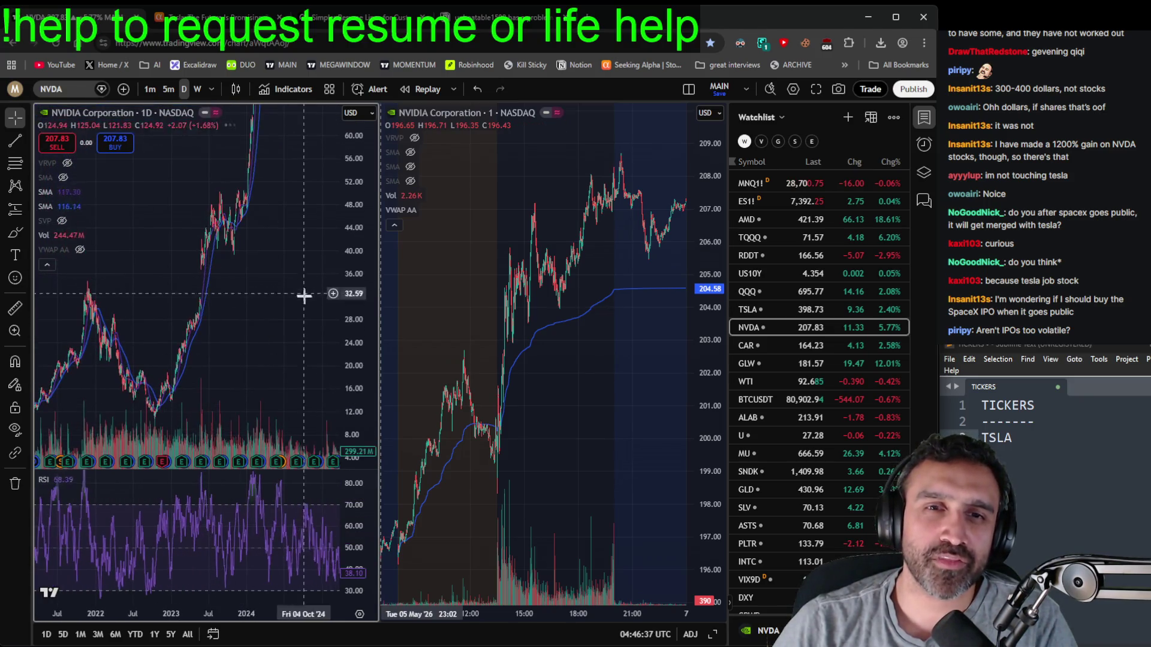
pyautogui.moveTo(307, 299)
pyautogui.mouseDown()
pyautogui.moveTo(164, 359)
pyautogui.moveTo(142, 347)
pyautogui.mouseUp()
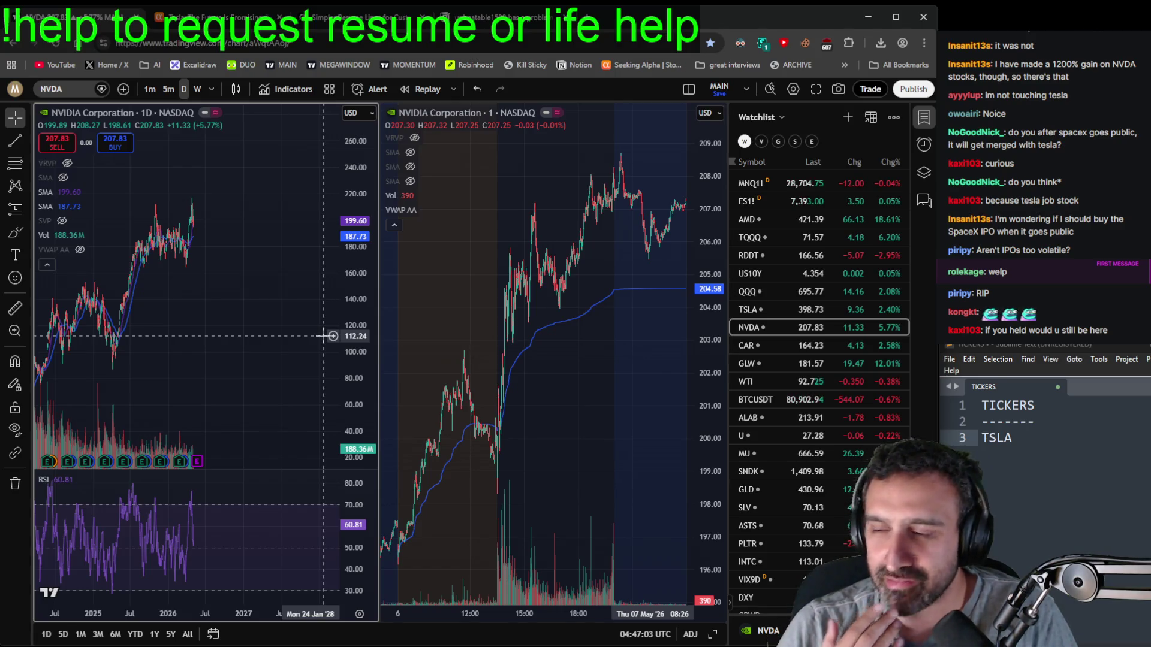
# - Pan the daily NVDA chart to frame the 2023–2026 history
pyautogui.moveTo(198, 334); pyautogui.dragTo(254, 332)
pyautogui.hscroll(3, 249, 366)
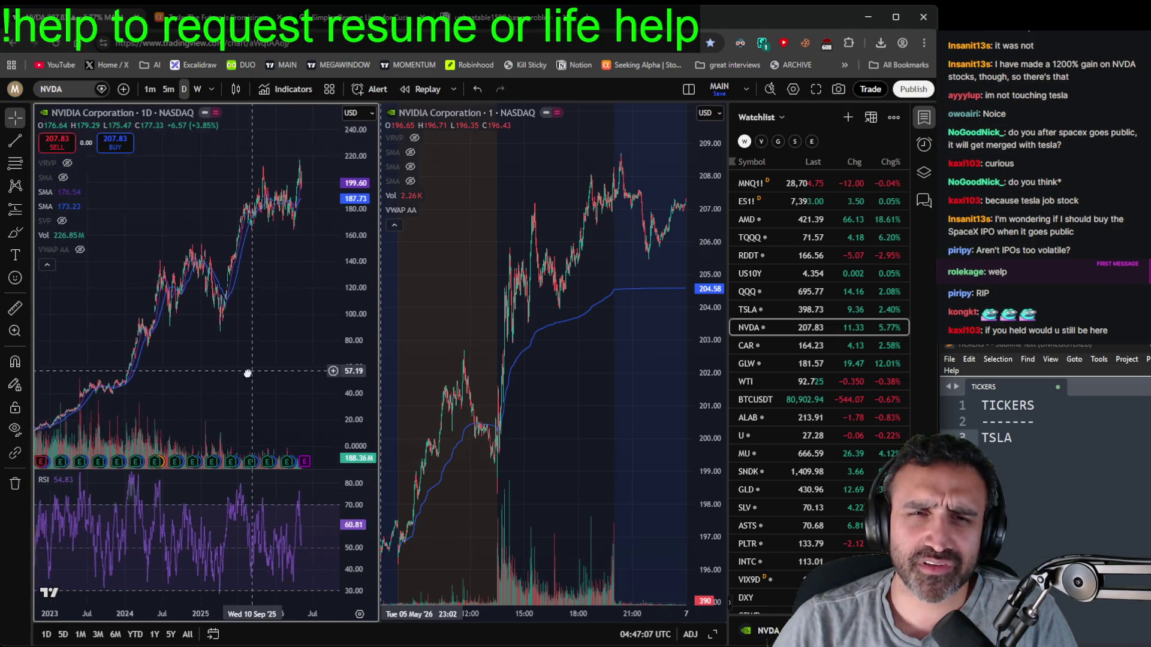
pyautogui.hscroll(-2, 288, 362)
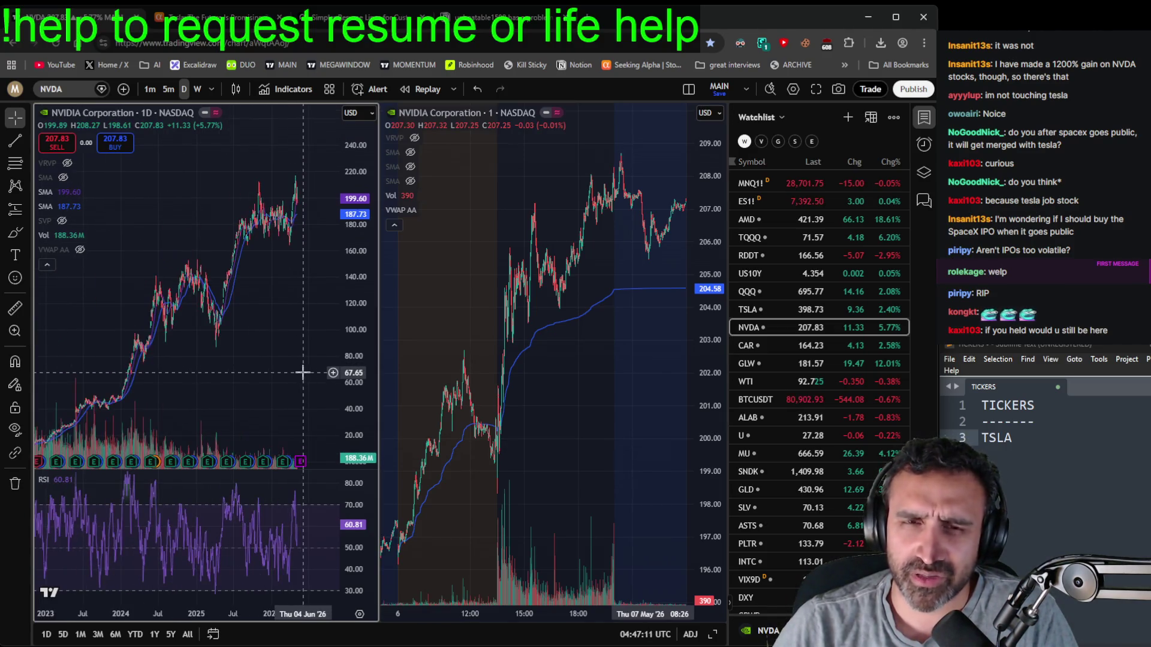
# - Compress the price scale to about 0–260, lifting the candles for headroom, and fine-tune the zoom
pyautogui.moveTo(360, 322); pyautogui.dragTo(360, 326)
pyautogui.scroll(5, 306, 321)
pyautogui.scroll(5, 303, 330)
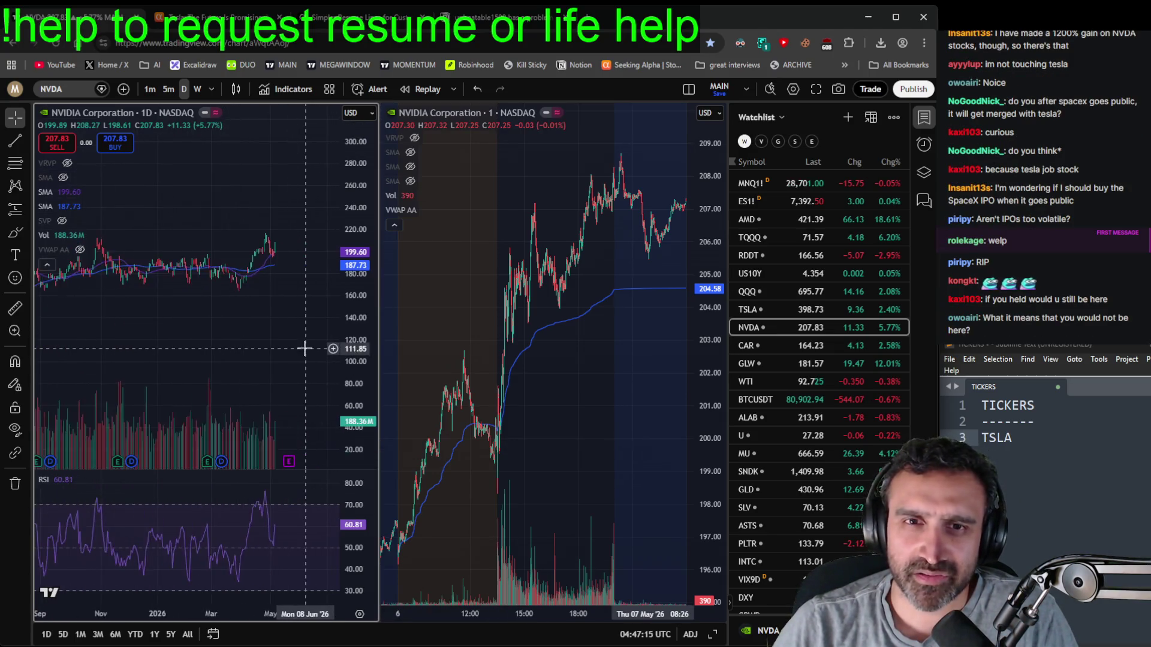
pyautogui.scroll(-10, 306, 348)
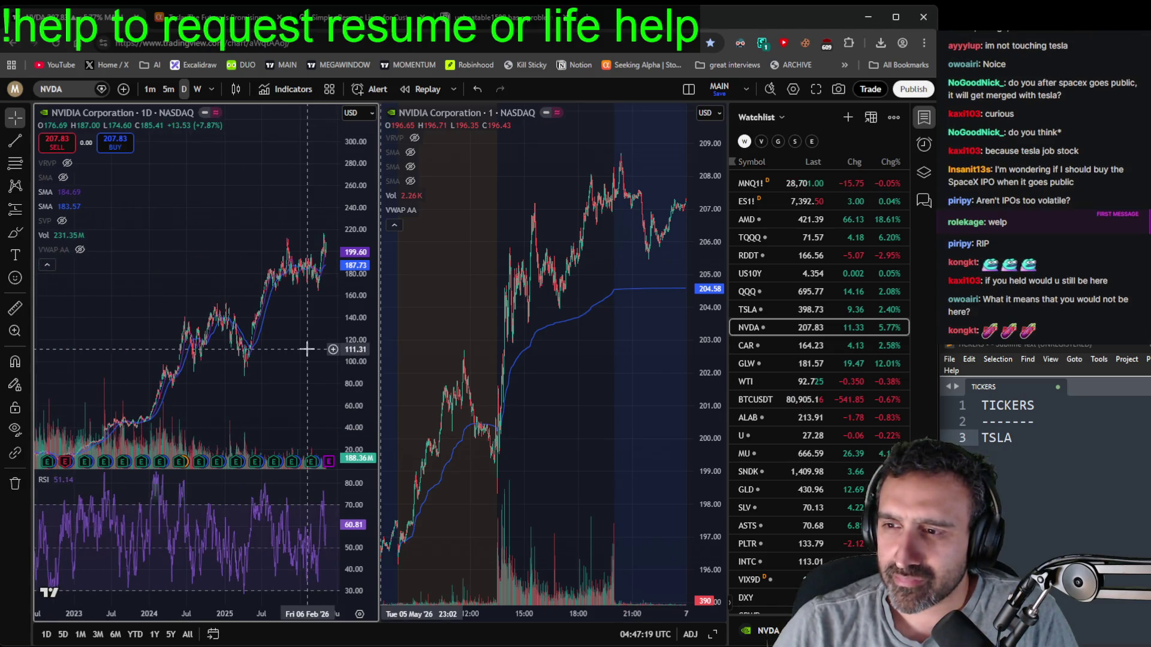
pyautogui.moveTo(342, 343)
pyautogui.mouseDown()
pyautogui.moveTo(342, 371)
pyautogui.moveTo(259, 312)
pyautogui.mouseUp()
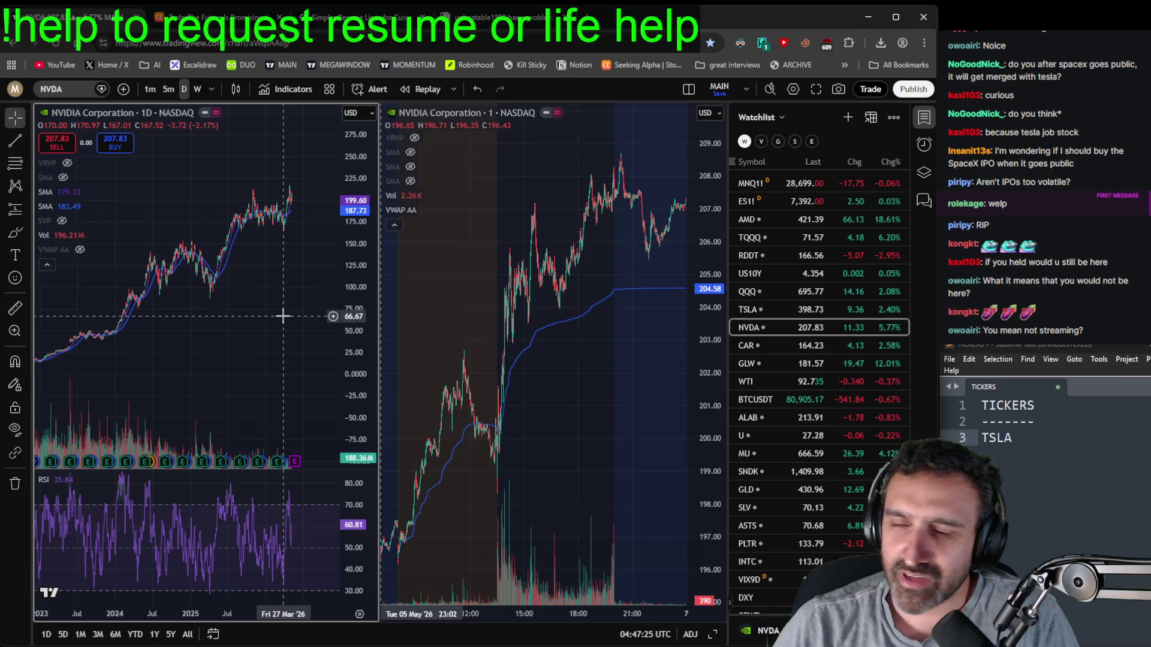
pyautogui.scroll(3, 264, 323)
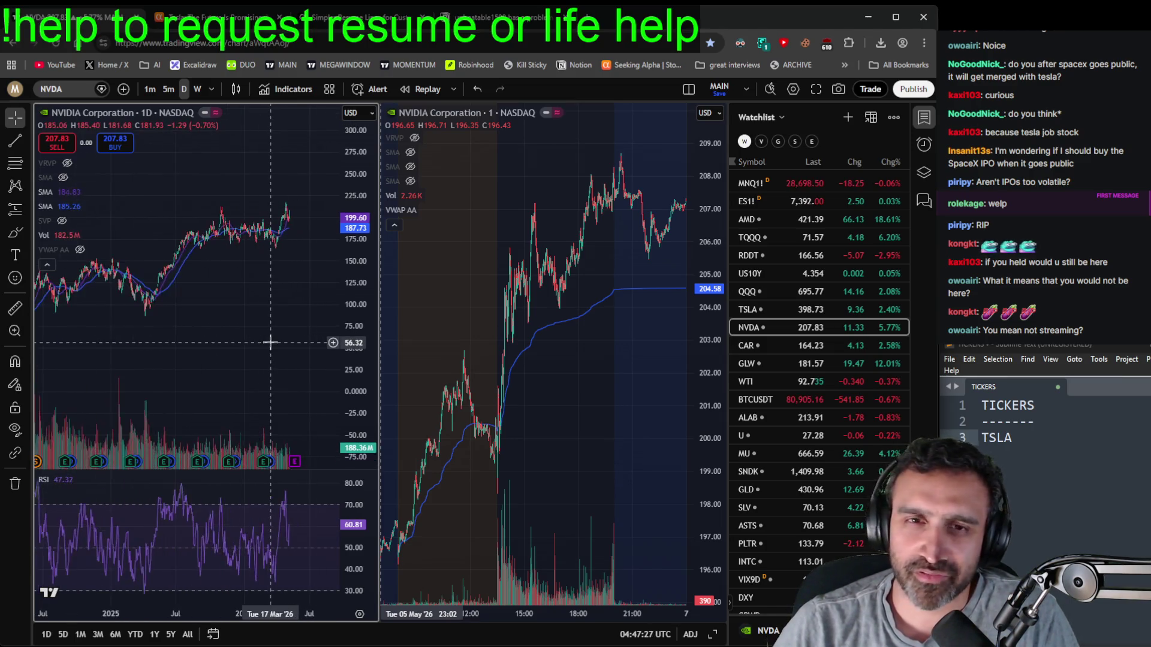
pyautogui.scroll(3, 271, 342)
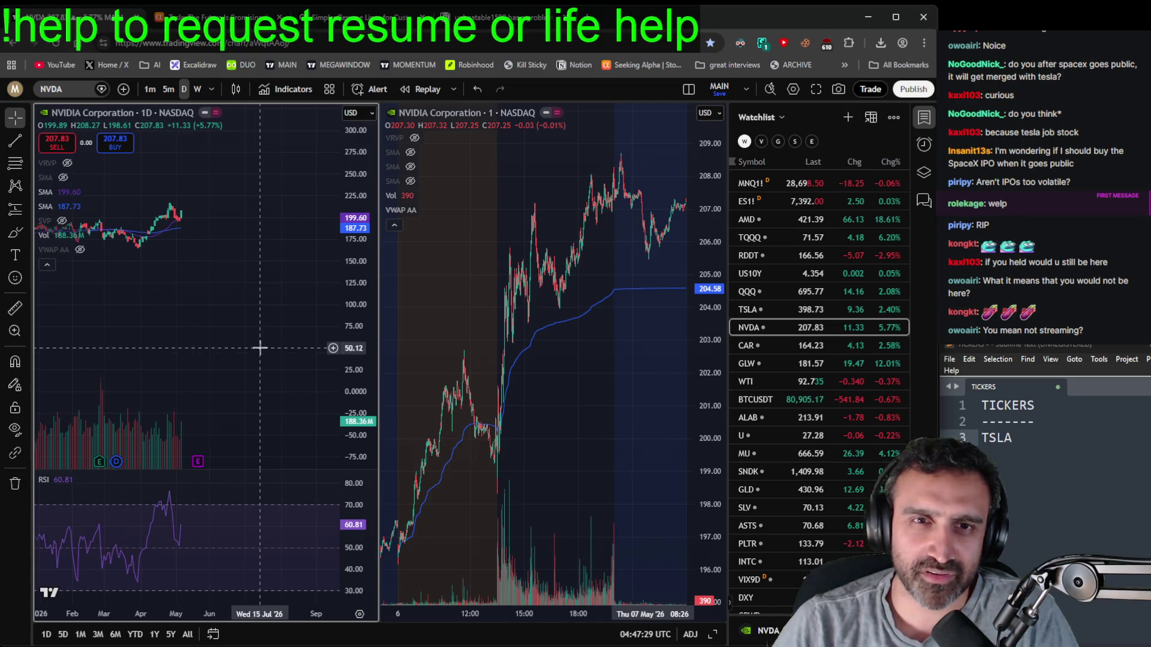
pyautogui.scroll(-5, 260, 344)
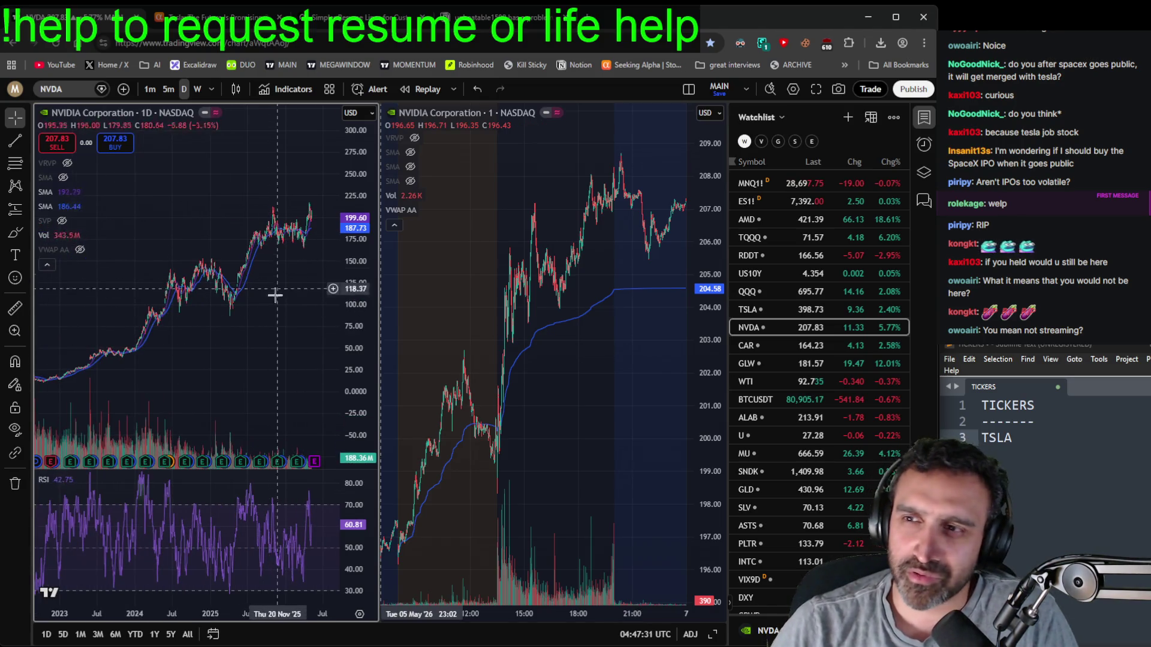